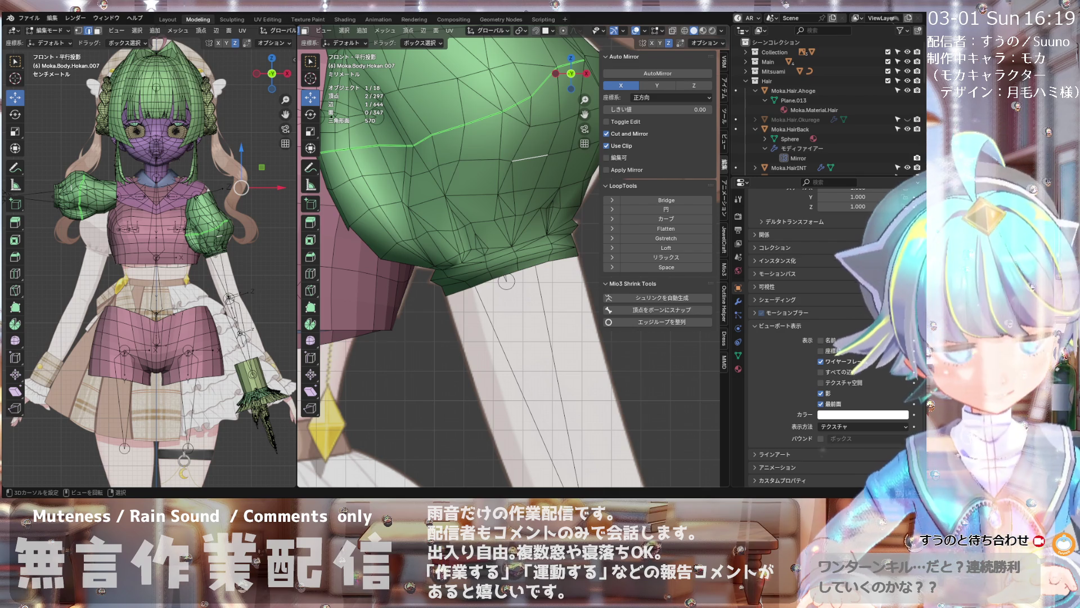
pyautogui.scroll(-1, 507, 254)
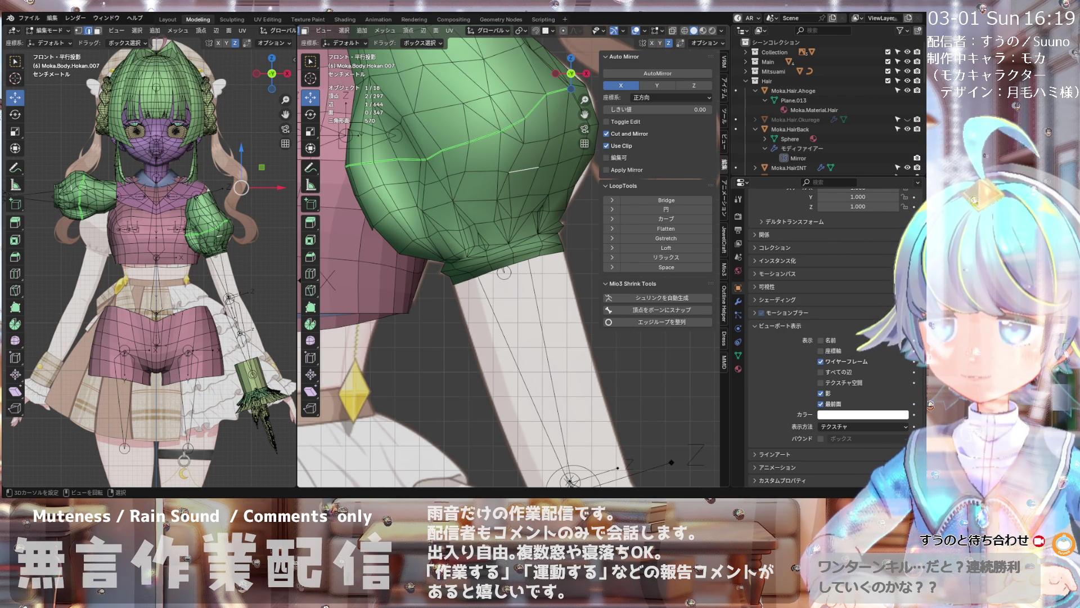
# - Nudge one selected vertex of the green sleeve slightly into a new position
pyautogui.moveTo(506, 253)
pyautogui.mouseDown(button='middle')
pyautogui.moveTo(456, 252)
pyautogui.moveTo(458, 261)
pyautogui.moveTo(420, 272)
pyautogui.moveTo(420, 314)
pyautogui.moveTo(472, 236)
pyautogui.moveTo(473, 207)
pyautogui.mouseUp(button='middle')
pyautogui.scroll(2, 420, 314)
pyautogui.scroll(2, 448, 257)
pyautogui.moveTo(498, 278); pyautogui.dragTo(501, 244, button='middle')
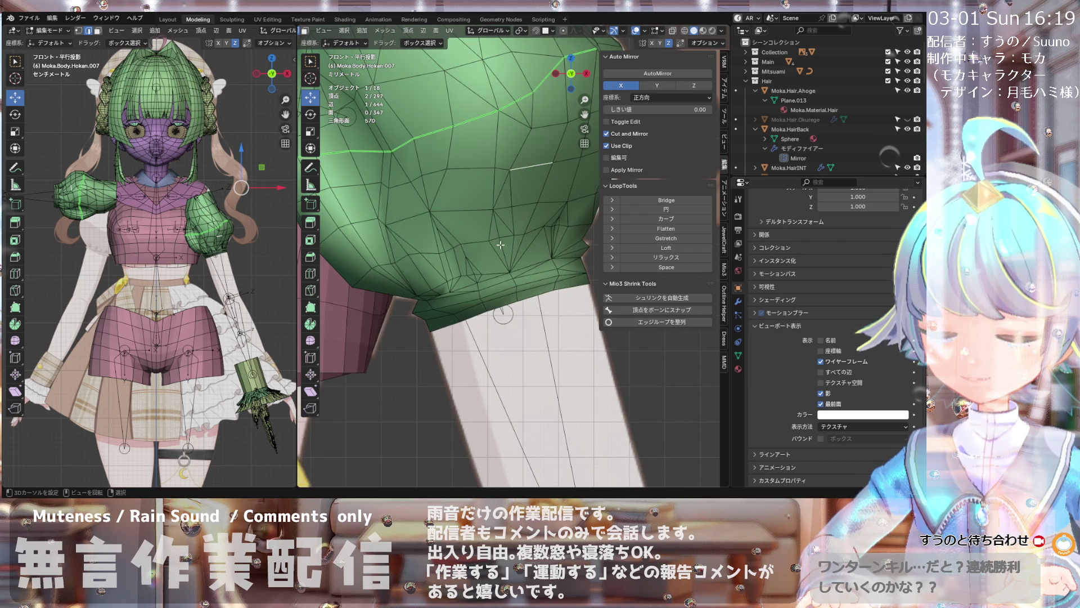
pyautogui.scroll(-3, 457, 294)
pyautogui.scroll(4, 502, 239)
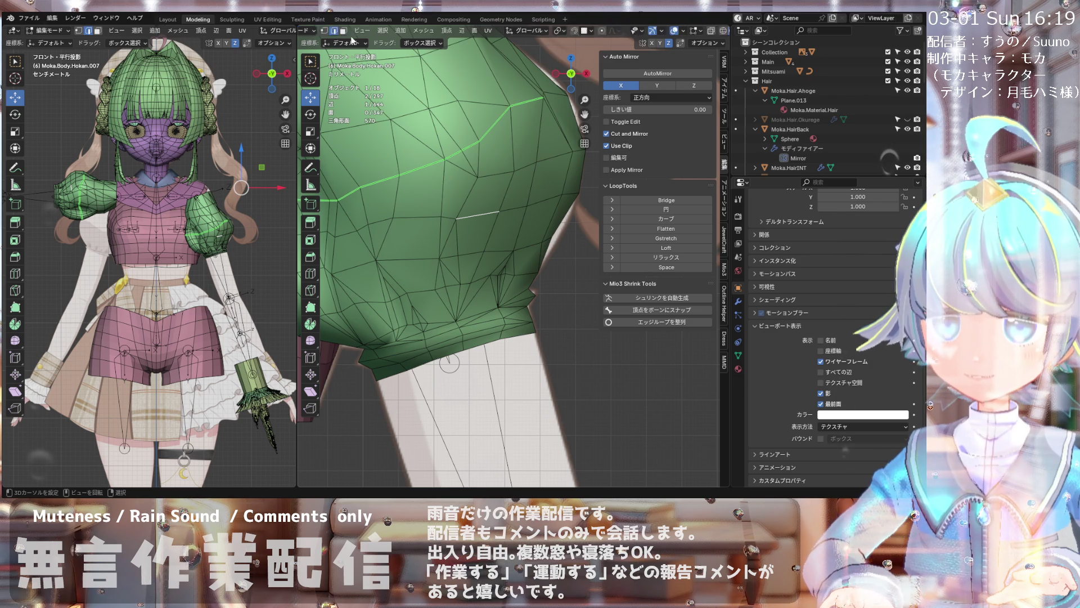
pyautogui.click(472, 214)
pyautogui.scroll(-1, 403, 196)
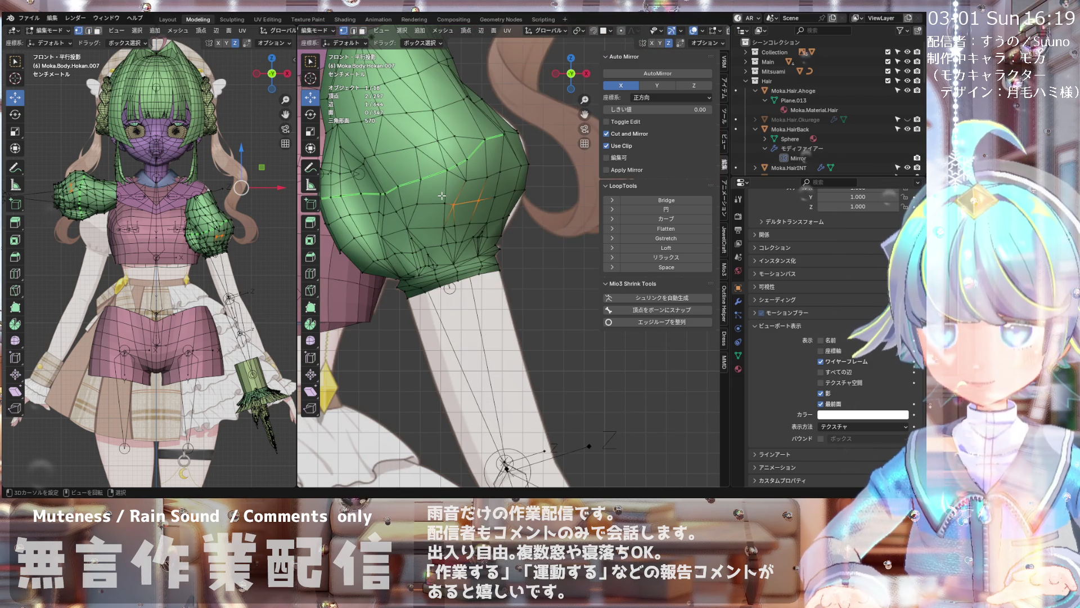
pyautogui.scroll(-1, 436, 214)
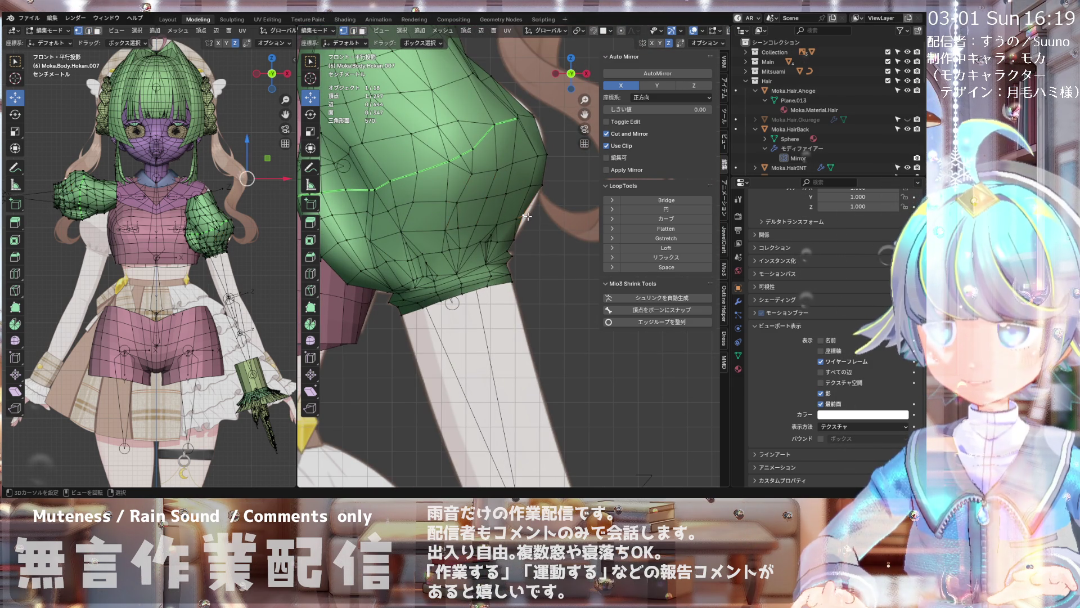
pyautogui.press('g')
pyautogui.click(534, 236)
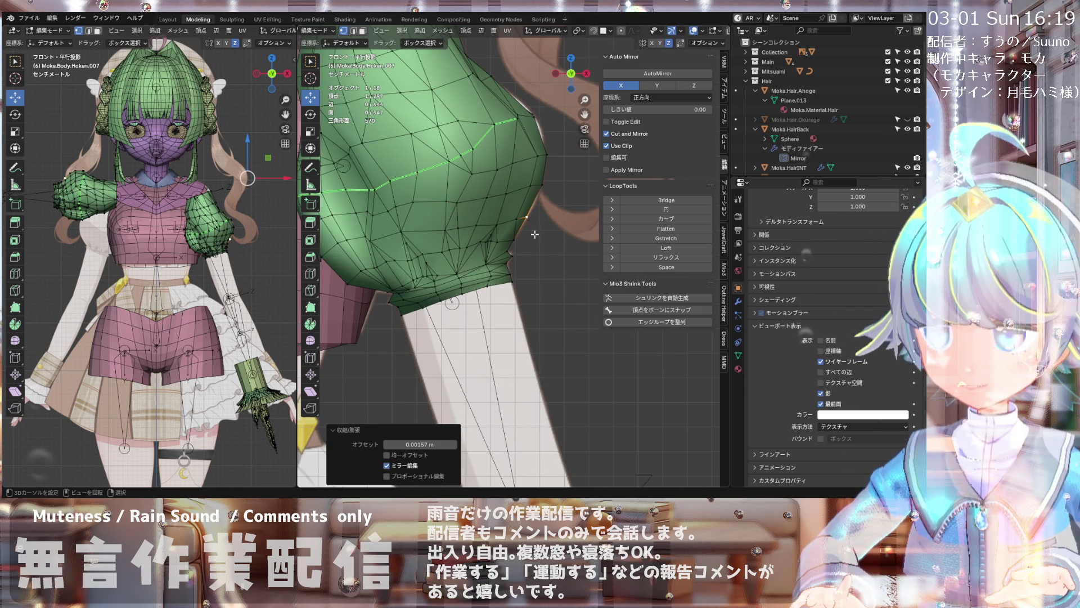
# - Start a knife cut with its first point on the sleeve's lower faces
pyautogui.moveTo(506, 236); pyautogui.dragTo(479, 251, button='middle')
pyautogui.scroll(2, 479, 251)
pyautogui.scroll(2, 460, 231)
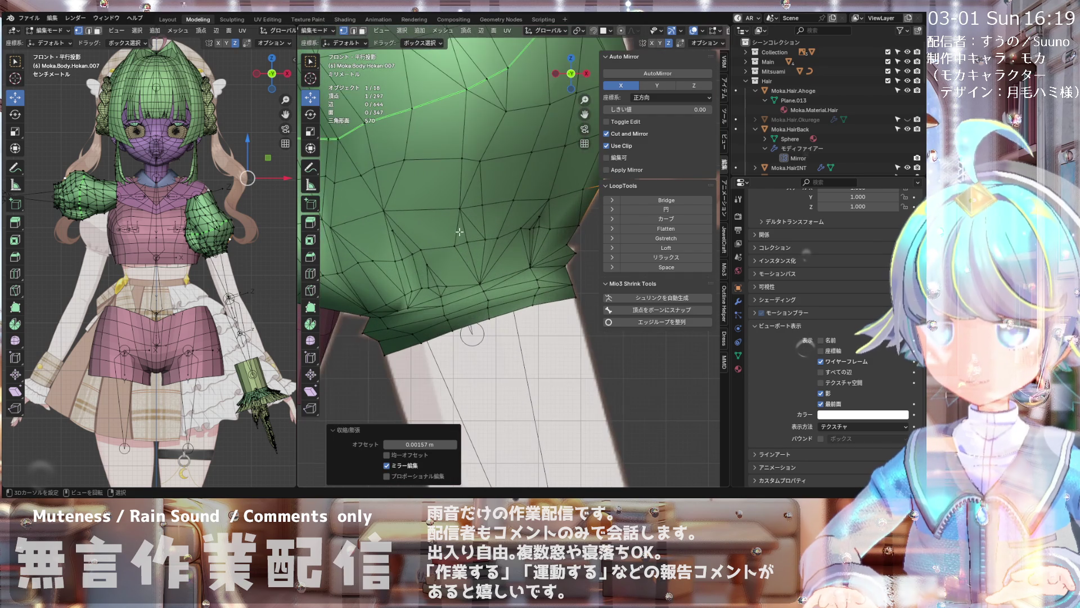
pyautogui.press('k')
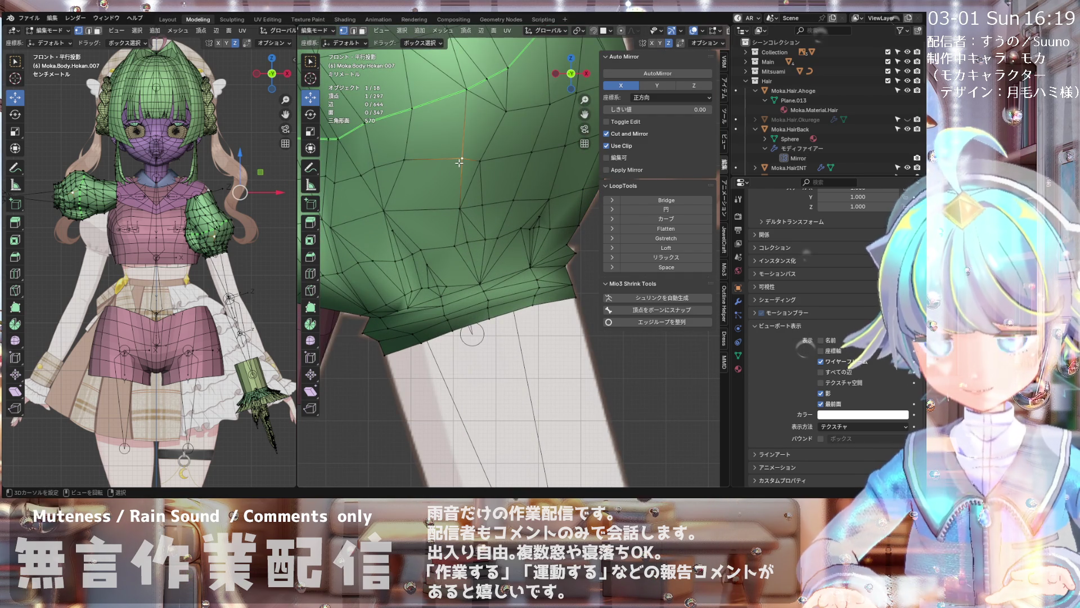
pyautogui.click(463, 157)
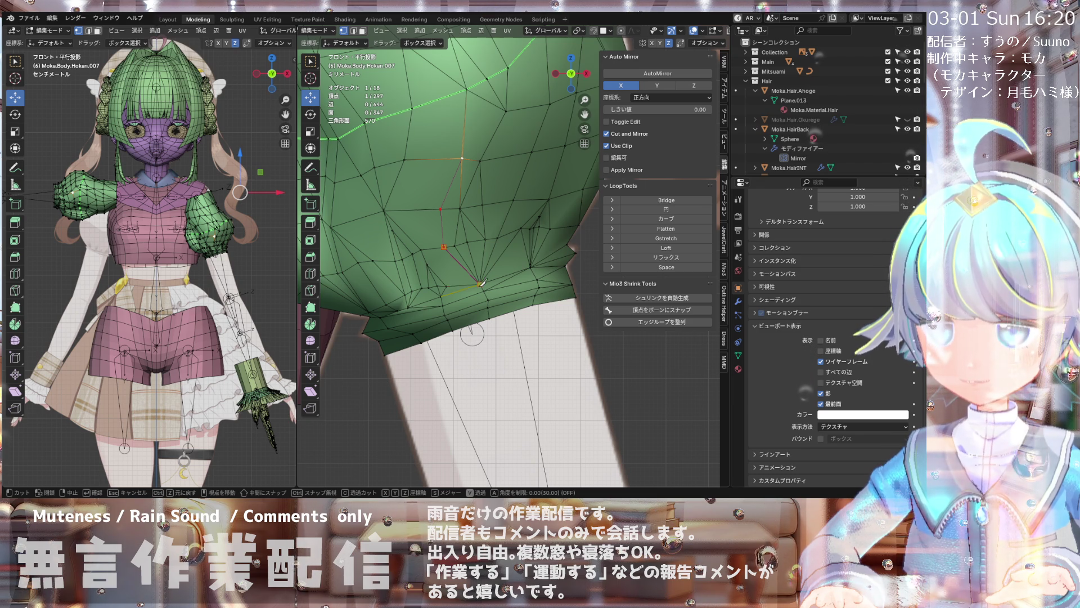
# - Finish the first knife cut across the lower sleeve and select a vertex nearby
pyautogui.click(484, 281)
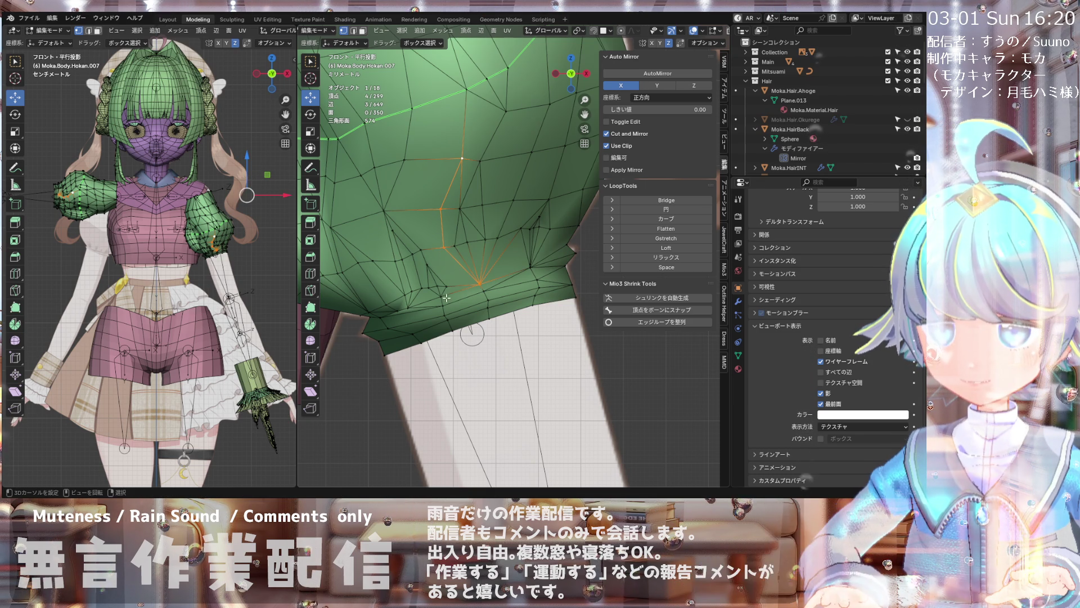
pyautogui.press('Return')
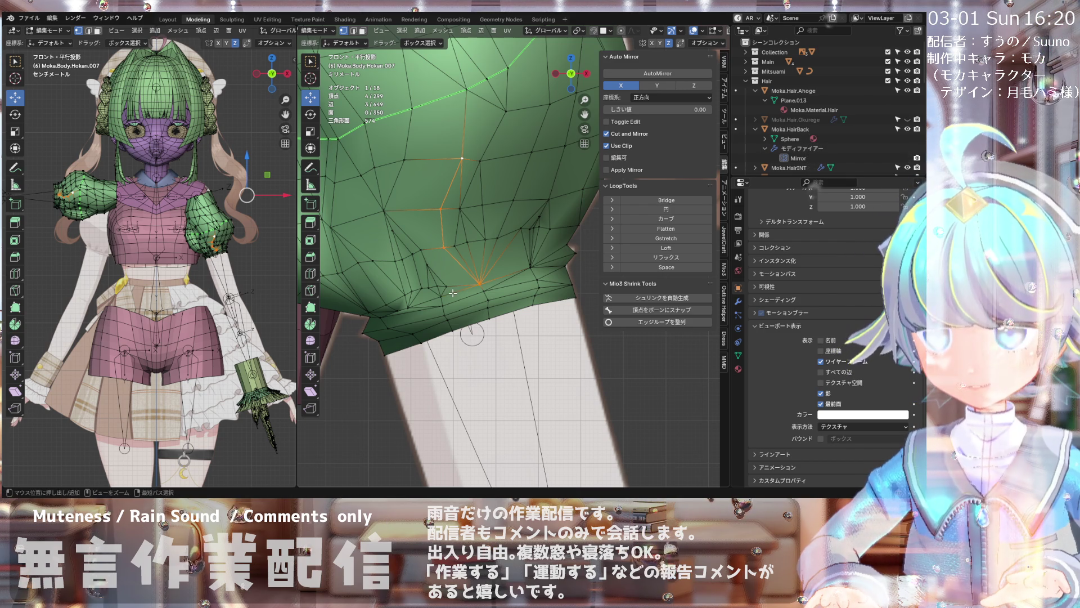
pyautogui.click(453, 293)
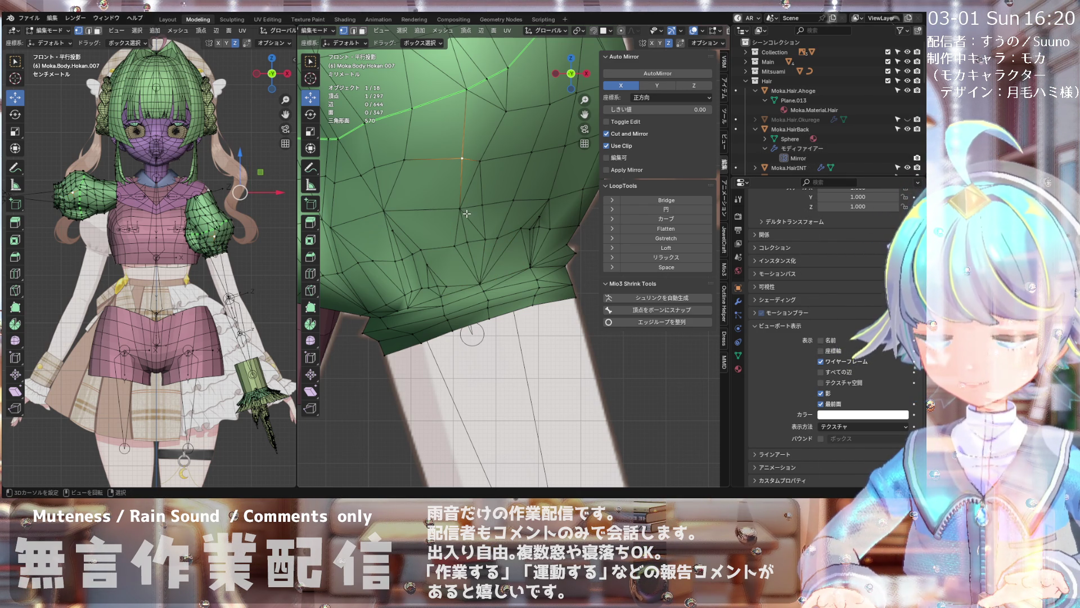
# - Cut a second edge line through the lower sleeve forming the V-shaped path, then begin another cut
pyautogui.press('k')
pyautogui.click(463, 158)
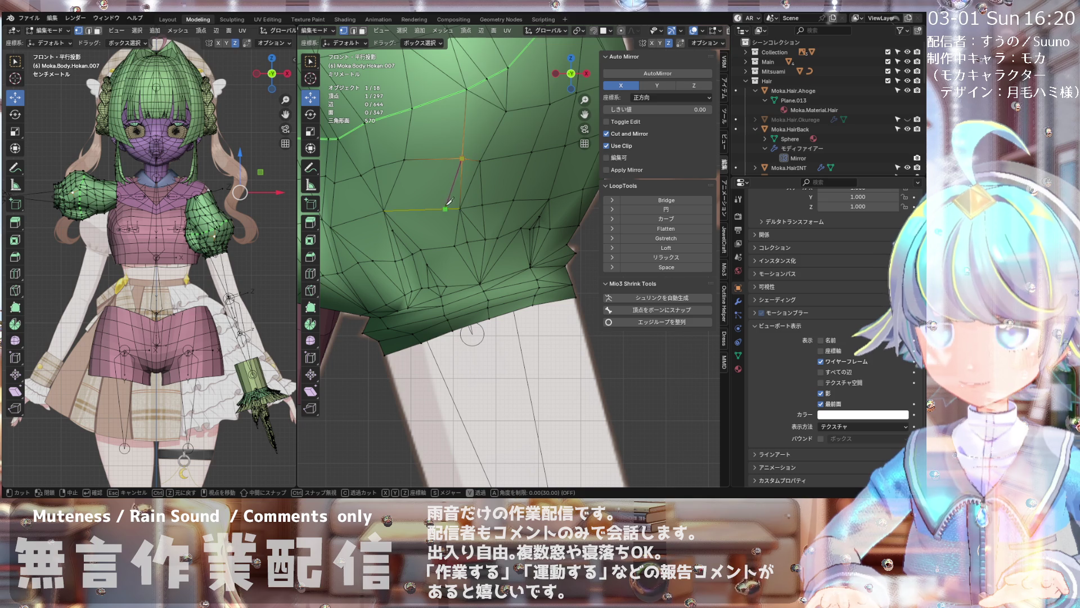
pyautogui.click(443, 247)
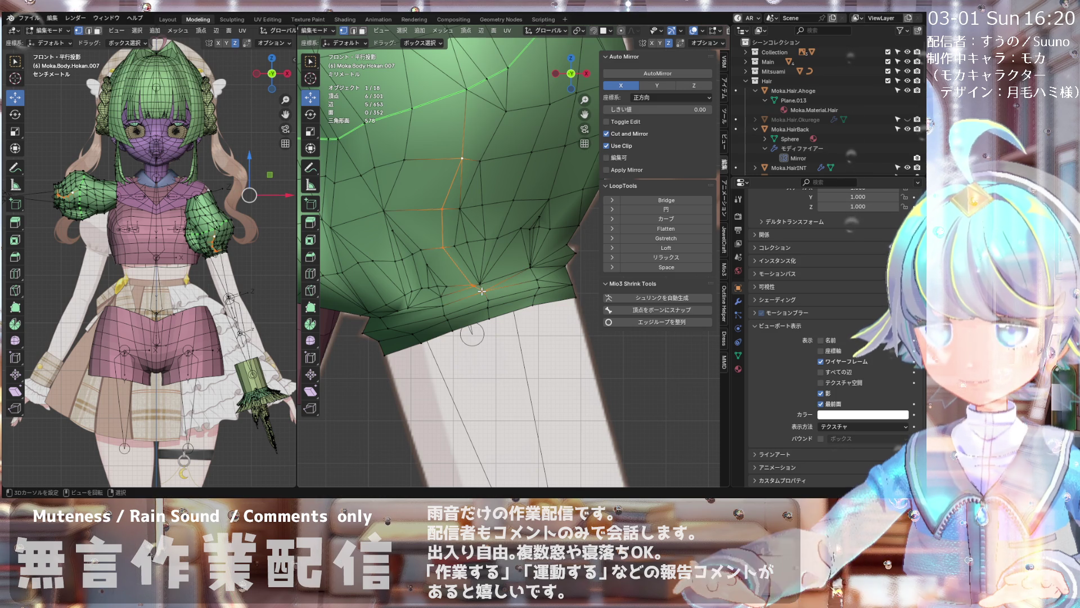
pyautogui.press('Return')
pyautogui.press('k')
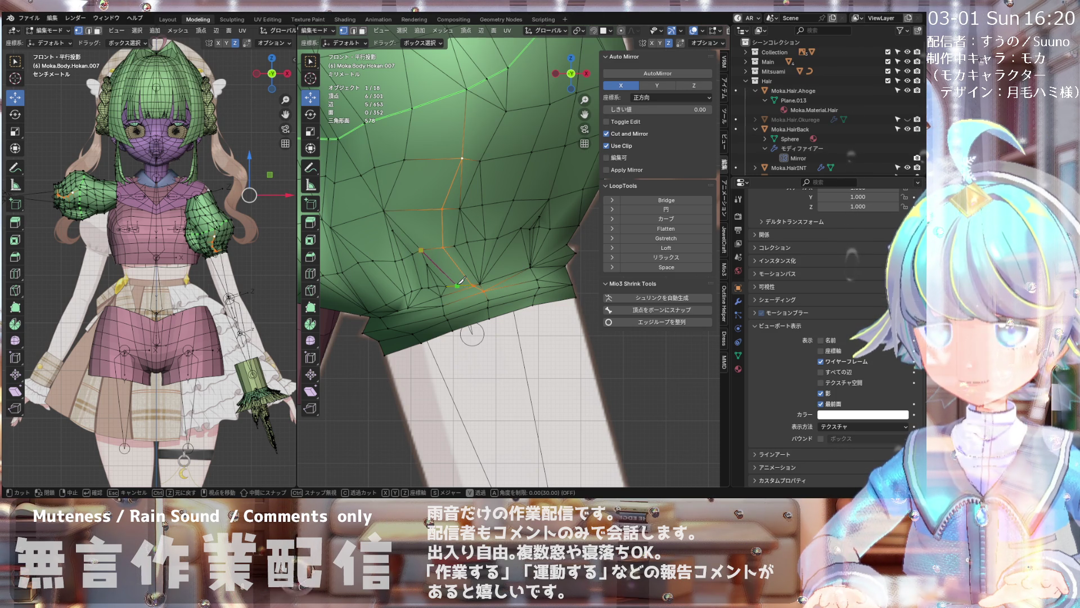
# - Confirm the last cut and merge two neighbouring hem vertices At Center
pyautogui.click(449, 300)
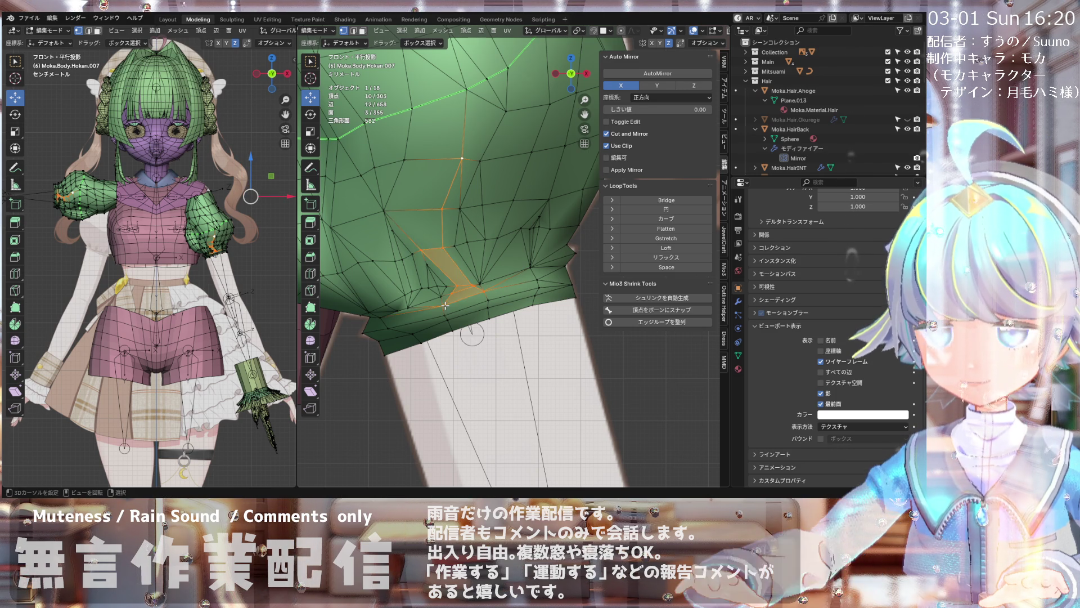
pyautogui.press('Return')
pyautogui.moveTo(456, 253); pyautogui.dragTo(473, 288, button='middle')
pyautogui.scroll(1, 464, 294)
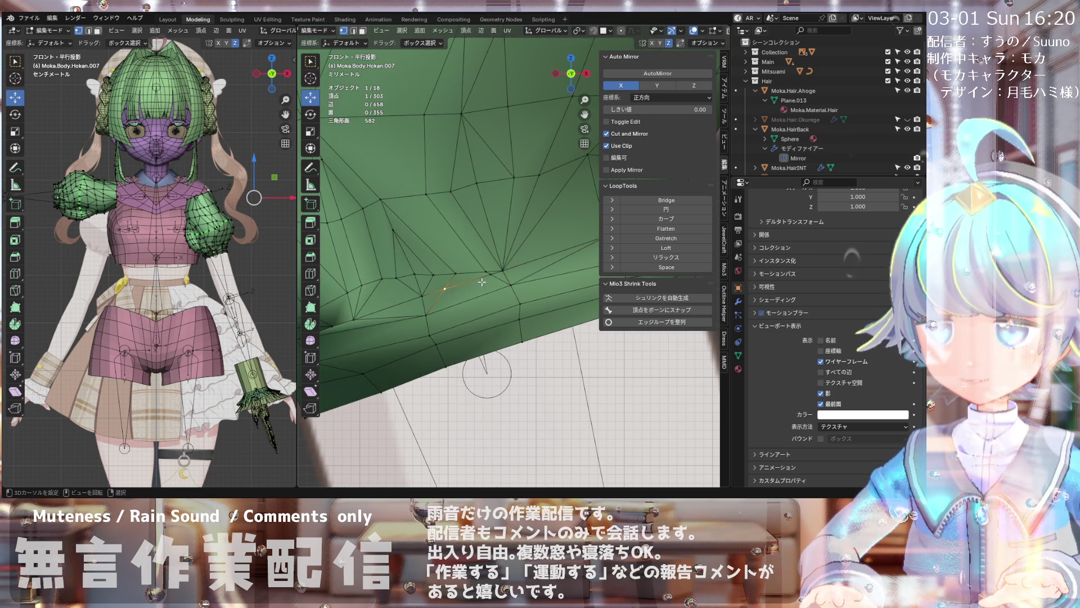
pyautogui.keyDown('shift'); pyautogui.click(491, 273); pyautogui.keyUp('shift')
pyautogui.press('m')
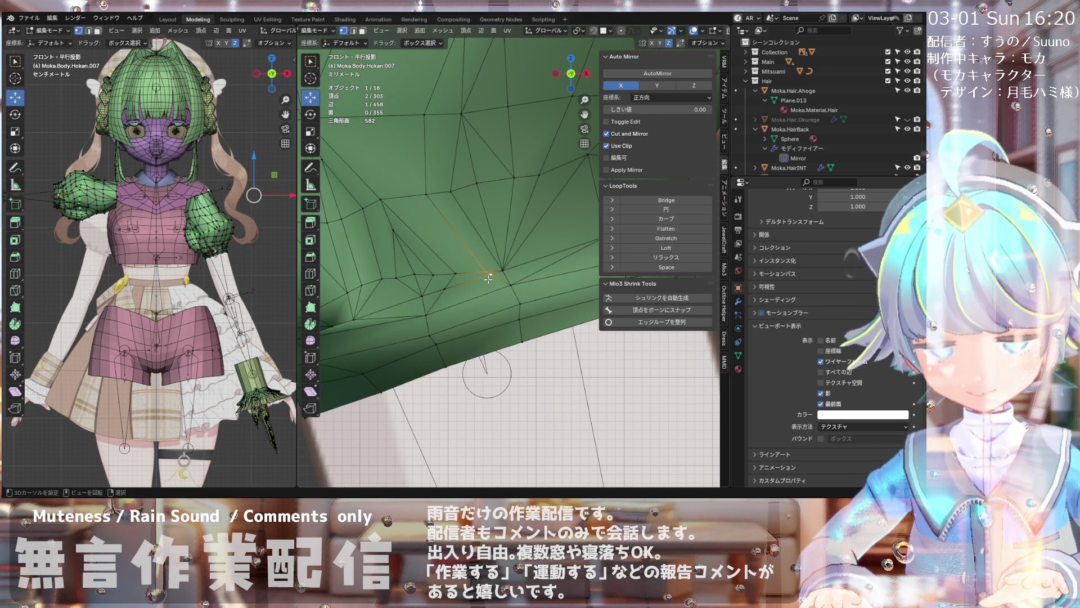
pyautogui.click(488, 277)
# - Orbit around the sleeve and add a second vertex to the selection
pyautogui.moveTo(488, 276)
pyautogui.mouseDown(button='middle')
pyautogui.moveTo(473, 254)
pyautogui.moveTo(476, 274)
pyautogui.mouseUp(button='middle')
pyautogui.scroll(-3, 475, 275)
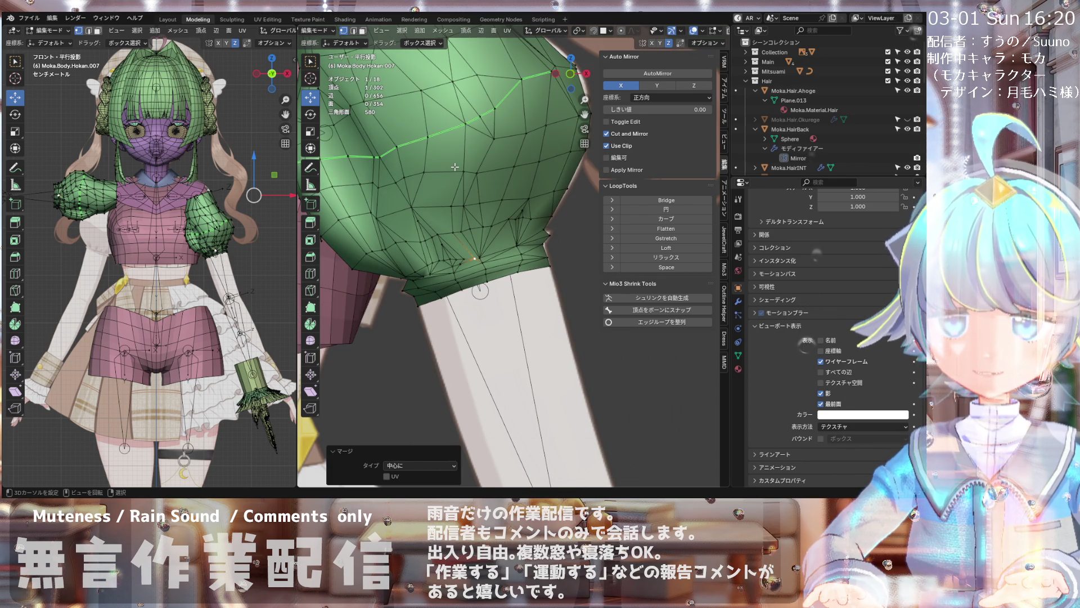
pyautogui.scroll(-2, 427, 175)
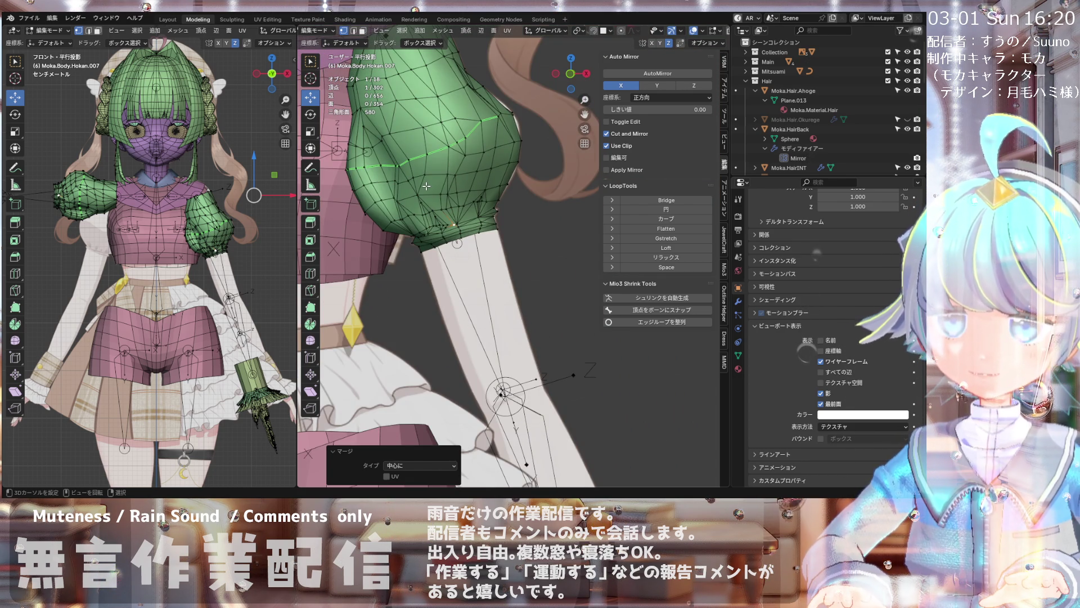
pyautogui.scroll(1, 427, 186)
pyautogui.scroll(1, 427, 185)
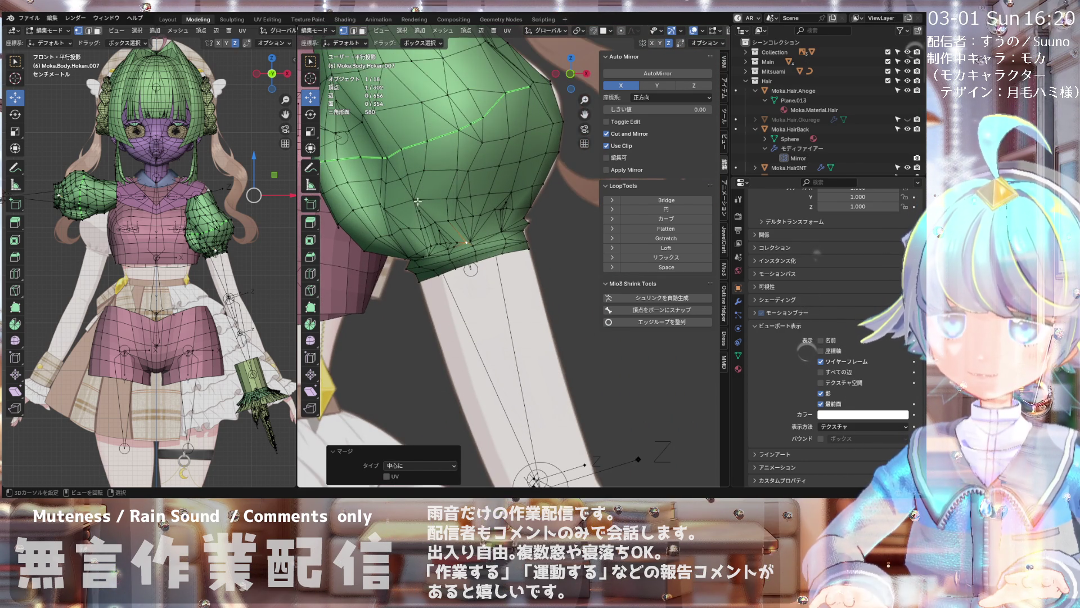
pyautogui.moveTo(418, 201); pyautogui.dragTo(452, 203, button='middle')
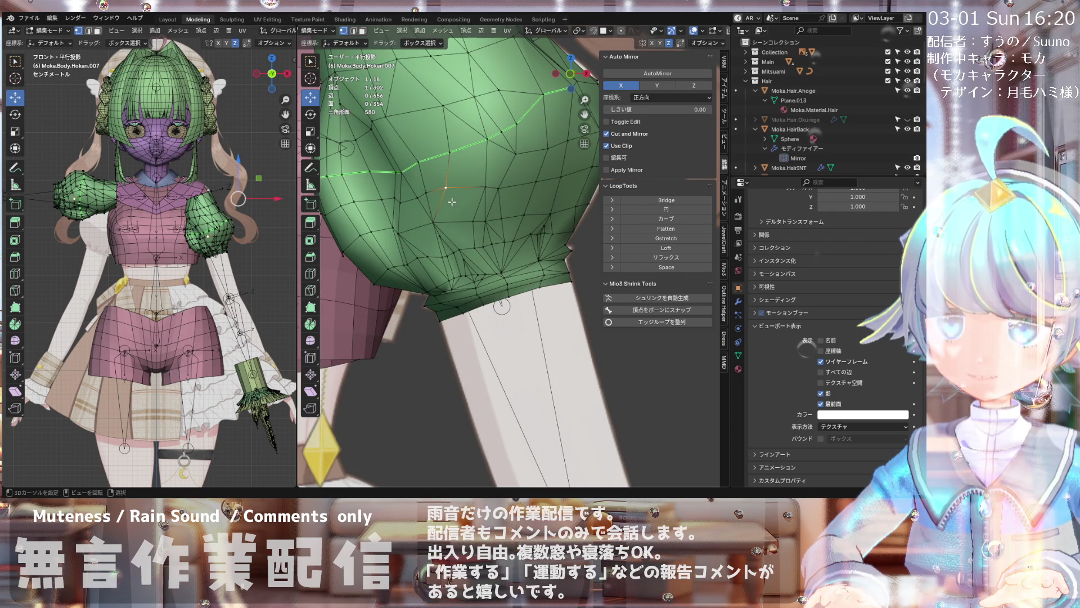
pyautogui.keyDown('shift'); pyautogui.click(473, 223); pyautogui.keyUp('shift')
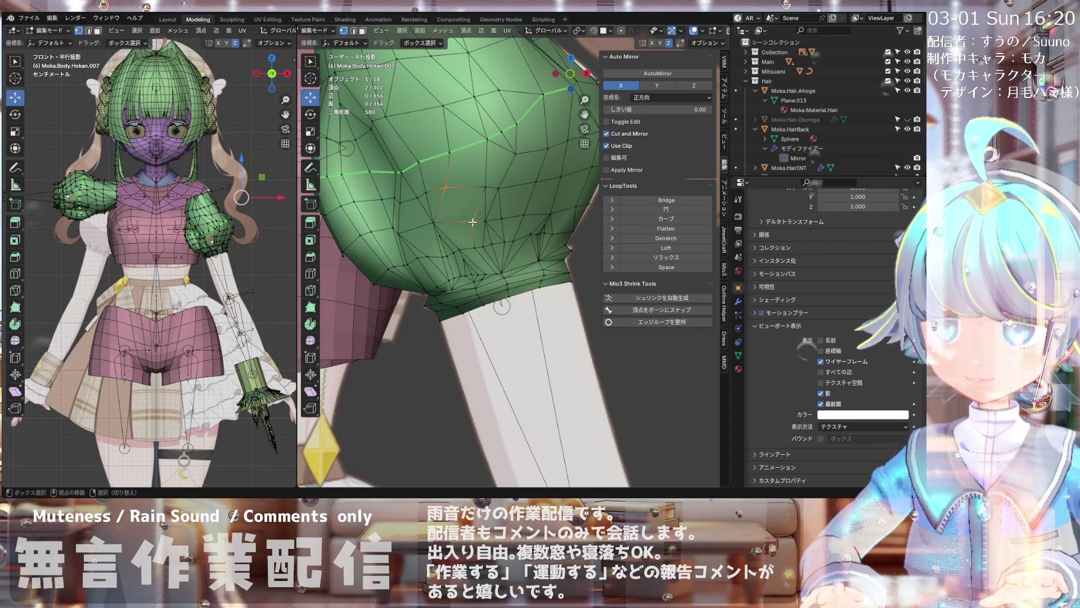
pyautogui.moveTo(472, 223)
pyautogui.mouseDown(button='middle')
pyautogui.moveTo(508, 211)
pyautogui.moveTo(480, 315)
pyautogui.moveTo(460, 274)
pyautogui.mouseUp(button='middle')
pyautogui.scroll(-2, 479, 315)
pyautogui.scroll(2, 462, 292)
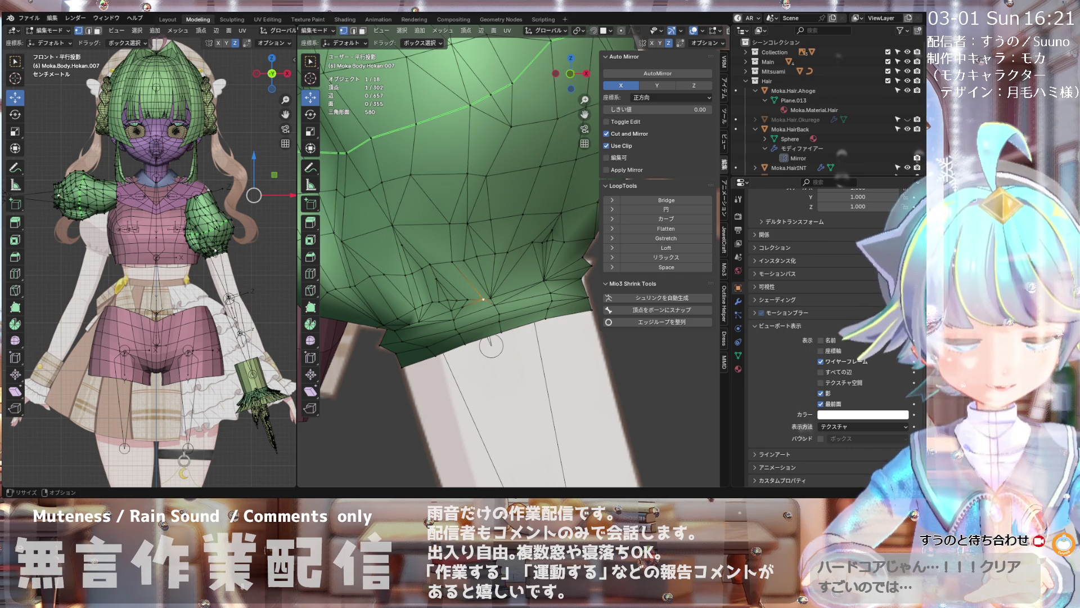
pyautogui.scroll(3, 472, 279)
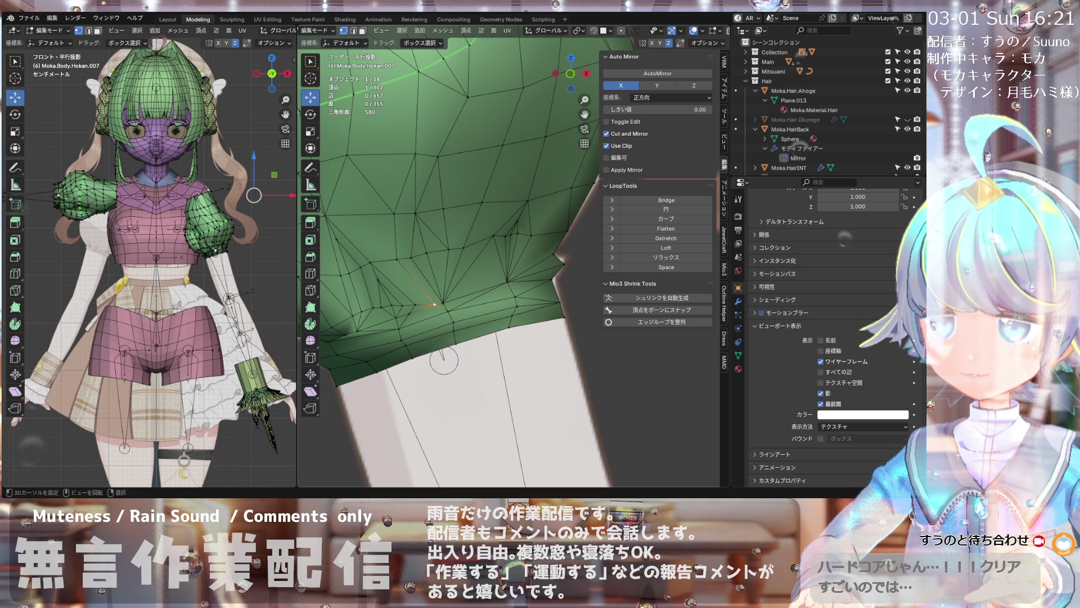
pyautogui.scroll(-2, 460, 253)
pyautogui.scroll(-1, 459, 253)
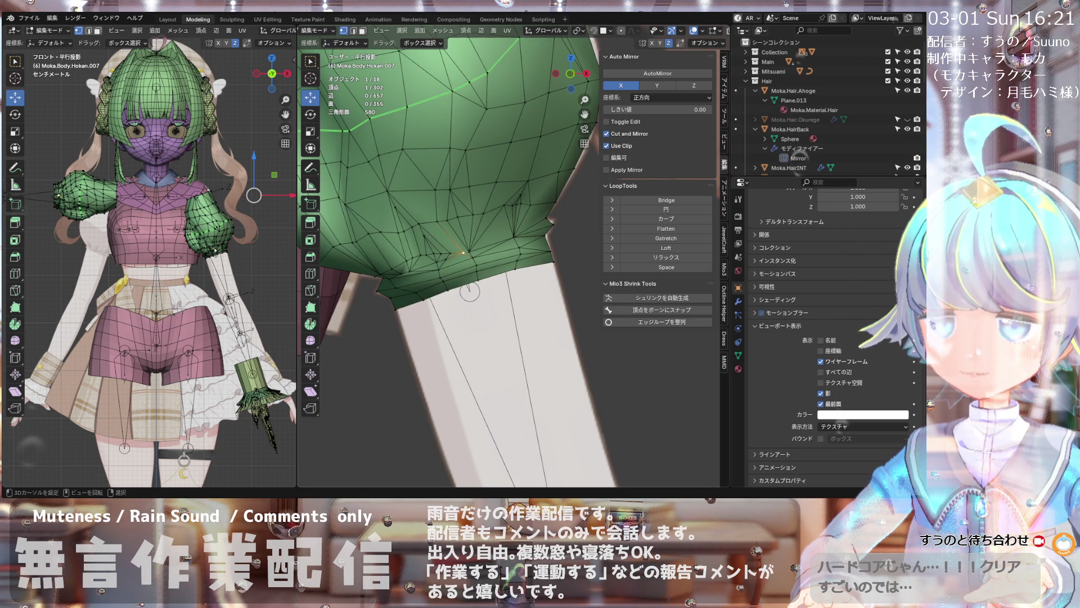
pyautogui.scroll(-3, 469, 291)
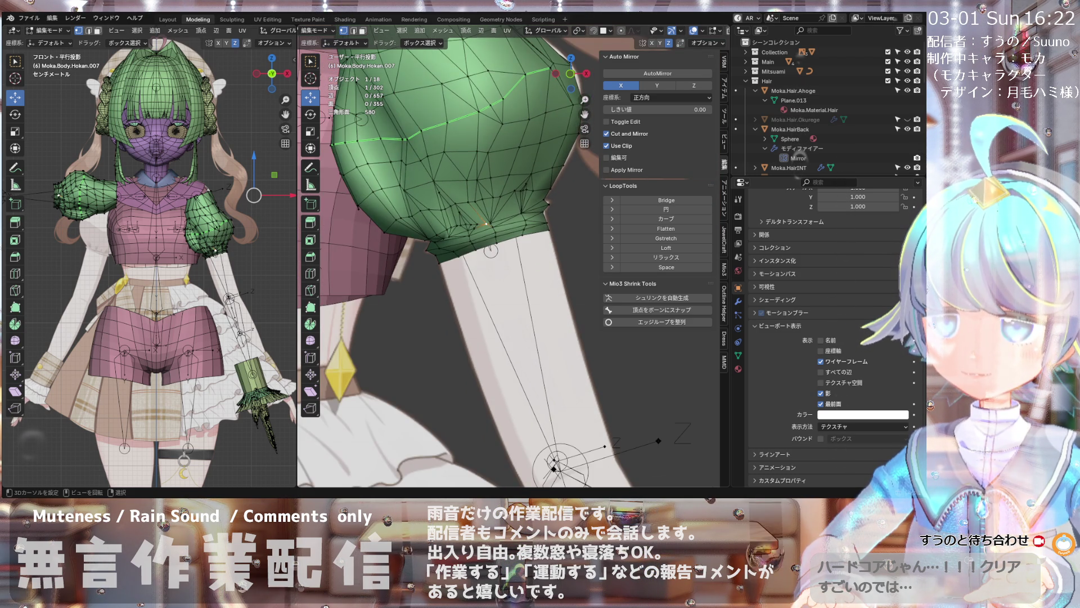
pyautogui.scroll(3, 479, 283)
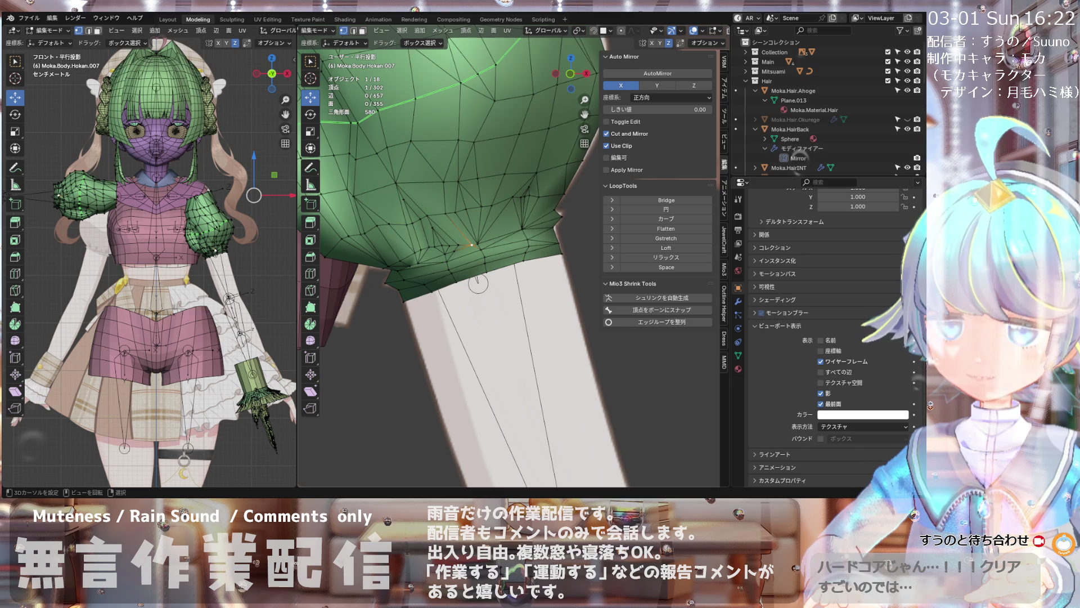
pyautogui.scroll(-2, 479, 283)
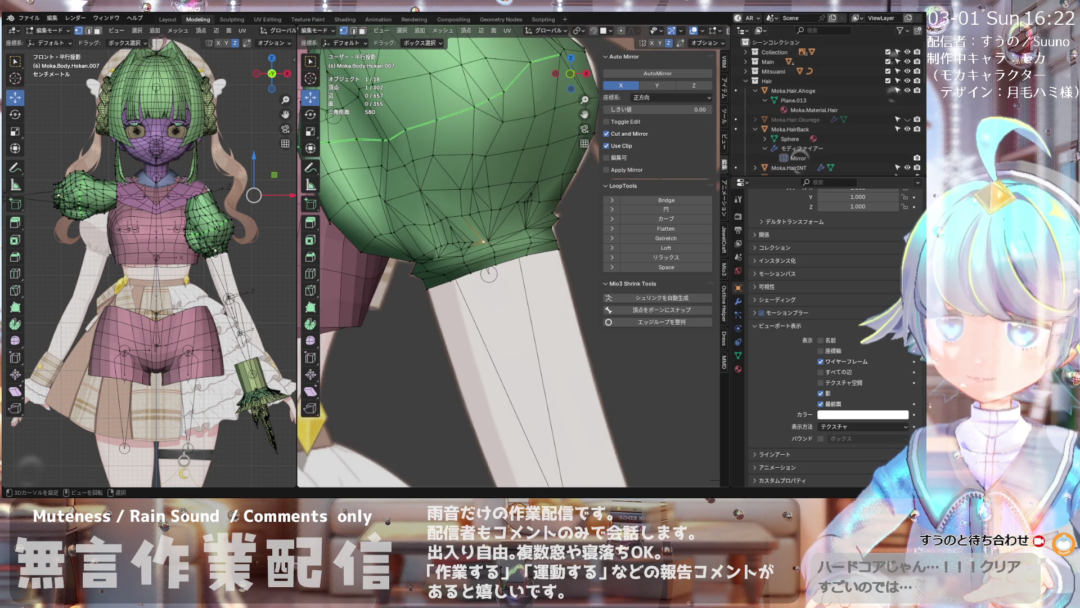
pyautogui.moveTo(479, 239)
pyautogui.mouseDown(button='middle')
pyautogui.moveTo(487, 222)
pyautogui.moveTo(477, 244)
pyautogui.mouseUp(button='middle')
pyautogui.scroll(-3, 489, 222)
pyautogui.scroll(3, 473, 241)
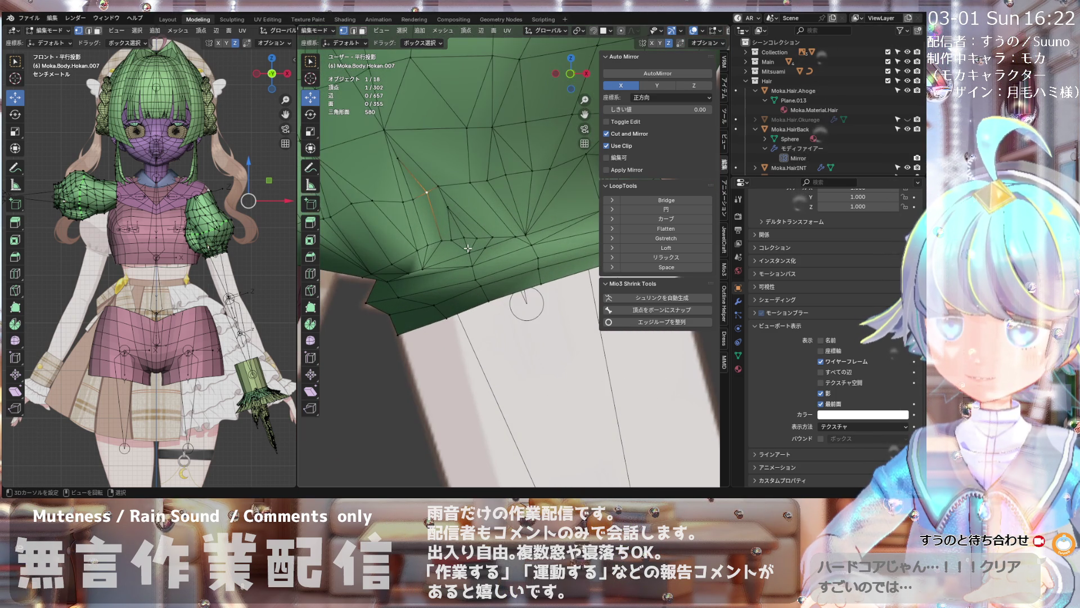
pyautogui.scroll(3, 481, 246)
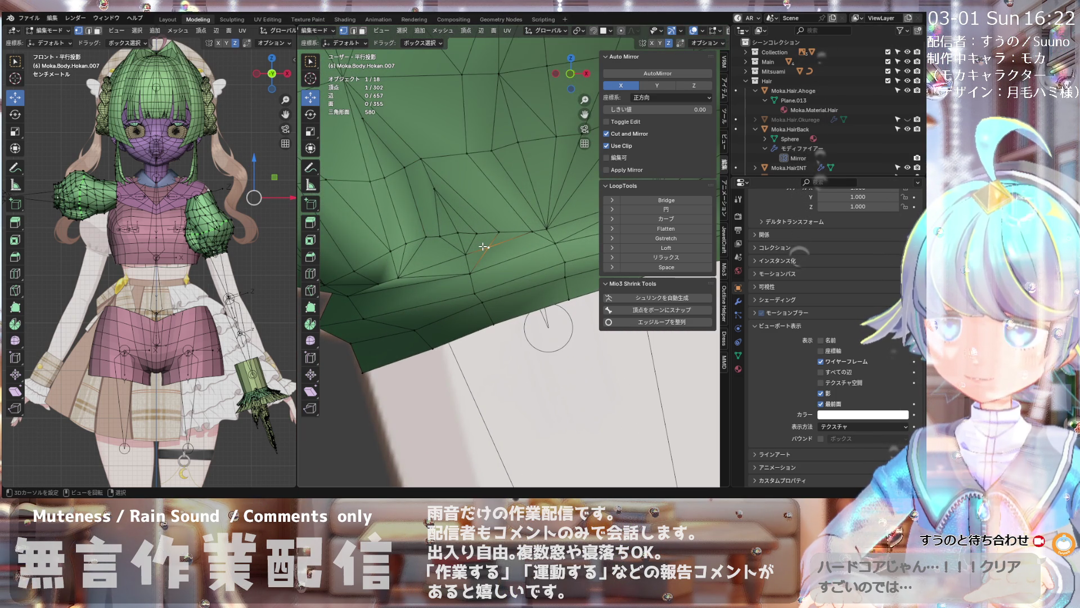
pyautogui.scroll(-2, 475, 265)
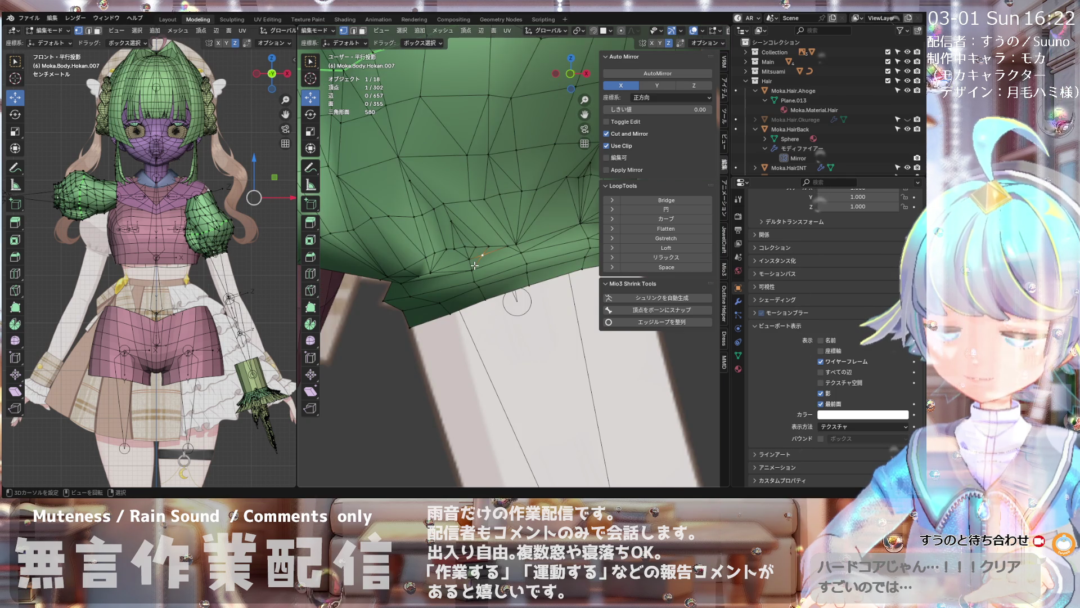
# - With X-ray on, slide a vertex on the sleeve hem into place and pick the next hem vertex
pyautogui.click(693, 33)
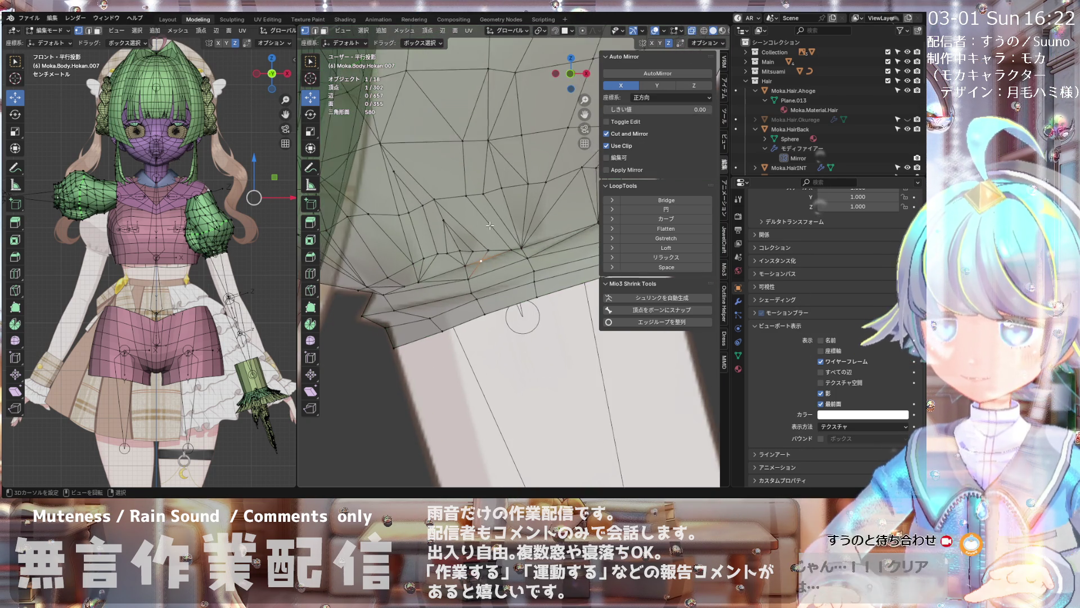
pyautogui.scroll(2, 482, 232)
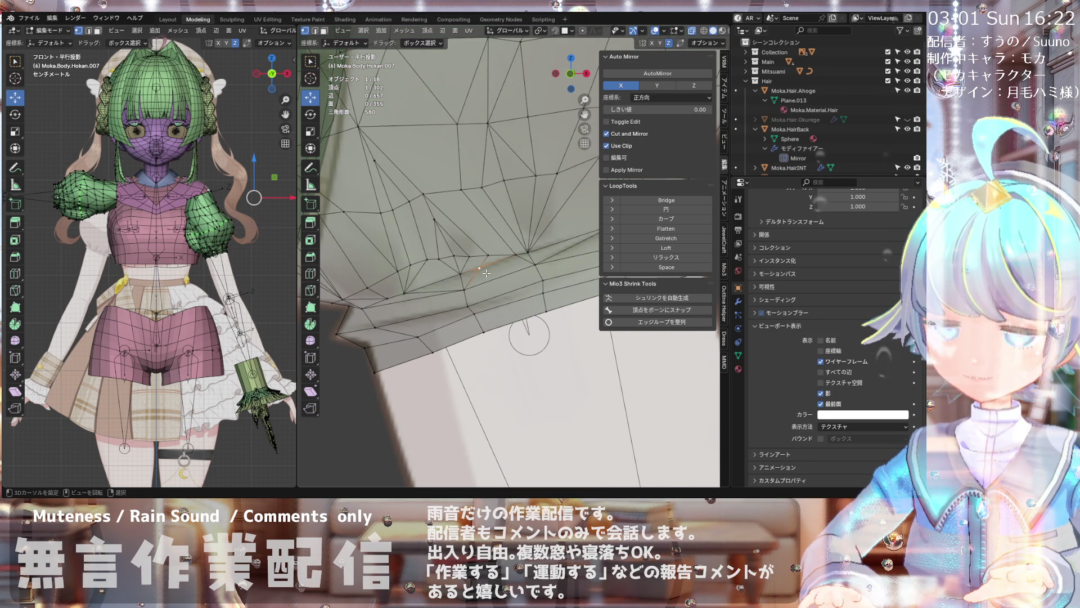
pyautogui.scroll(1, 481, 268)
pyautogui.scroll(1, 455, 274)
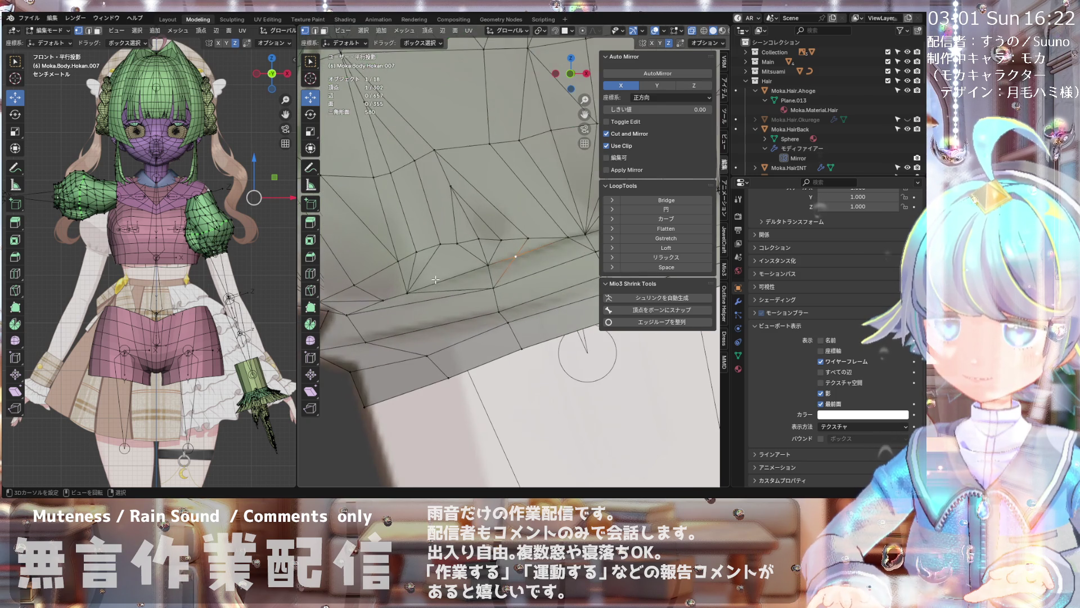
pyautogui.moveTo(436, 280)
pyautogui.mouseDown(button='middle')
pyautogui.moveTo(538, 280)
pyautogui.moveTo(469, 284)
pyautogui.mouseUp(button='middle')
pyautogui.scroll(2, 466, 284)
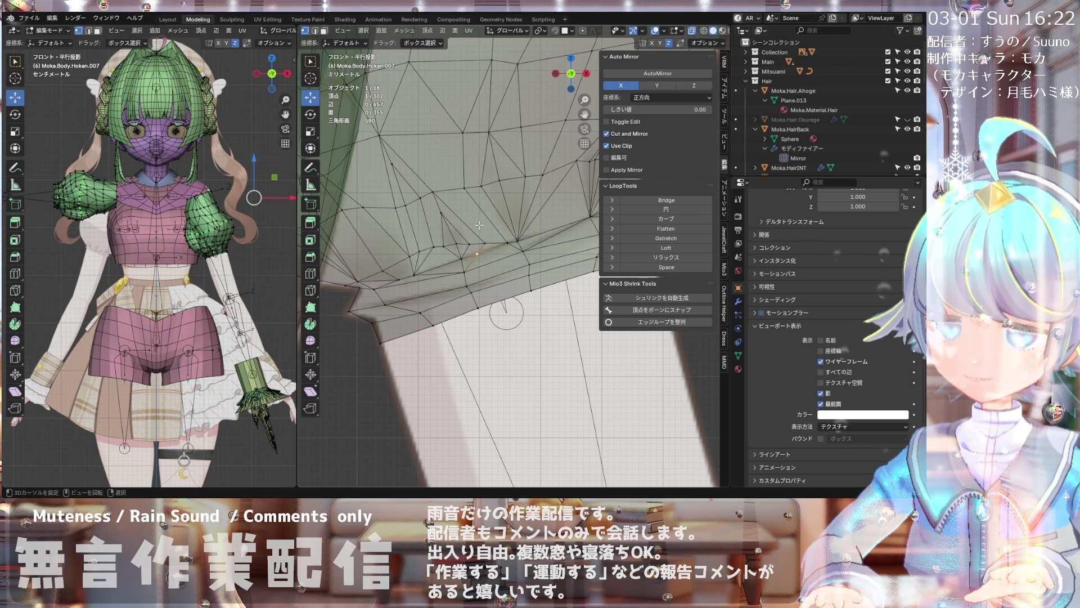
pyautogui.moveTo(480, 225); pyautogui.dragTo(508, 245, button='middle')
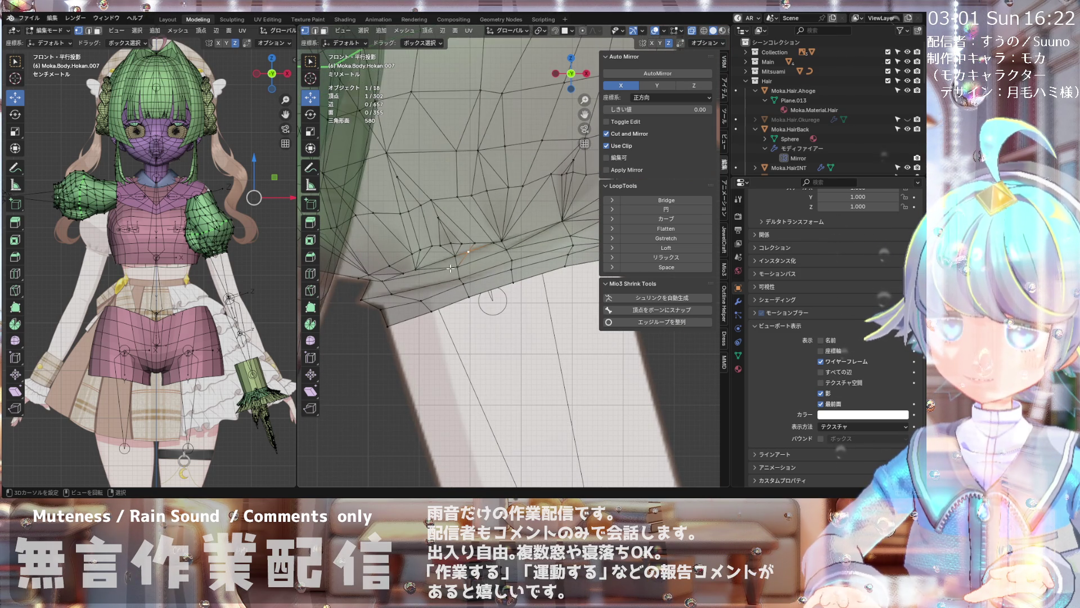
pyautogui.scroll(2, 451, 269)
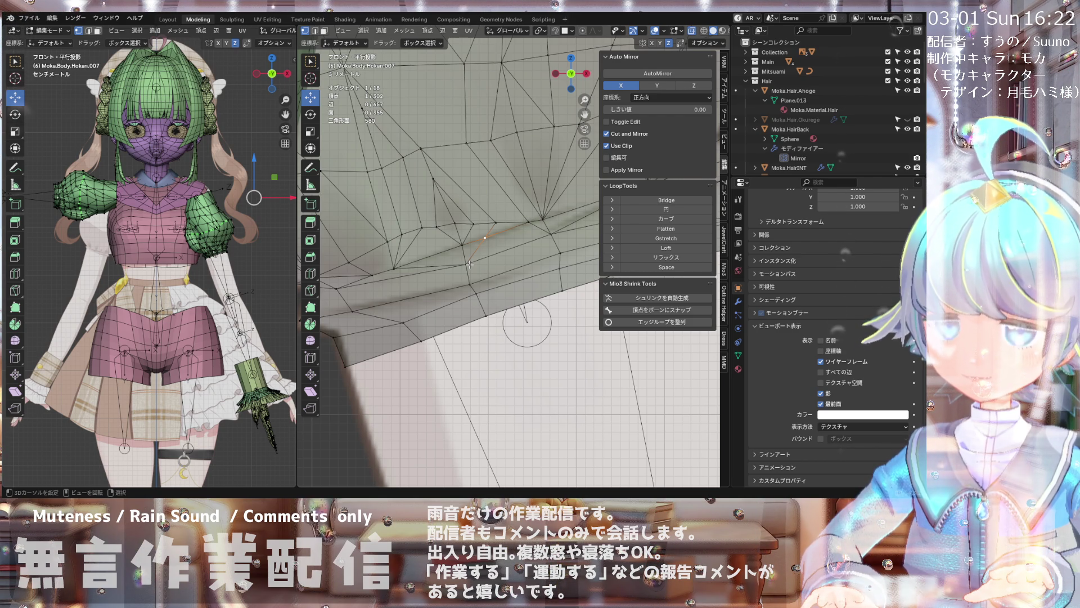
pyautogui.moveTo(470, 265)
pyautogui.mouseDown(button='middle')
pyautogui.moveTo(453, 218)
pyautogui.moveTo(419, 247)
pyautogui.moveTo(467, 265)
pyautogui.mouseUp(button='middle')
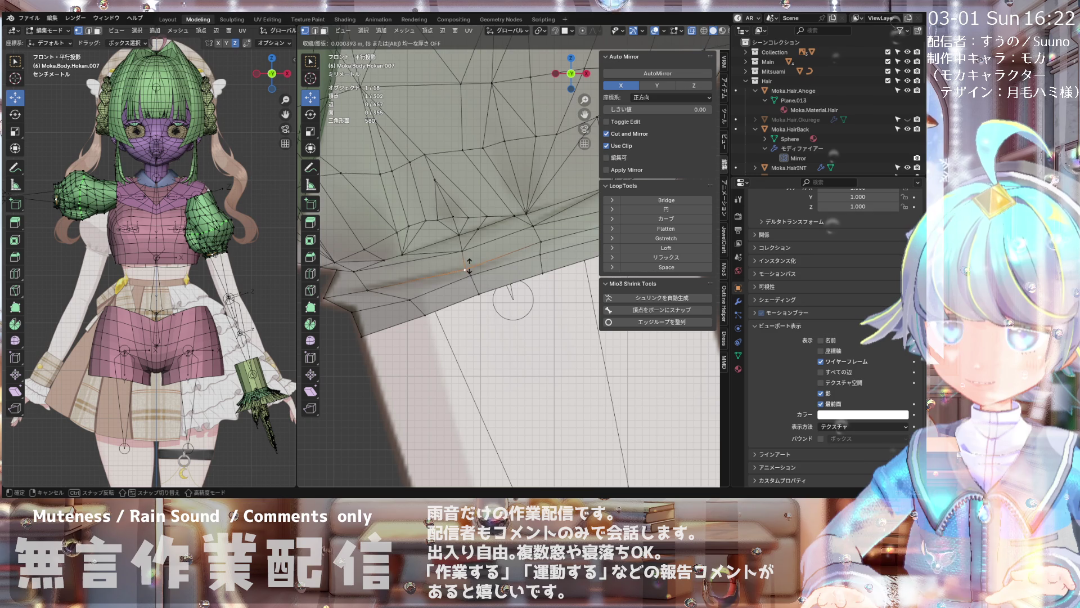
pyautogui.press('g')
pyautogui.press('g')
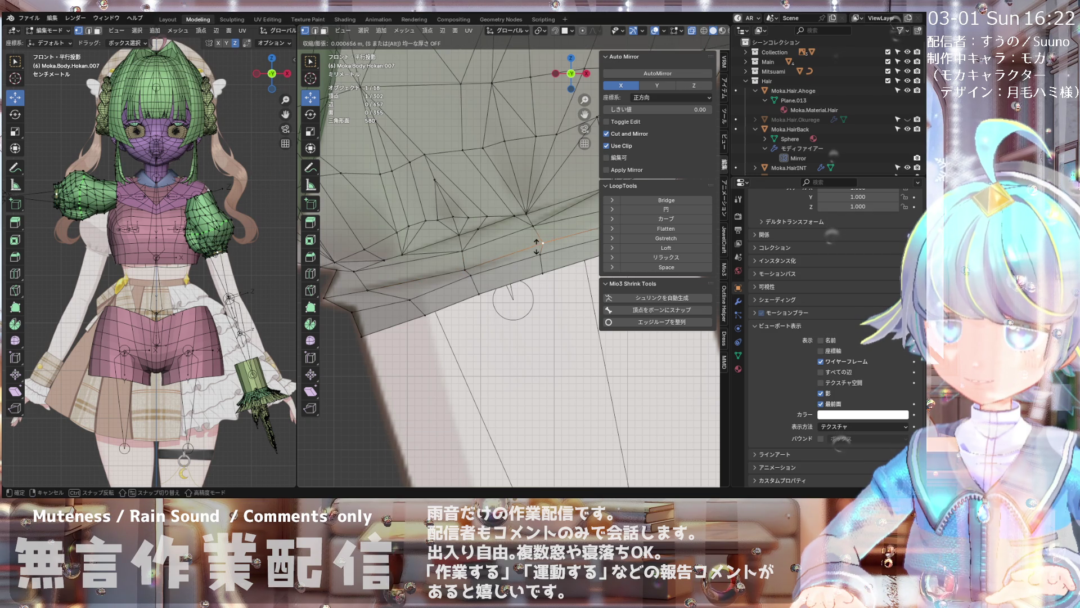
pyautogui.click(536, 245)
pyautogui.moveTo(524, 245); pyautogui.dragTo(474, 247, button='middle')
pyautogui.click(464, 240)
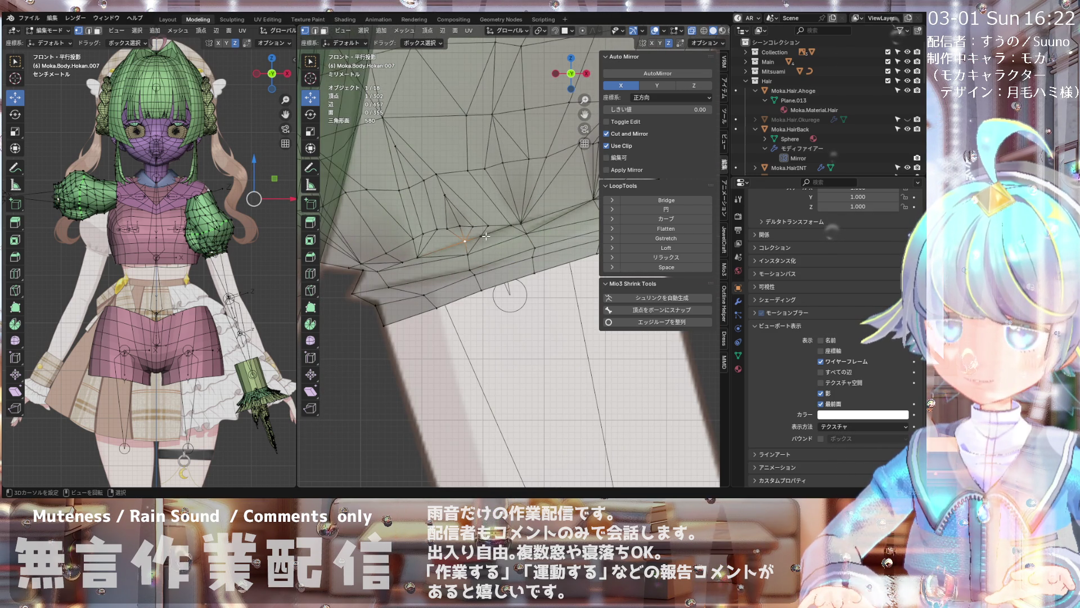
pyautogui.scroll(-1, 486, 236)
pyautogui.scroll(3, 507, 226)
pyautogui.scroll(-3, 473, 243)
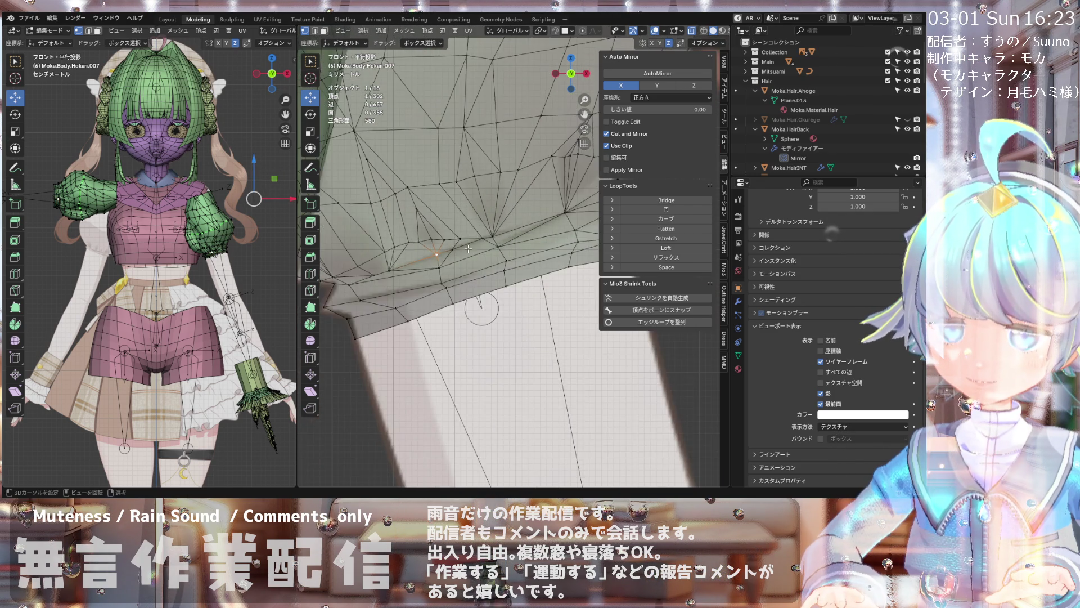
pyautogui.scroll(-3, 490, 242)
pyautogui.scroll(-3, 507, 243)
pyautogui.scroll(-3, 532, 242)
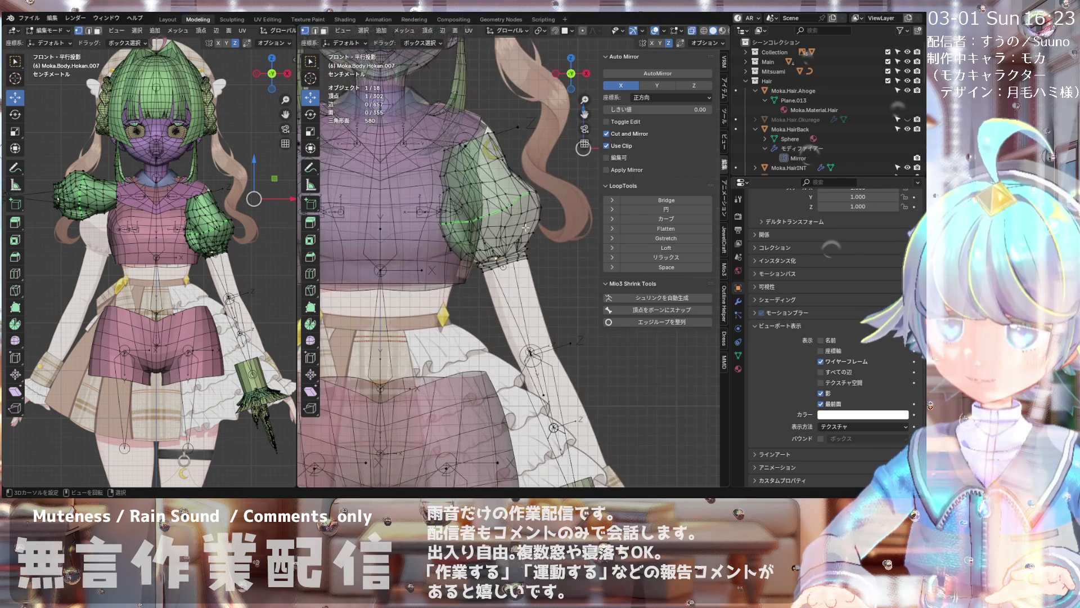
# - Toggle X-ray off, pan down to the torso and save the 20260213Moka.blend file
pyautogui.hotkey('alt', 'z')
pyautogui.hotkey('alt', 'z')
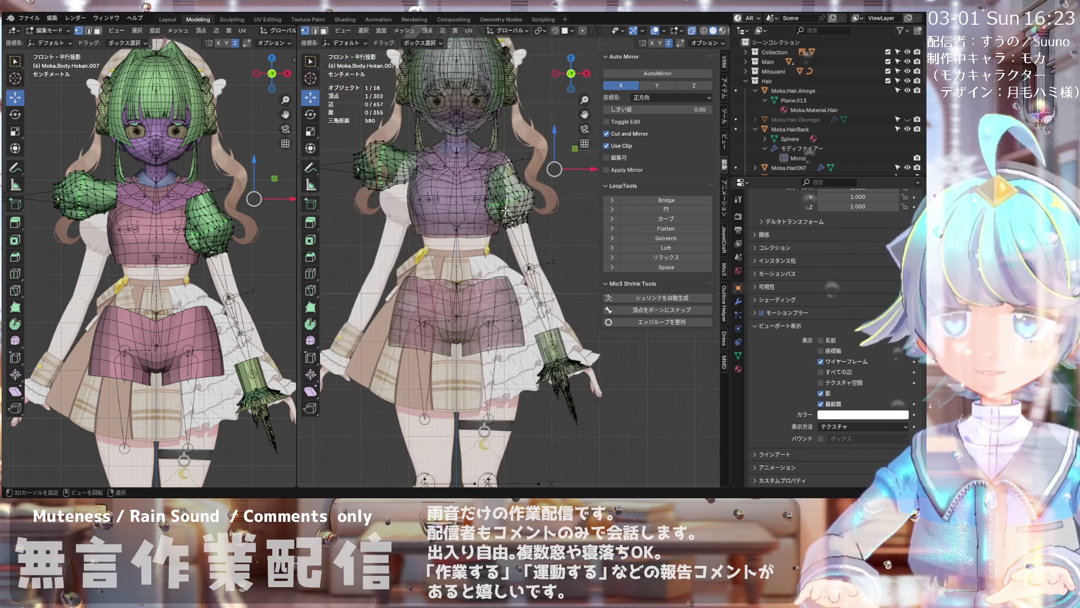
pyautogui.scroll(1, 523, 194)
pyautogui.scroll(1, 506, 229)
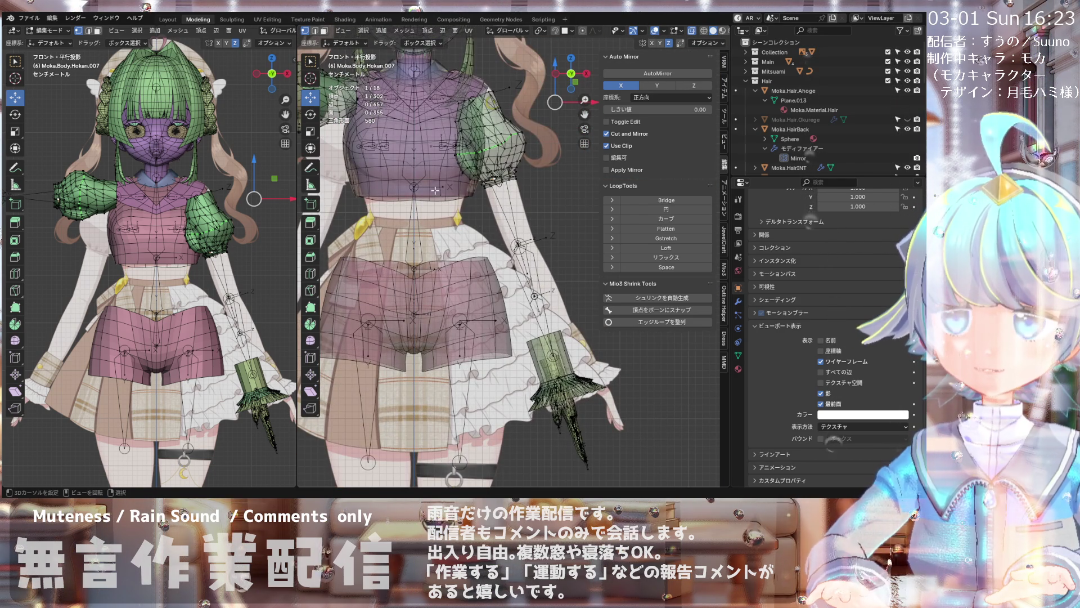
pyautogui.scroll(2, 435, 190)
pyautogui.keyDown('shift'); pyautogui.moveTo(436, 192); pyautogui.dragTo(446, 131, button='middle'); pyautogui.keyUp('shift')
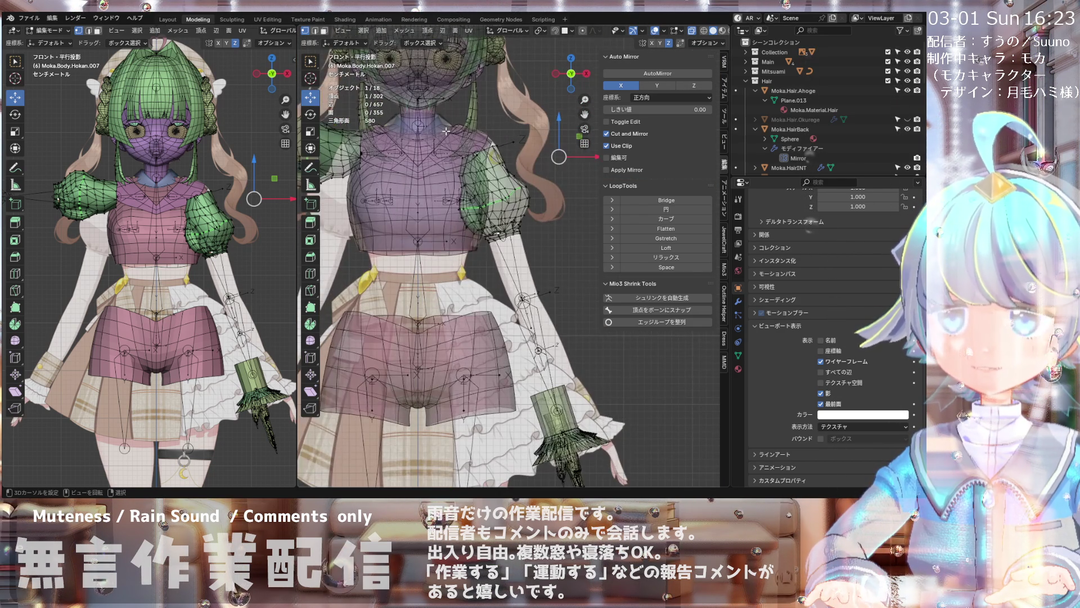
pyautogui.scroll(-2, 445, 132)
pyautogui.scroll(1, 456, 144)
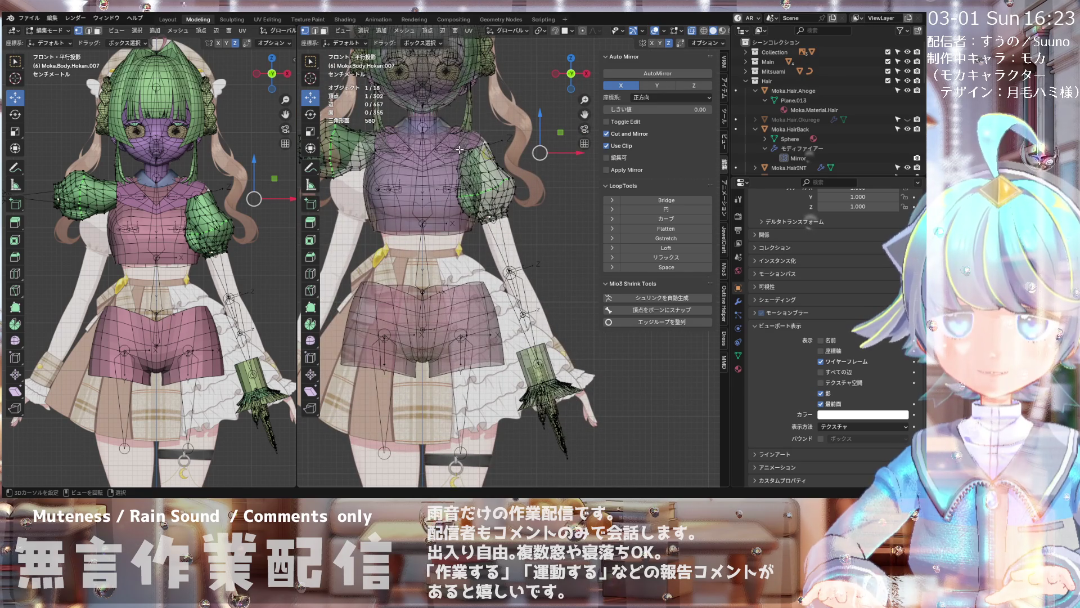
pyautogui.hotkey('alt', 'z')
pyautogui.hotkey('alt', 'z')
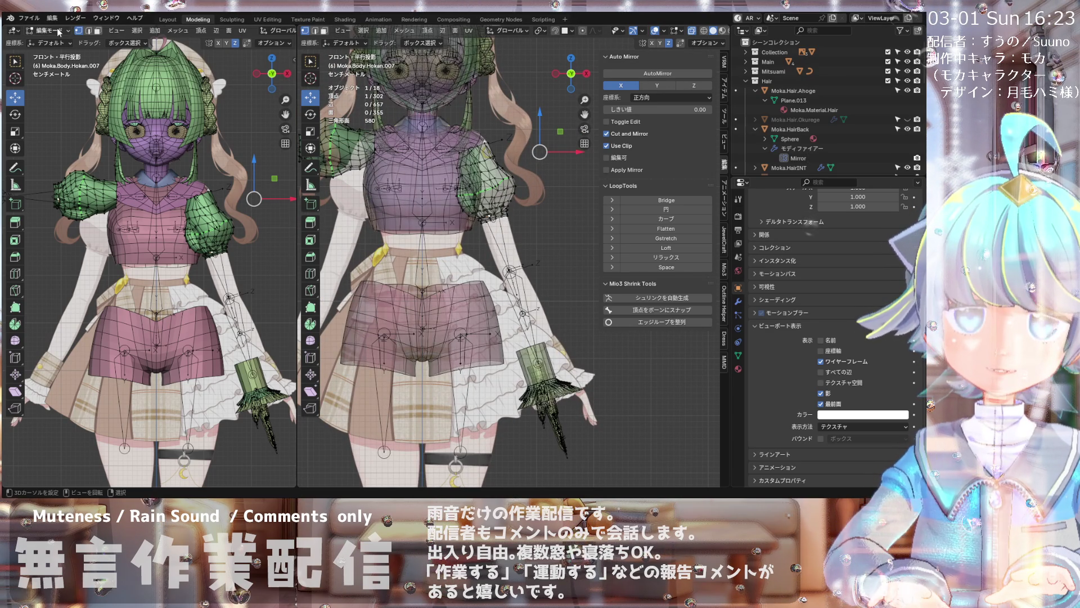
pyautogui.click(35, 18)
pyautogui.click(48, 78)
pyautogui.scroll(-1, 446, 168)
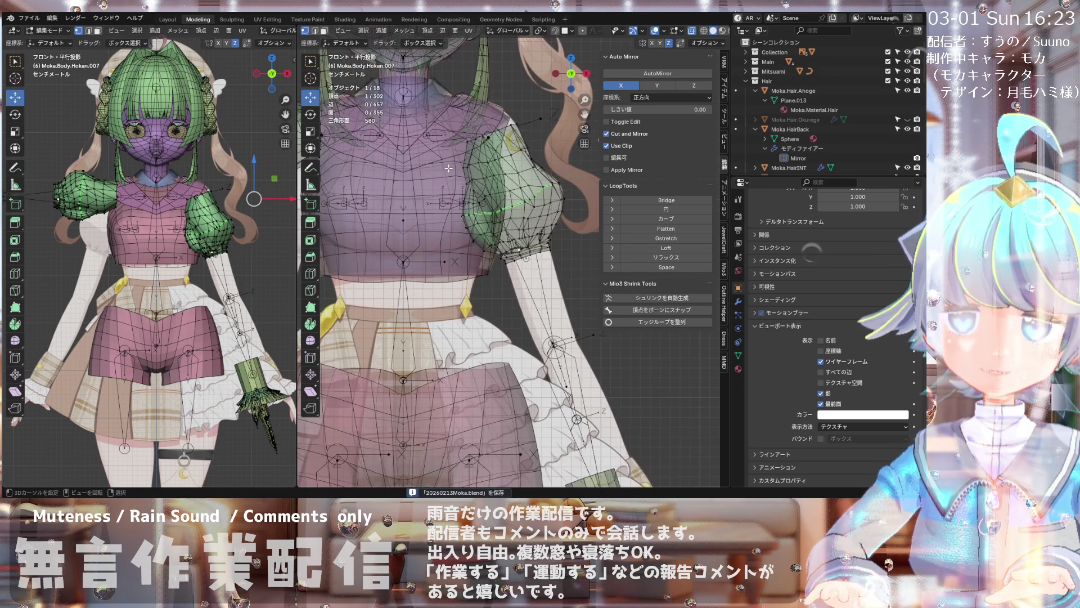
pyautogui.click(342, 31)
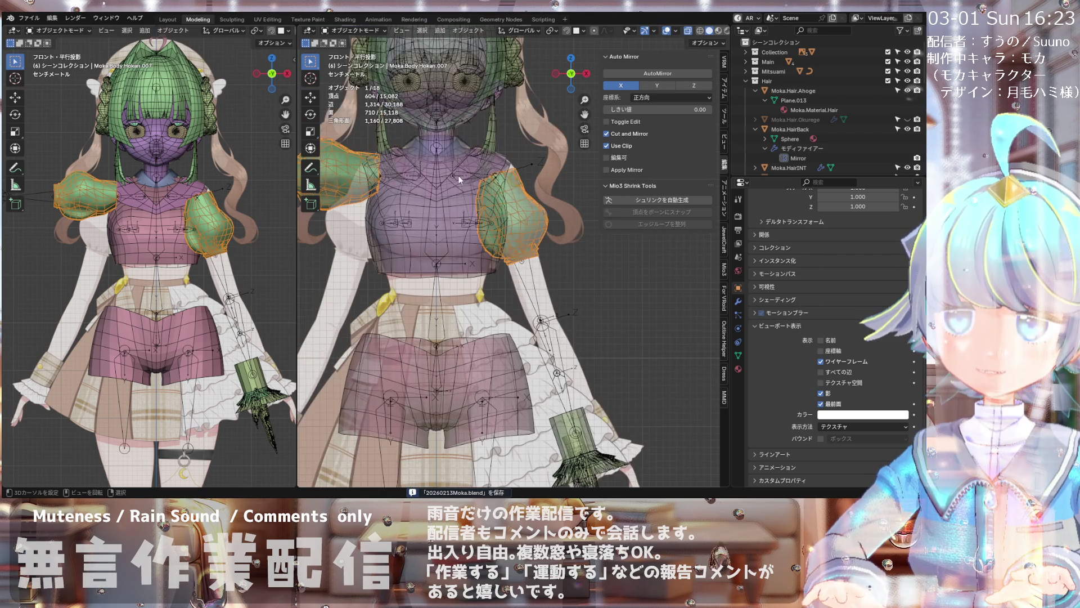
pyautogui.scroll(3, 442, 173)
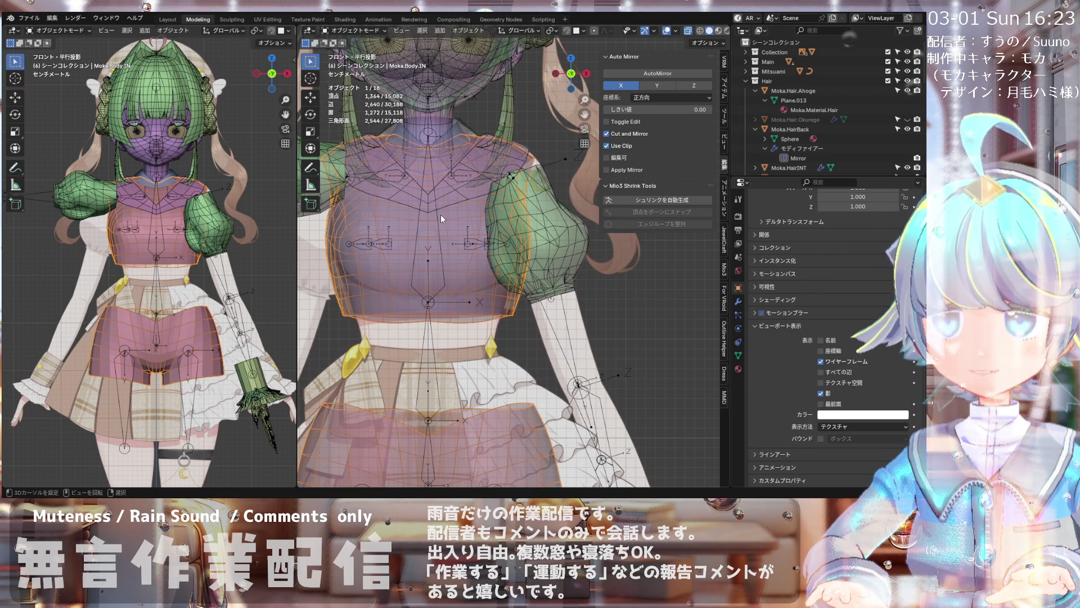
pyautogui.scroll(4, 527, 140)
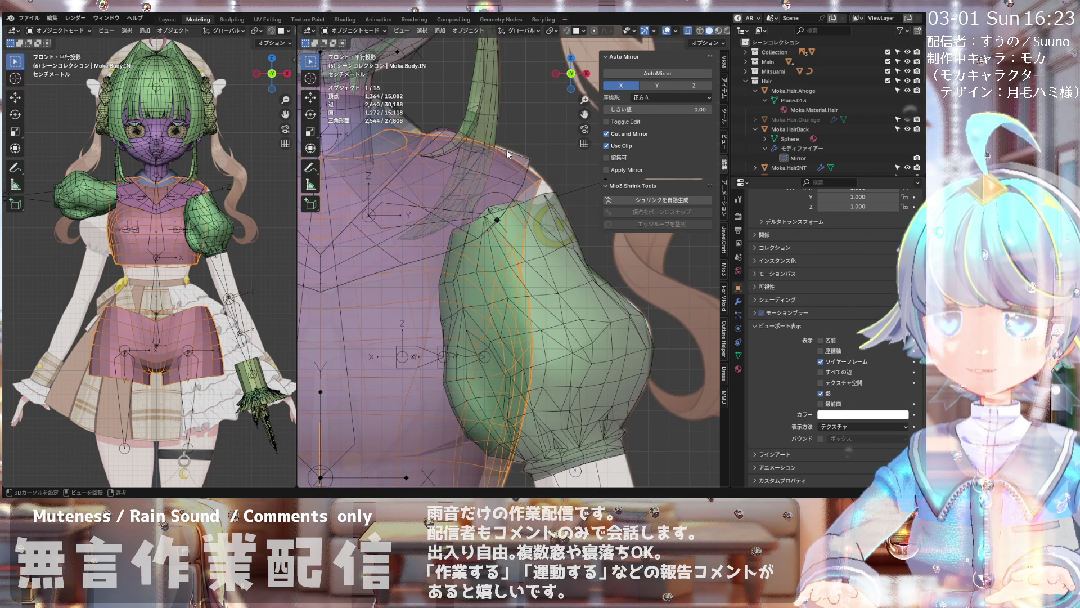
pyautogui.scroll(-1, 506, 151)
pyautogui.scroll(-2, 507, 152)
pyautogui.scroll(-1, 507, 156)
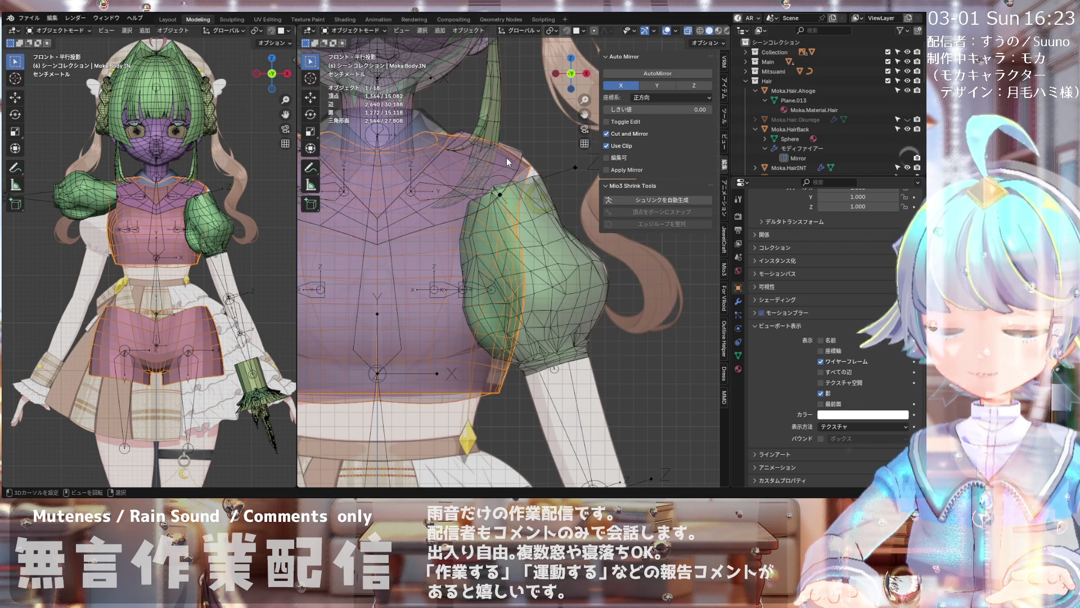
pyautogui.scroll(-2, 506, 158)
pyautogui.scroll(-2, 506, 158)
pyautogui.scroll(-1, 510, 169)
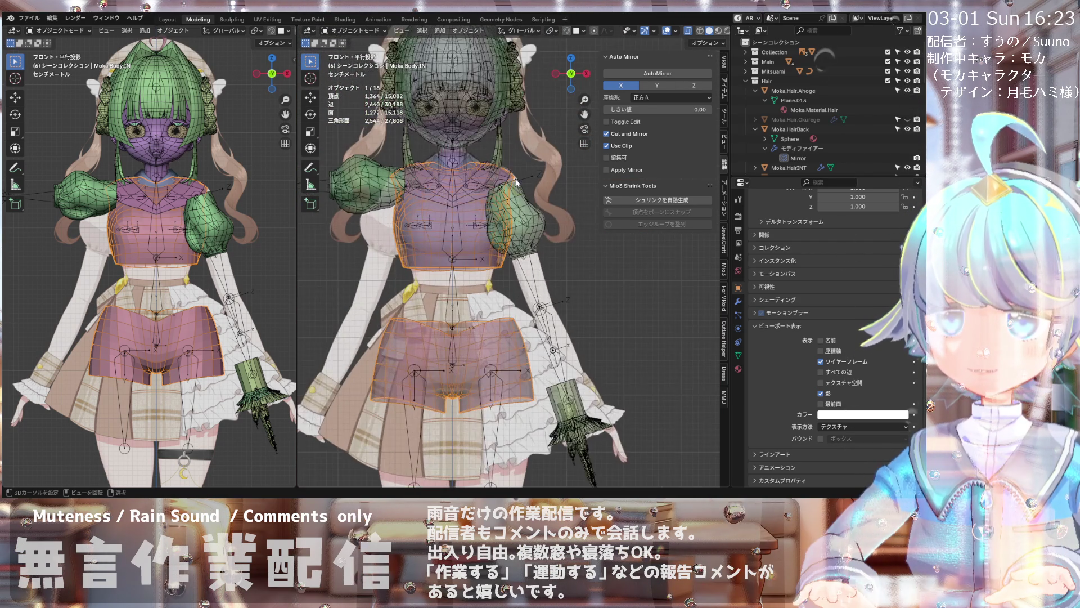
pyautogui.scroll(3, 516, 181)
pyautogui.scroll(3, 382, 161)
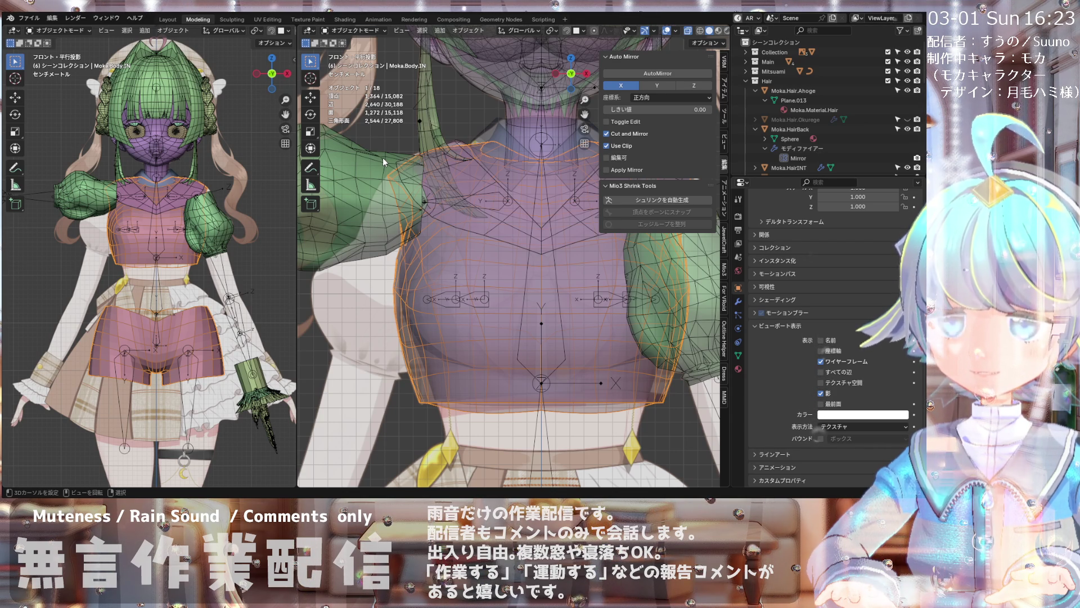
pyautogui.scroll(-3, 383, 157)
pyautogui.scroll(-1, 496, 198)
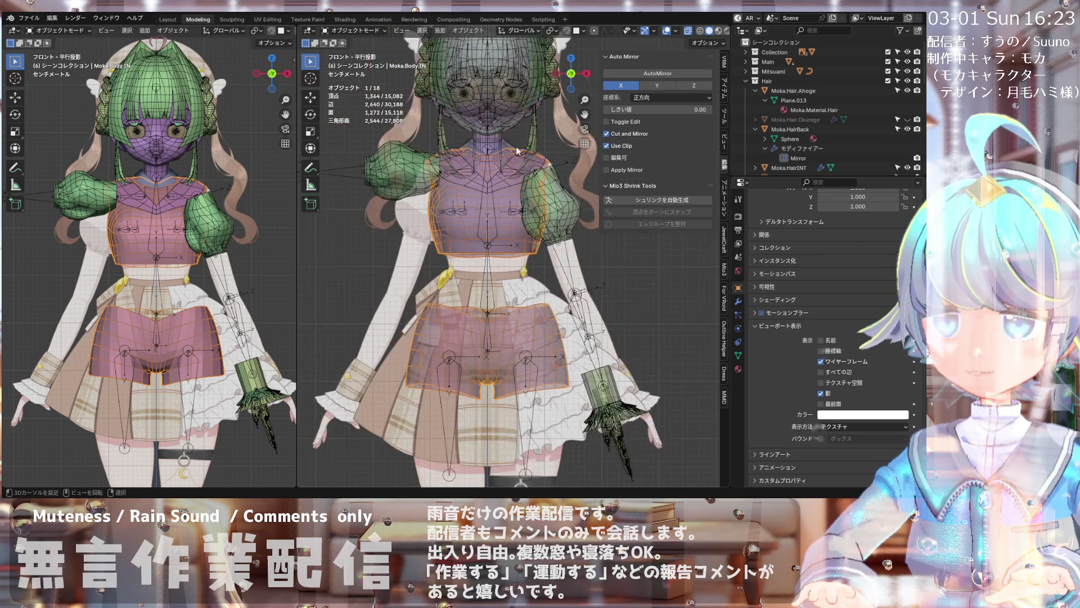
pyautogui.scroll(3, 517, 150)
pyautogui.scroll(3, 538, 149)
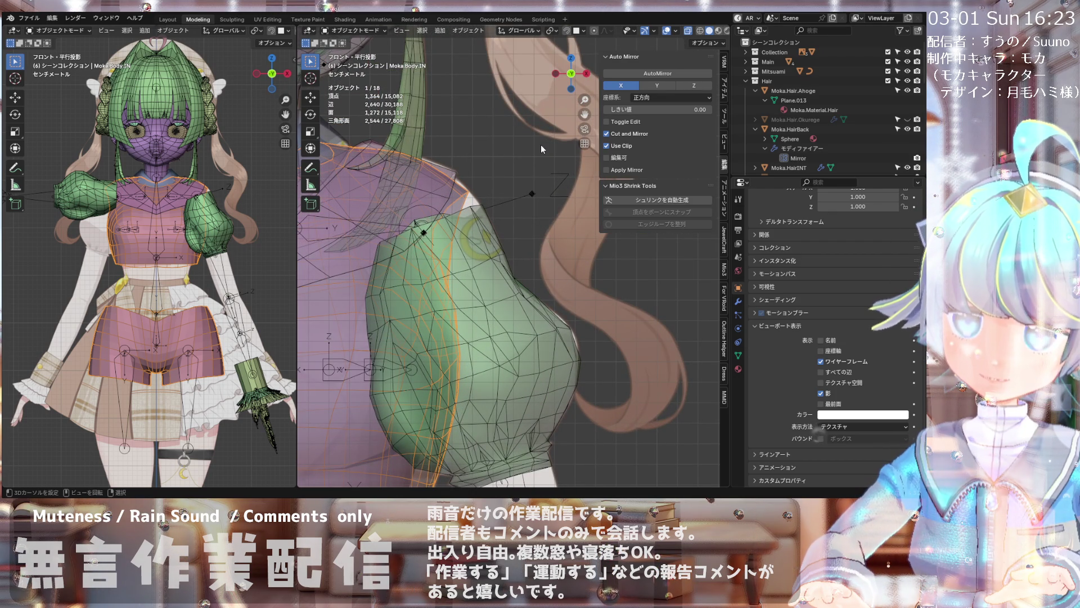
pyautogui.scroll(-5, 541, 144)
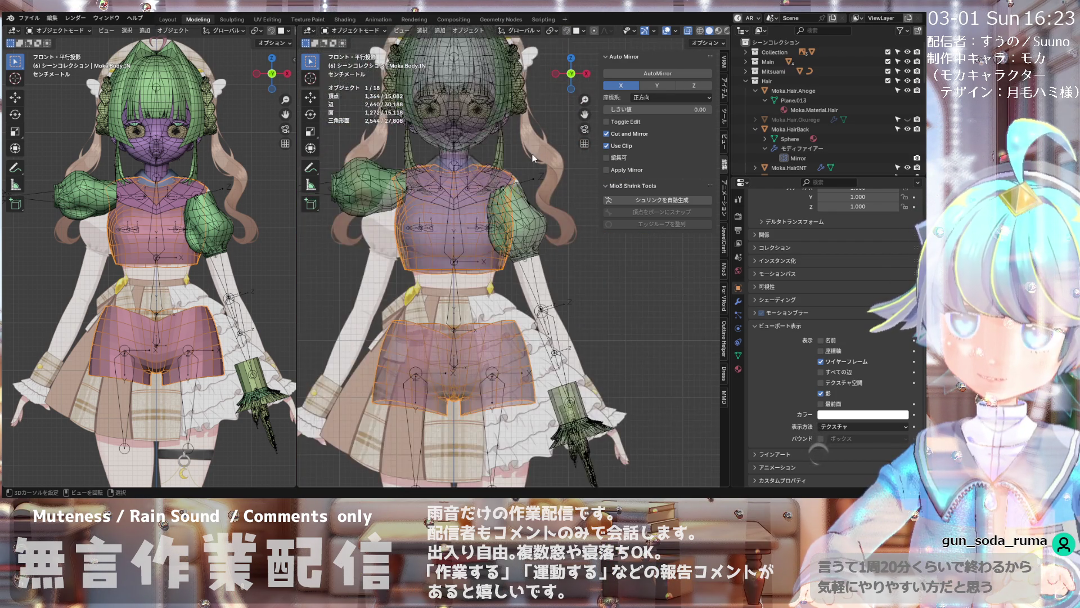
pyautogui.scroll(3, 527, 157)
pyautogui.scroll(2, 441, 194)
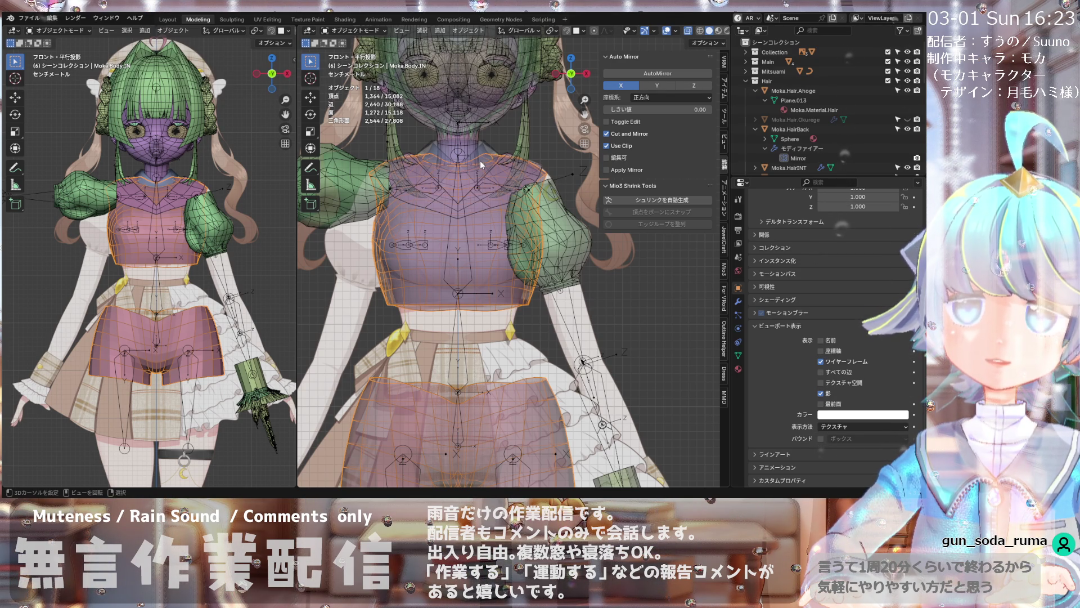
pyautogui.scroll(-3, 480, 160)
pyautogui.scroll(2, 501, 162)
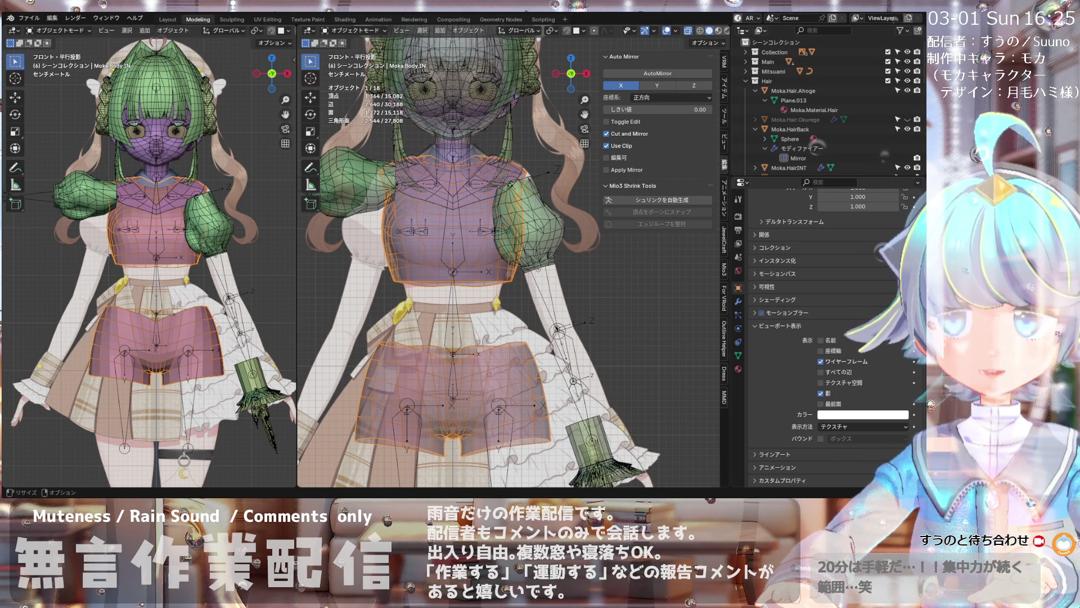
pyautogui.scroll(-2, 479, 254)
pyautogui.scroll(1, 480, 253)
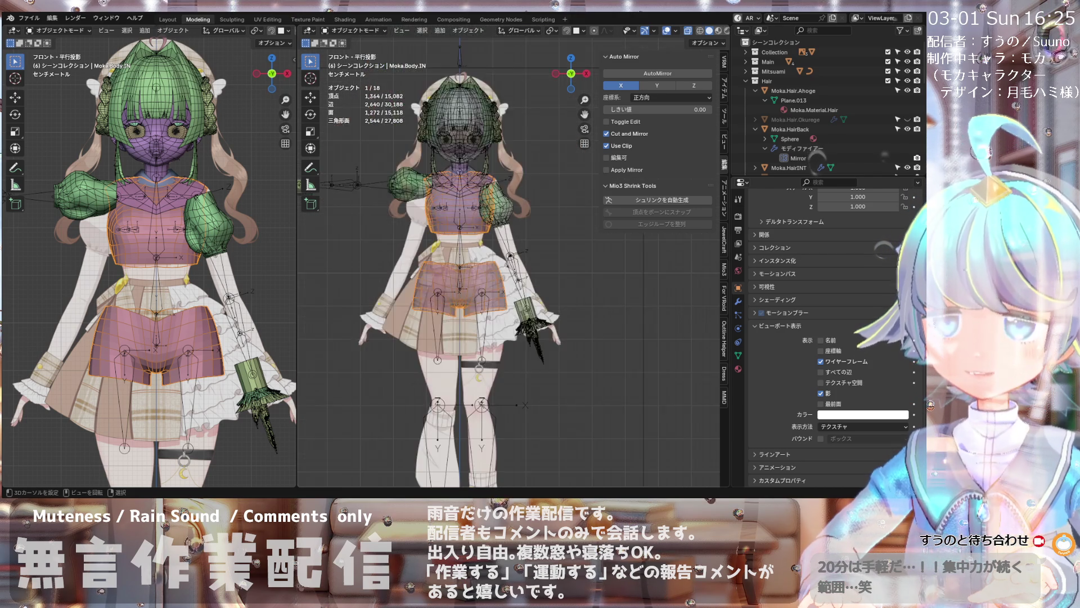
pyautogui.scroll(2, 480, 253)
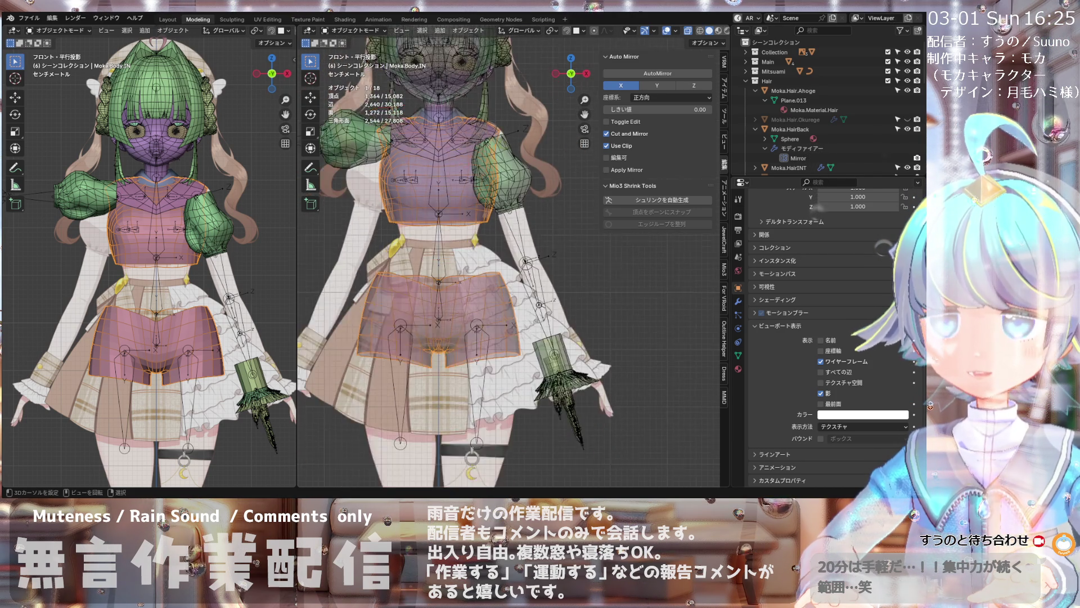
pyautogui.scroll(2, 479, 253)
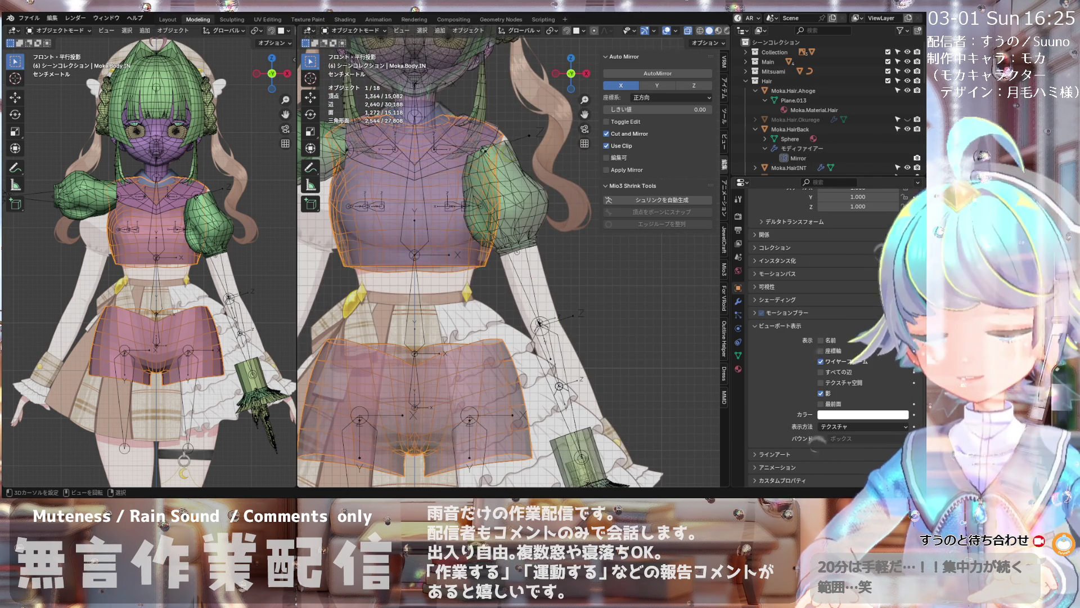
pyautogui.scroll(-2, 480, 253)
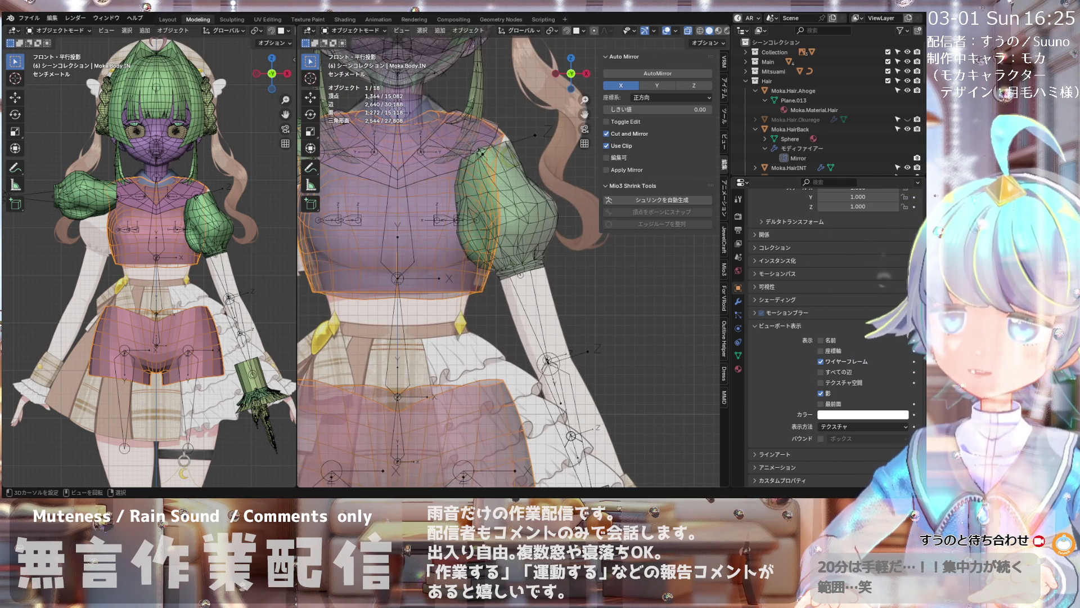
pyautogui.scroll(-3, 480, 254)
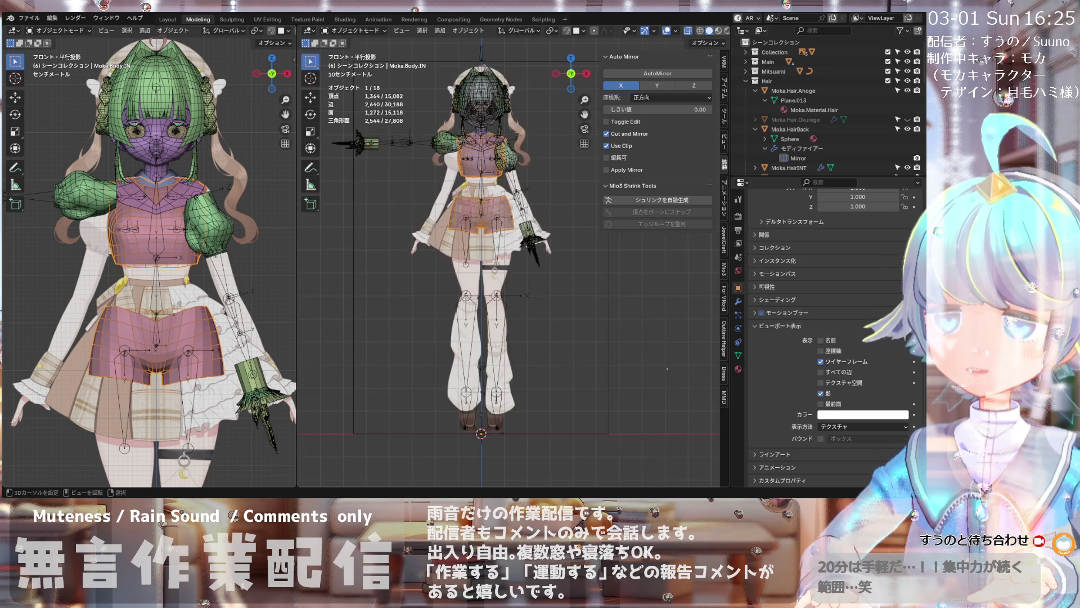
pyautogui.scroll(3, 479, 254)
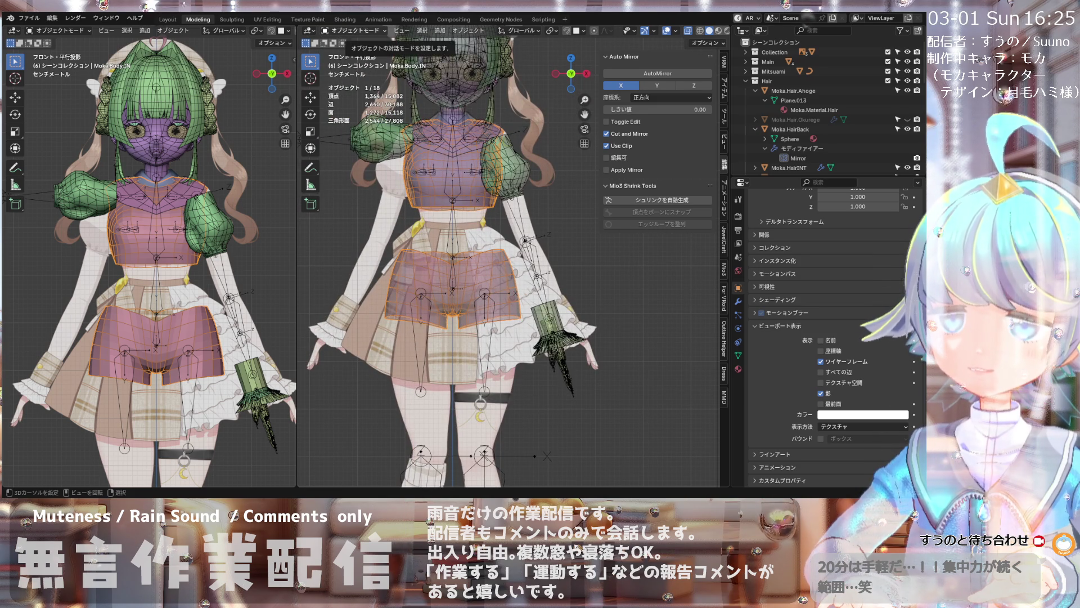
# - Select the green puff-sleeve object in the viewport
pyautogui.click(507, 169)
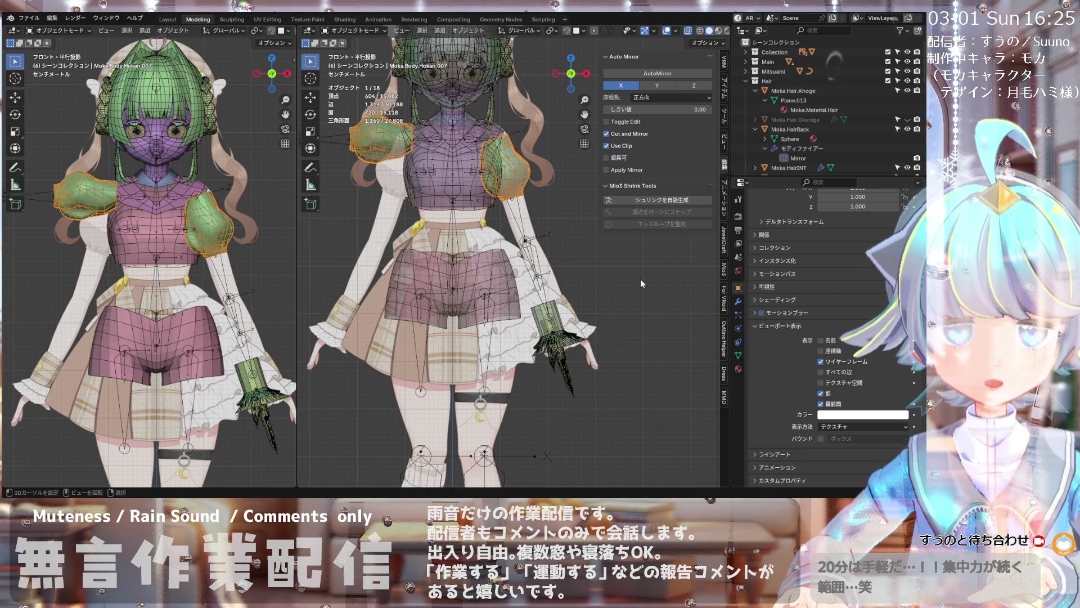
# - Show the Modifier Properties and select the body mesh with its Mirror and Subdivision modifiers
pyautogui.click(739, 300)
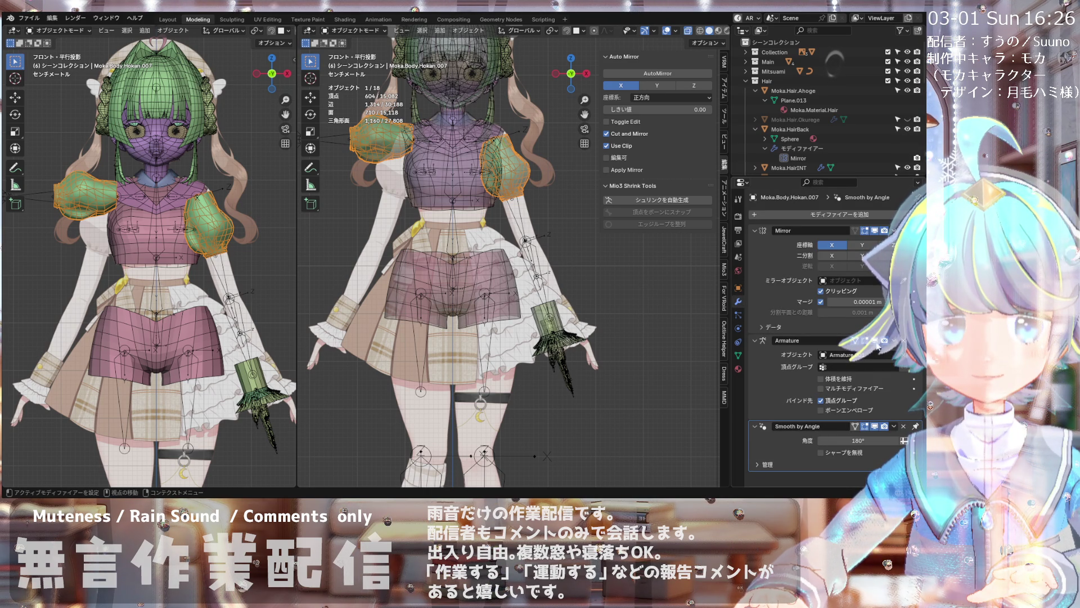
pyautogui.scroll(5, 503, 135)
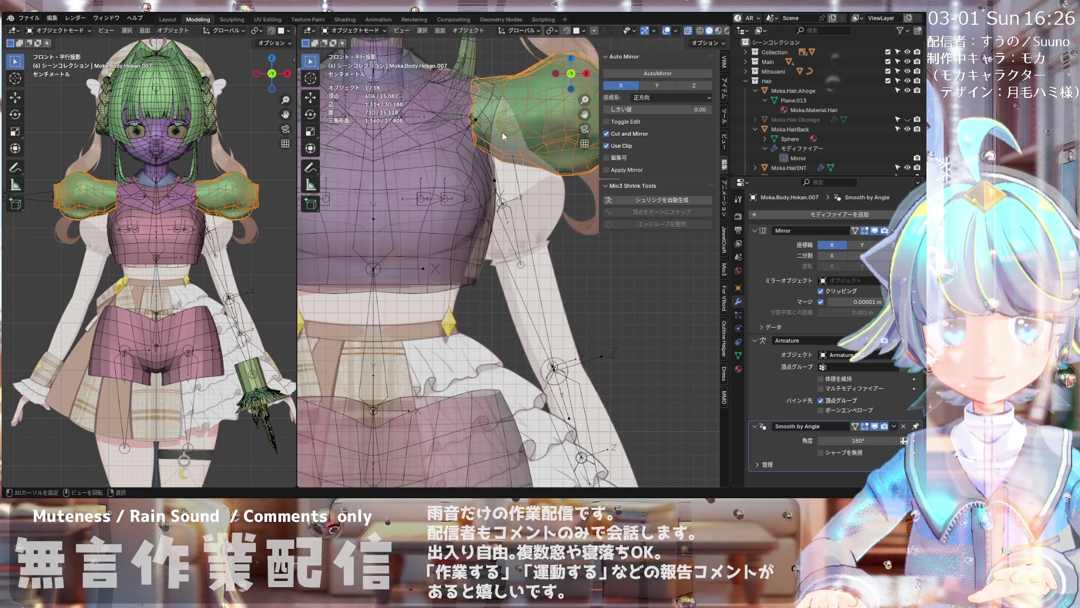
pyautogui.scroll(-3, 503, 135)
pyautogui.scroll(-1, 482, 146)
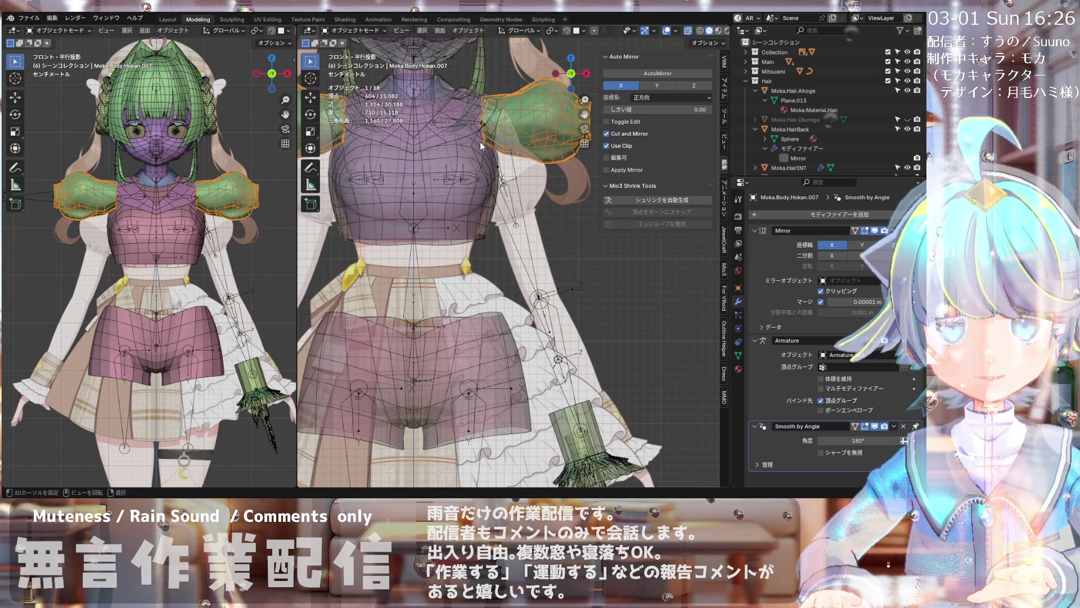
pyautogui.scroll(-2, 480, 141)
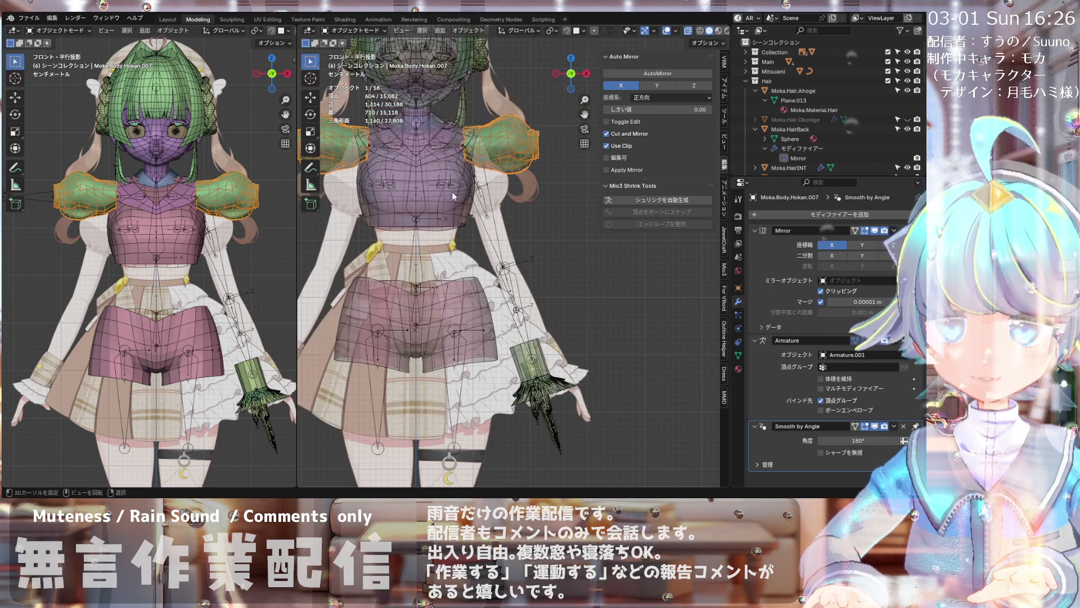
pyautogui.scroll(1, 451, 192)
pyautogui.scroll(2, 491, 230)
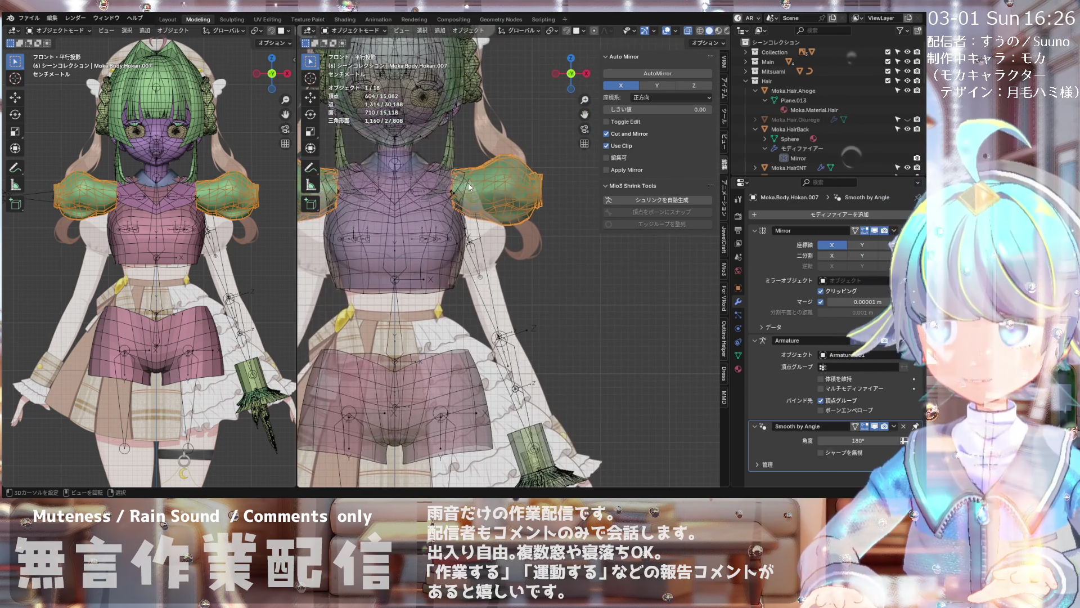
pyautogui.scroll(3, 469, 181)
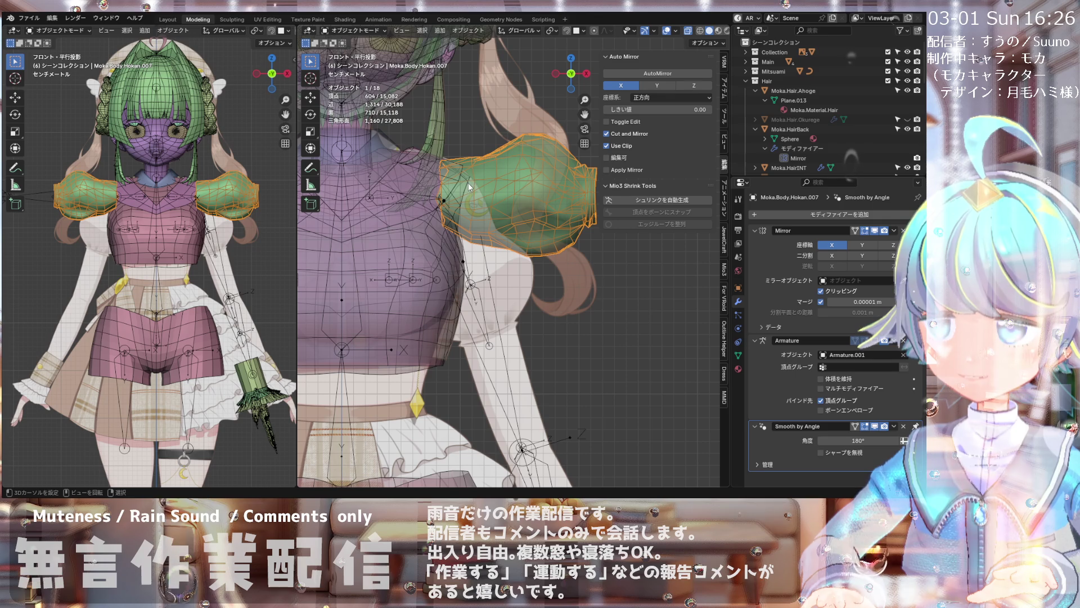
pyautogui.scroll(-3, 521, 205)
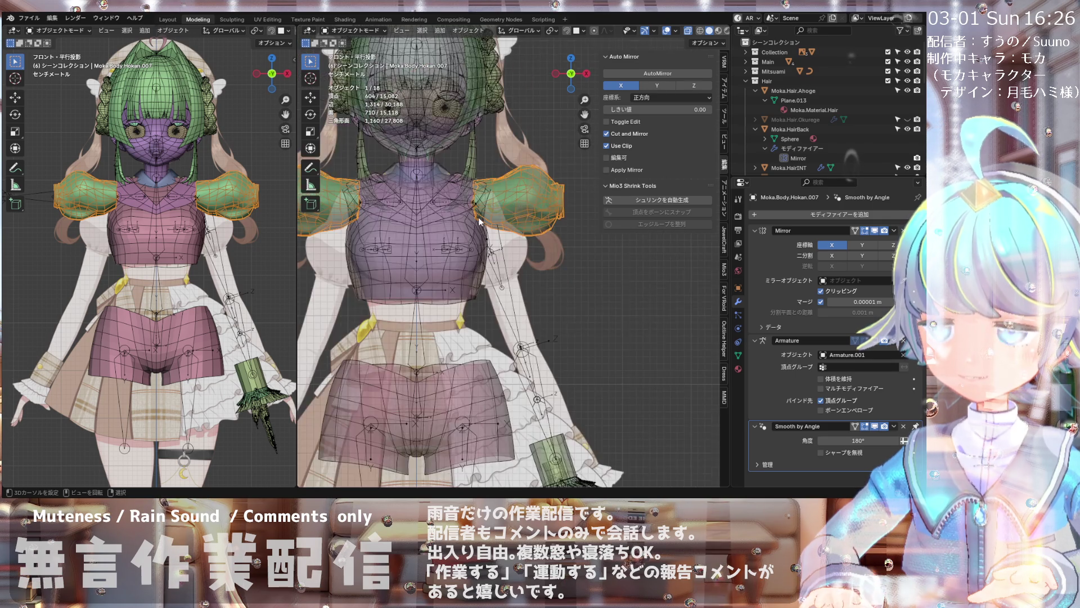
pyautogui.scroll(2, 478, 222)
pyautogui.click(457, 239)
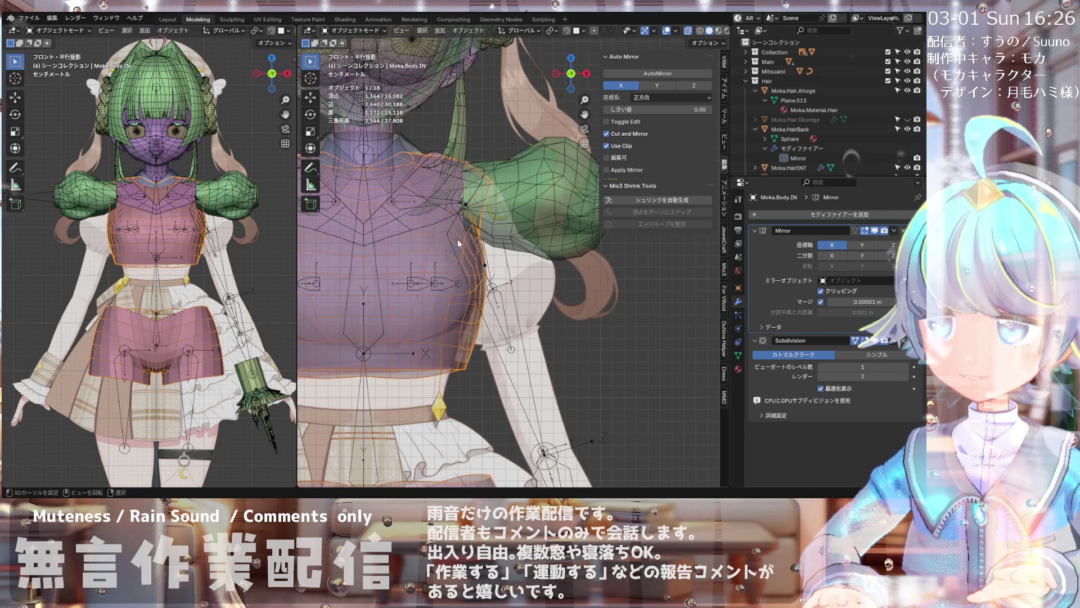
pyautogui.scroll(-2, 460, 141)
pyautogui.scroll(3, 475, 141)
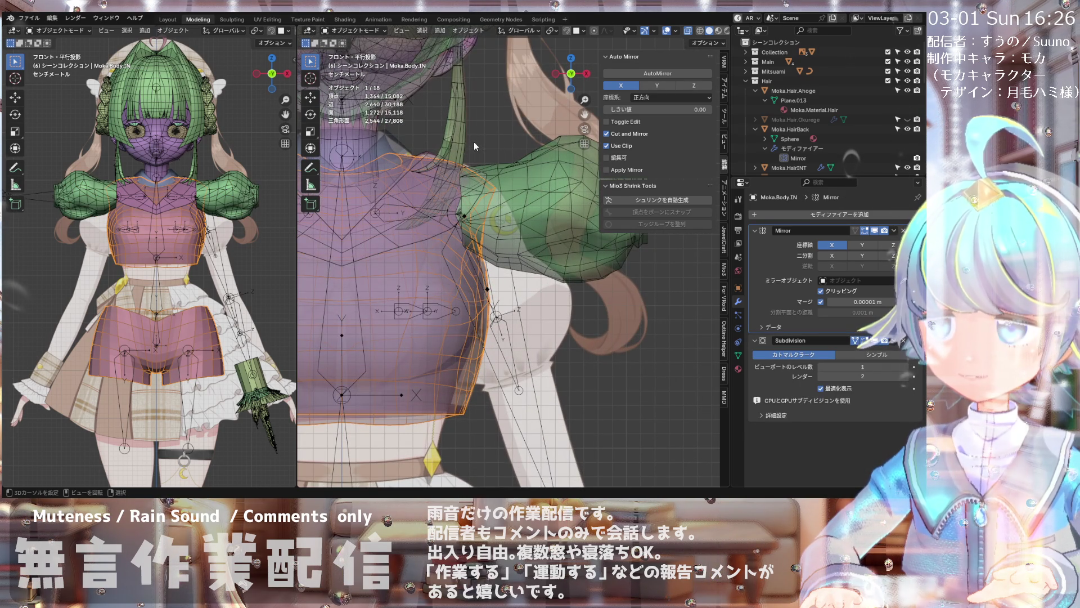
pyautogui.scroll(-3, 473, 142)
pyautogui.scroll(3, 479, 199)
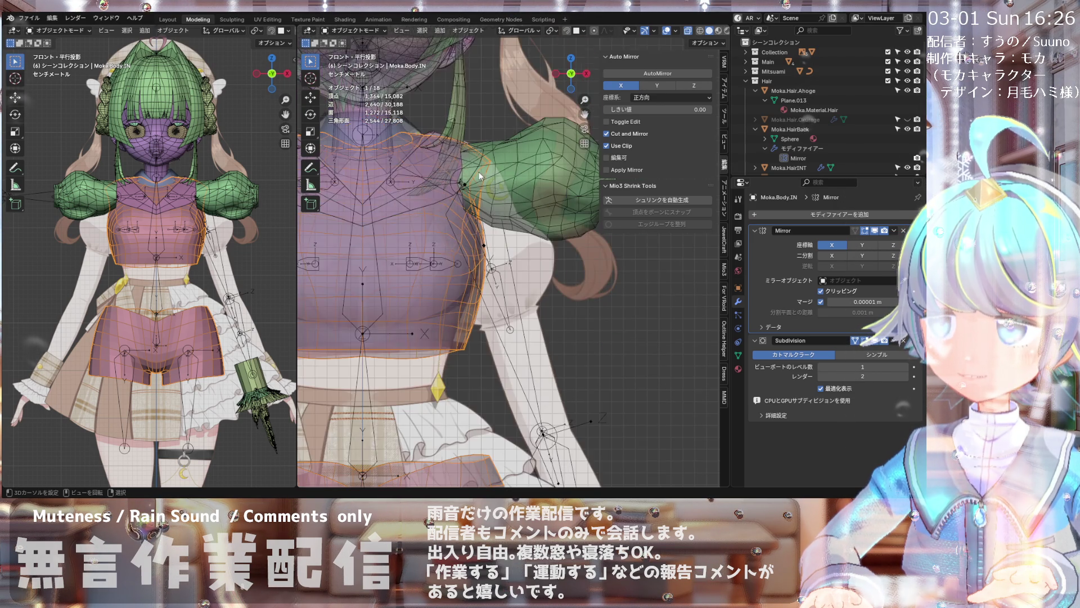
# - Check the shoulder, return to front view and select the green puff-sleeve object again
pyautogui.moveTo(459, 137)
pyautogui.mouseDown(button='middle')
pyautogui.moveTo(437, 180)
pyautogui.moveTo(478, 182)
pyautogui.moveTo(425, 178)
pyautogui.moveTo(461, 179)
pyautogui.moveTo(439, 170)
pyautogui.mouseUp(button='middle')
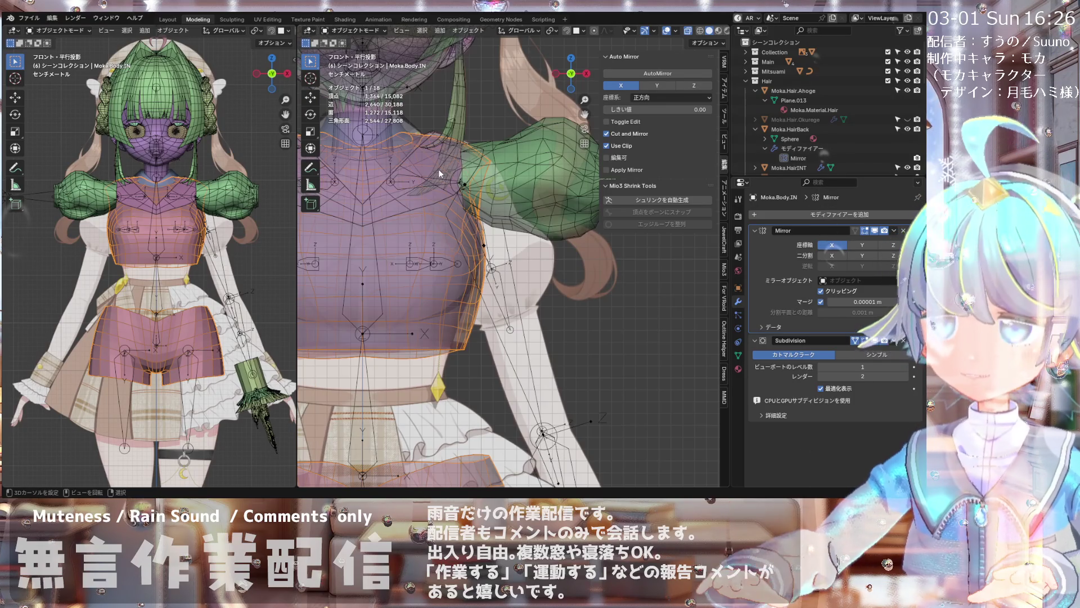
pyautogui.press('KP_1')
pyautogui.click(480, 152)
pyautogui.scroll(4, 479, 151)
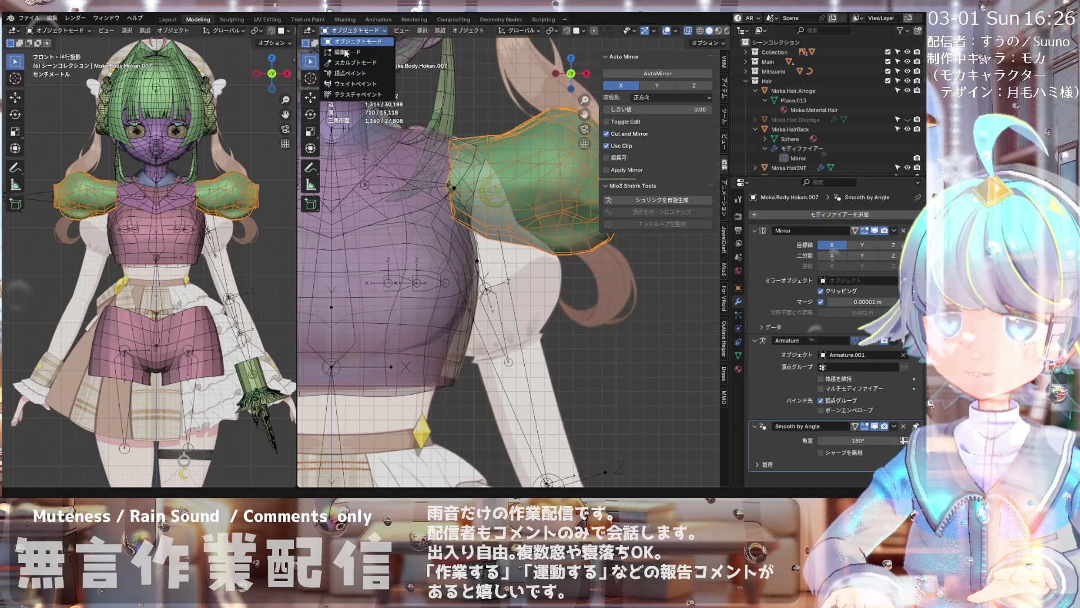
# - Enter Edit Mode on the sleeve and select the edge loop where it meets the shoulder
pyautogui.click(346, 52)
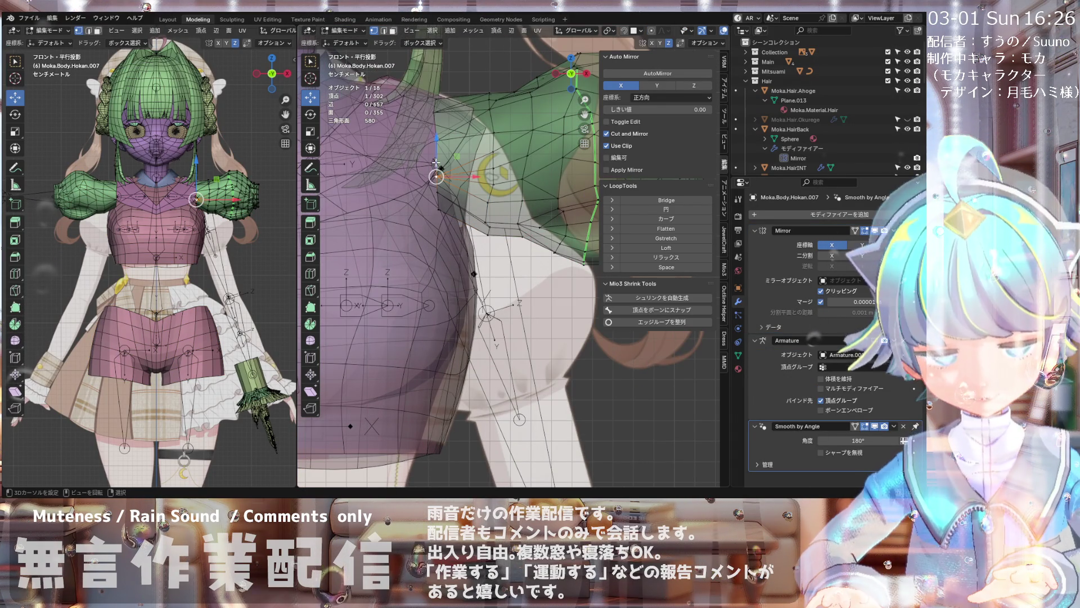
pyautogui.click(436, 163)
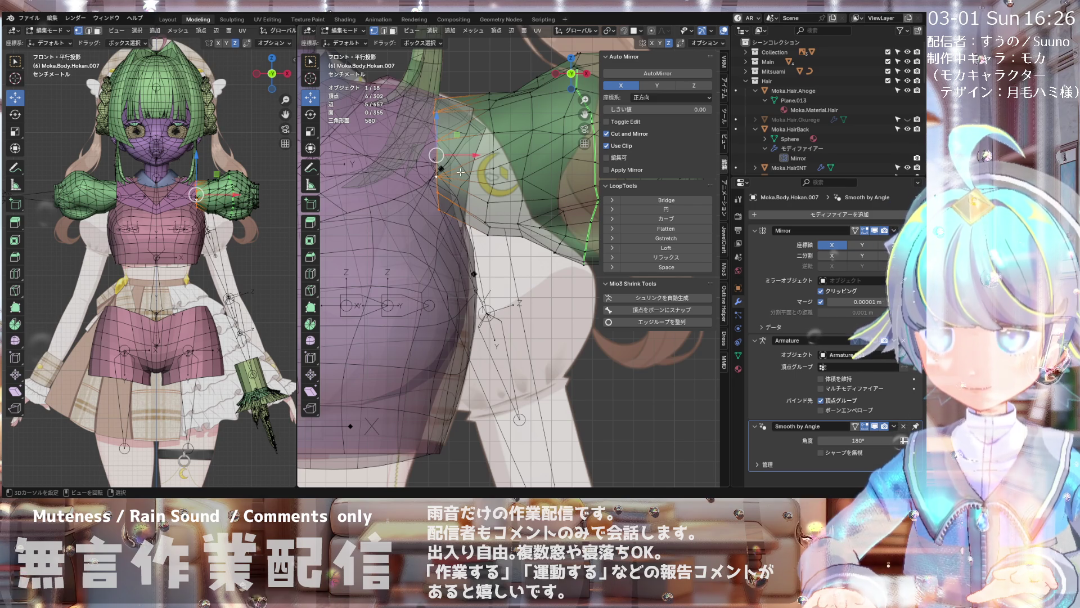
pyautogui.moveTo(461, 172); pyautogui.dragTo(474, 165, button='middle')
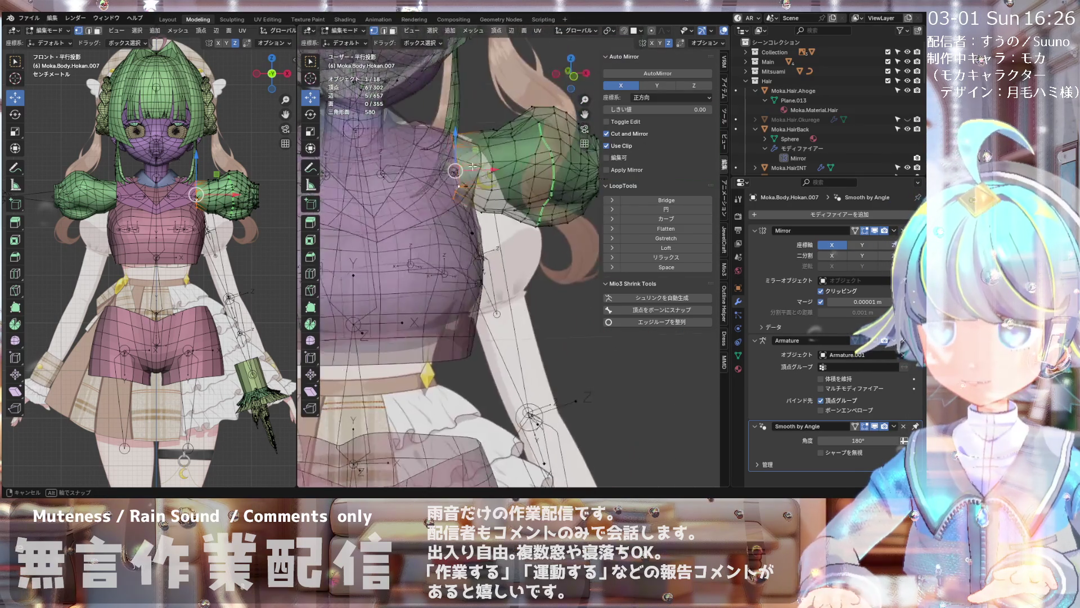
pyautogui.press('KP_1')
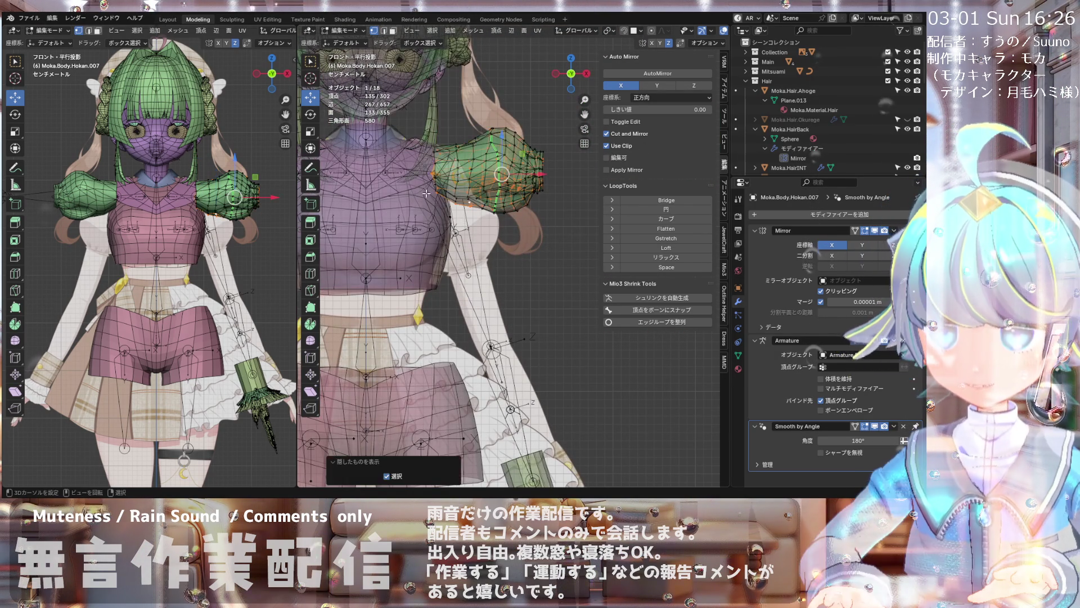
pyautogui.scroll(3, 439, 186)
pyautogui.scroll(3, 439, 182)
pyautogui.moveTo(496, 173)
pyautogui.keyDown('shift'); pyautogui.mouseDown(button='middle')
pyautogui.moveTo(456, 196)
pyautogui.moveTo(433, 271)
pyautogui.moveTo(558, 181)
pyautogui.mouseUp(button='middle'); pyautogui.keyUp('shift')
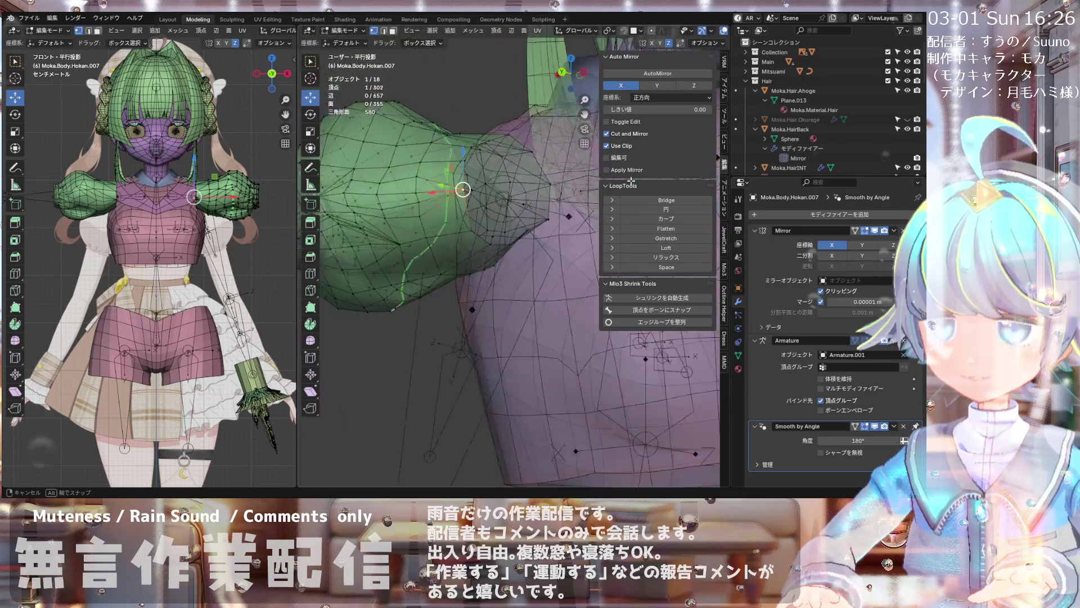
pyautogui.press('KP_1')
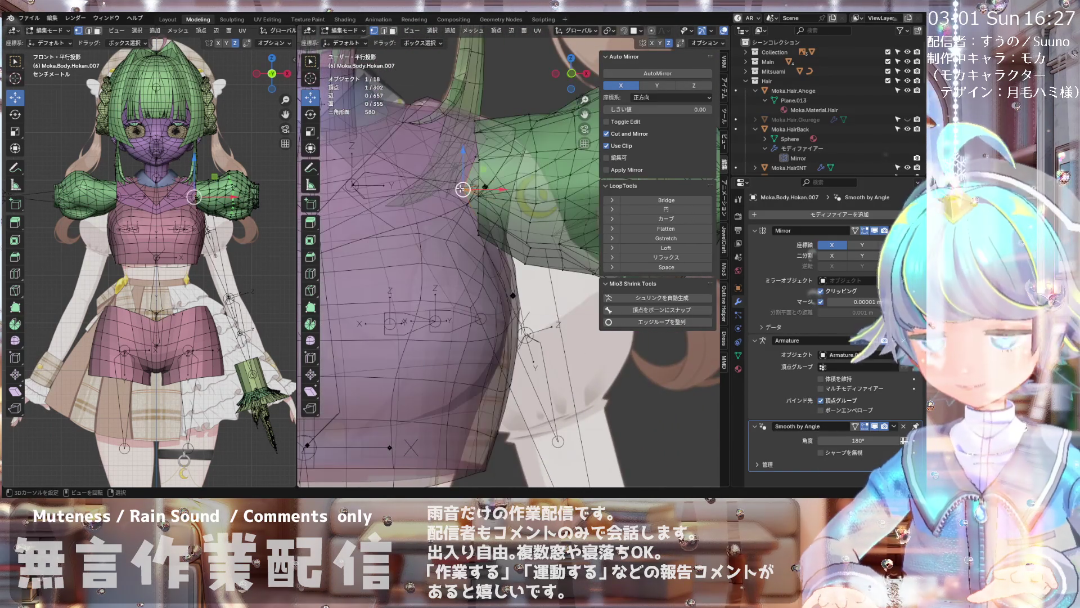
pyautogui.scroll(2, 472, 188)
pyautogui.keyDown('alt'); pyautogui.click(464, 189); pyautogui.keyUp('alt')
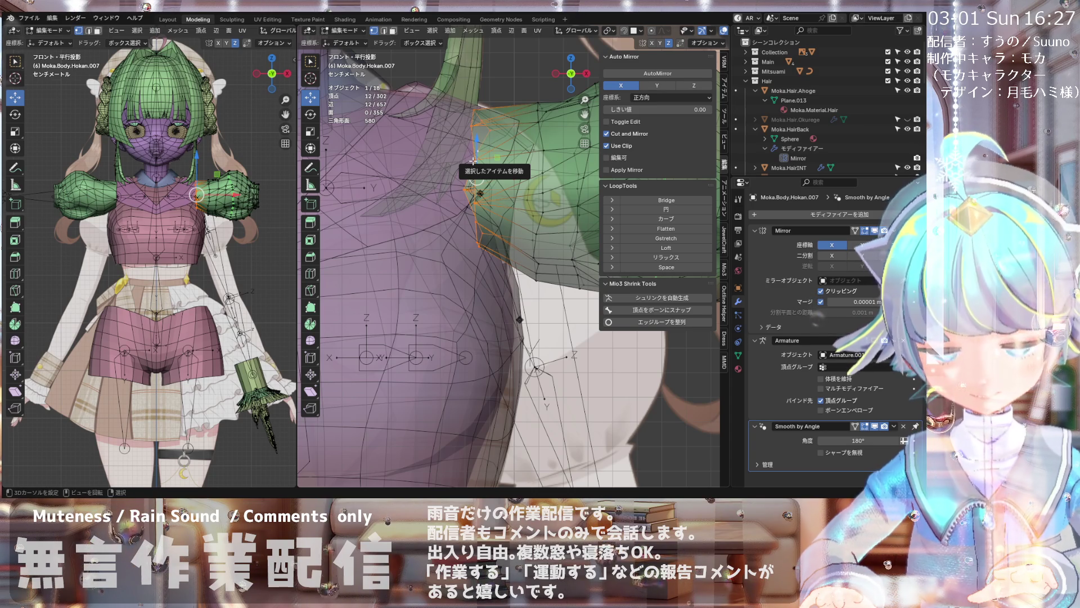
# - Scale the twelve shoulder-edge vertices flat to zero along X
pyautogui.press('s')
pyautogui.click(480, 193)
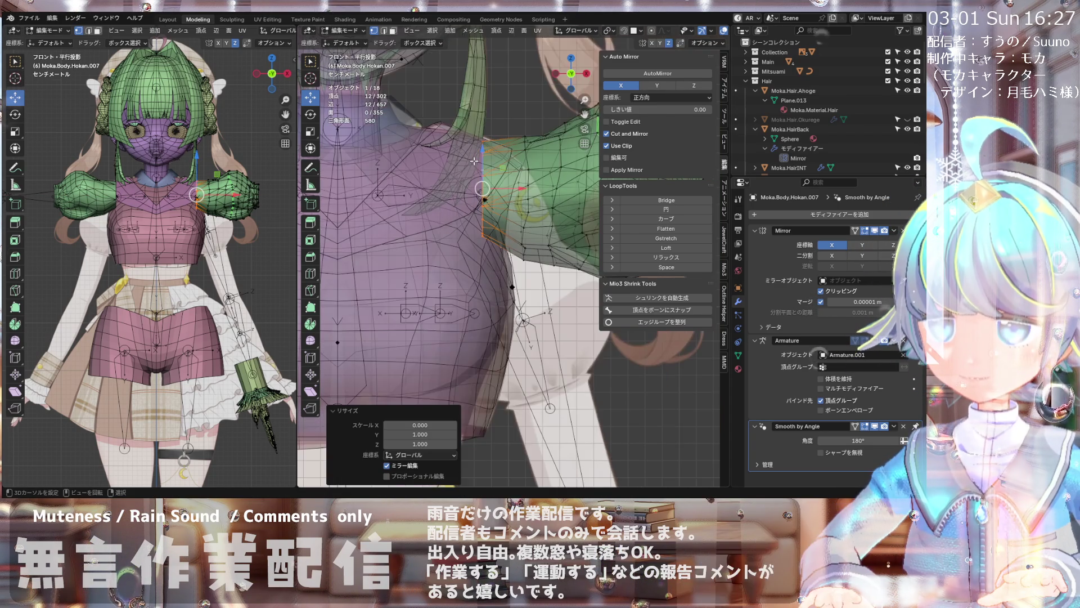
pyautogui.scroll(-1, 498, 190)
# - Move the flattened shoulder vertices about 0.006 m along X
pyautogui.press('g')
pyautogui.press('x')
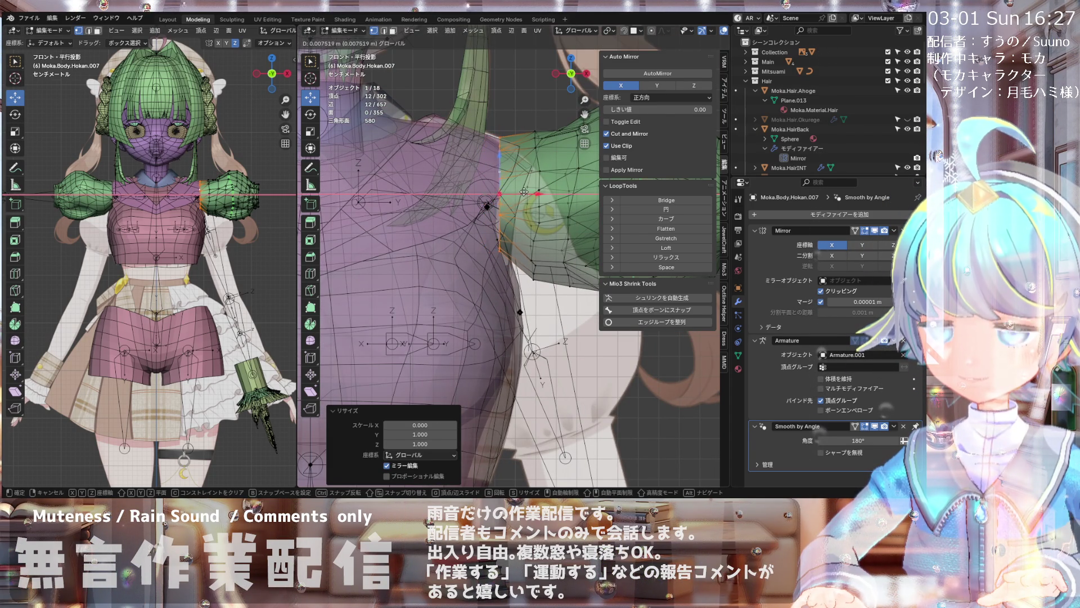
pyautogui.click(522, 193)
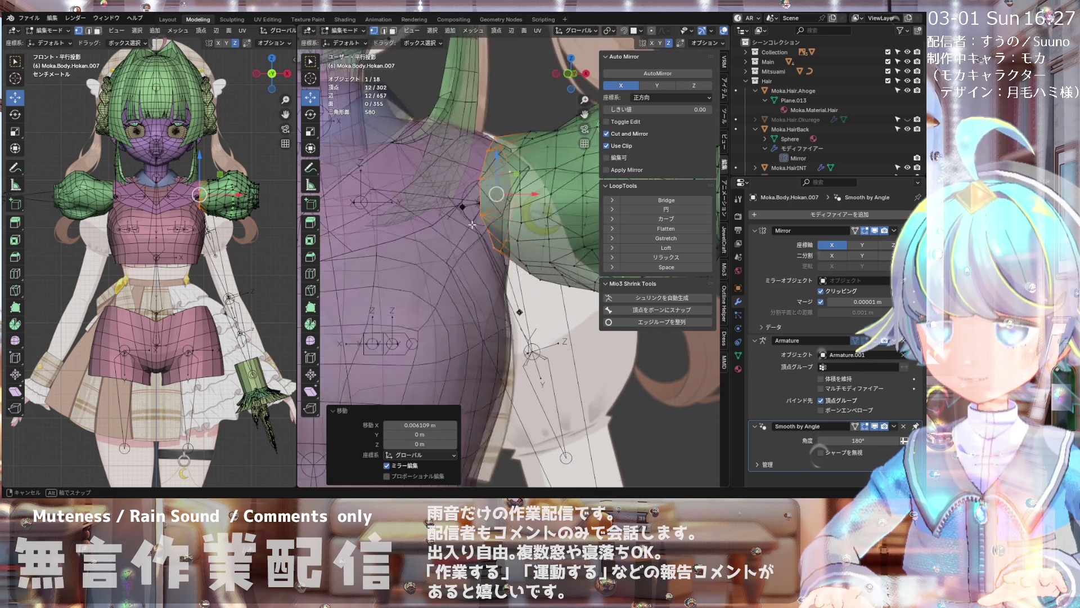
pyautogui.moveTo(507, 202)
pyautogui.mouseDown(button='middle')
pyautogui.moveTo(450, 218)
pyautogui.moveTo(430, 254)
pyautogui.moveTo(436, 215)
pyautogui.moveTo(381, 304)
pyautogui.moveTo(493, 228)
pyautogui.moveTo(482, 228)
pyautogui.moveTo(463, 182)
pyautogui.mouseUp(button='middle')
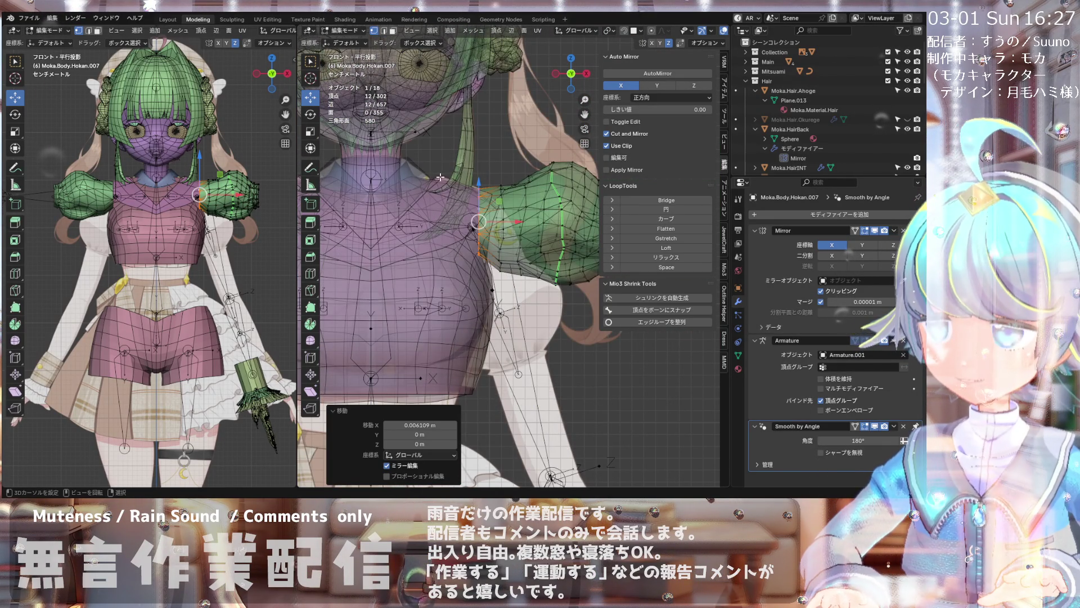
pyautogui.scroll(-2, 439, 178)
pyautogui.scroll(-2, 465, 160)
pyautogui.scroll(-2, 487, 138)
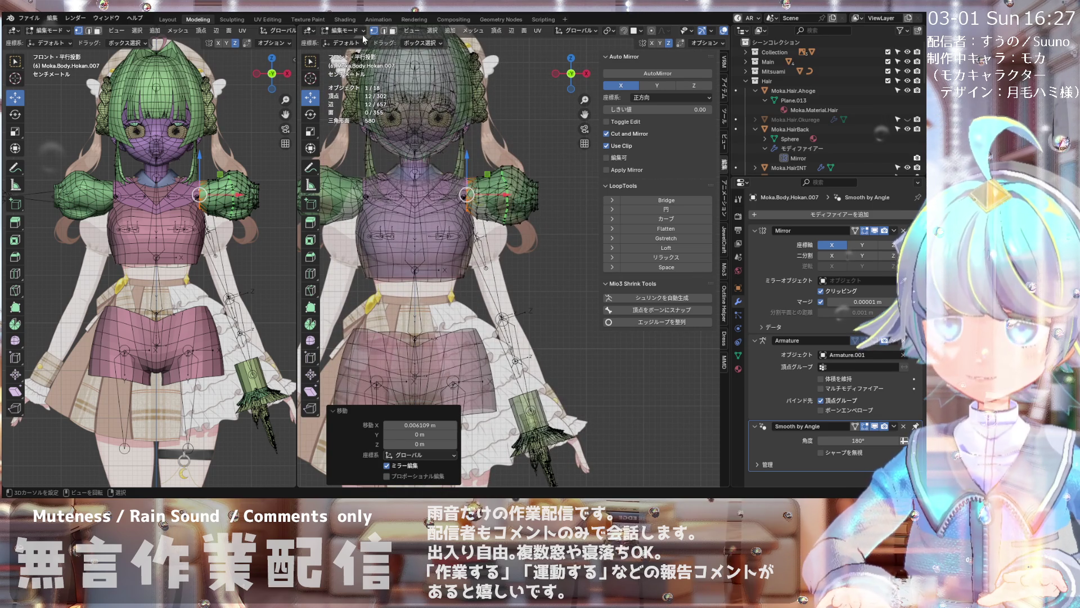
# - Return to Object Mode and select the torso object
pyautogui.press('Tab')
pyautogui.click(441, 218)
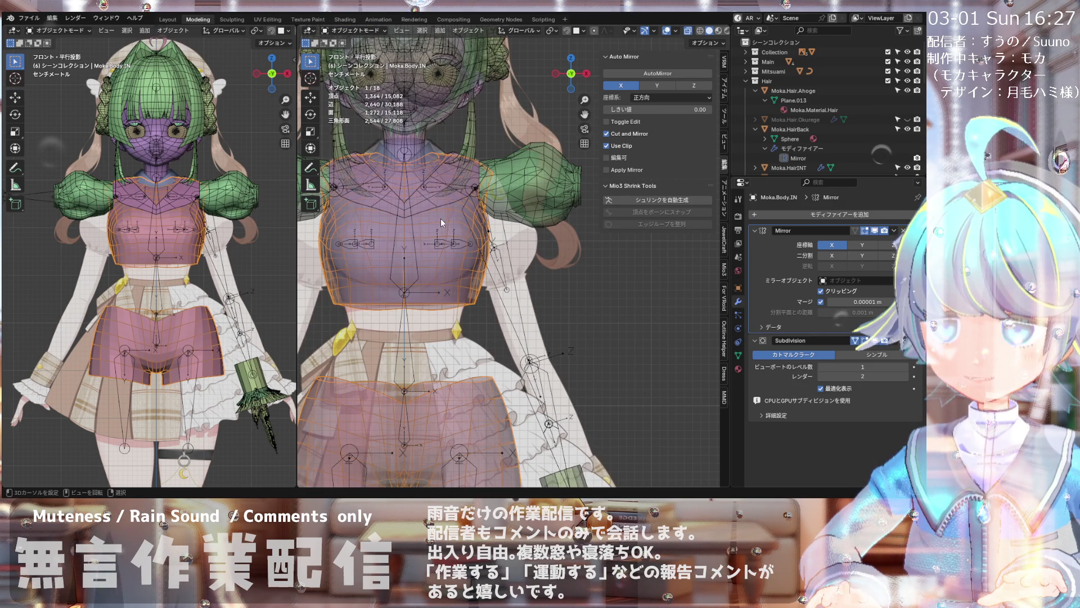
# - Select the collar piece Moka.Body.IN.002 and turn the view to the neck and shoulders
pyautogui.click(441, 189)
pyautogui.scroll(-3, 856, 139)
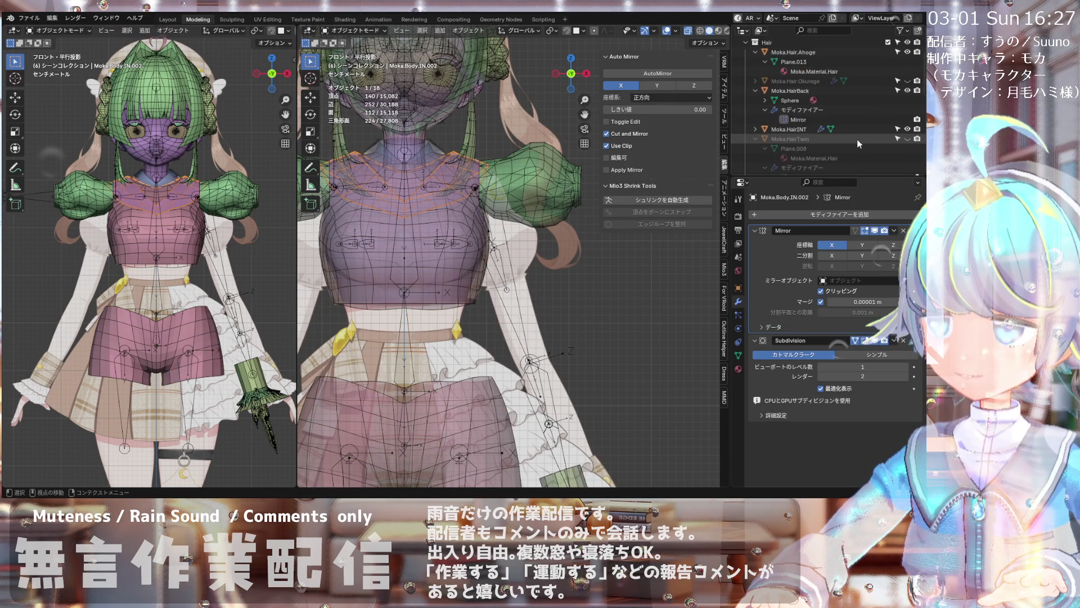
pyautogui.scroll(-3, 856, 139)
pyautogui.scroll(-3, 857, 139)
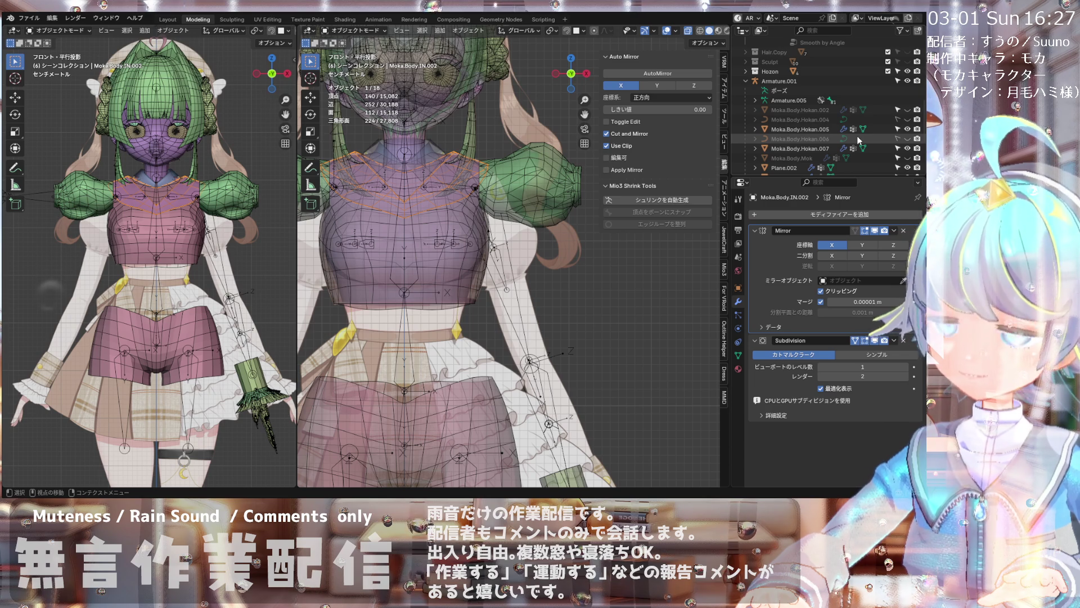
pyautogui.scroll(3, 860, 134)
pyautogui.scroll(3, 860, 134)
pyautogui.scroll(2, 859, 134)
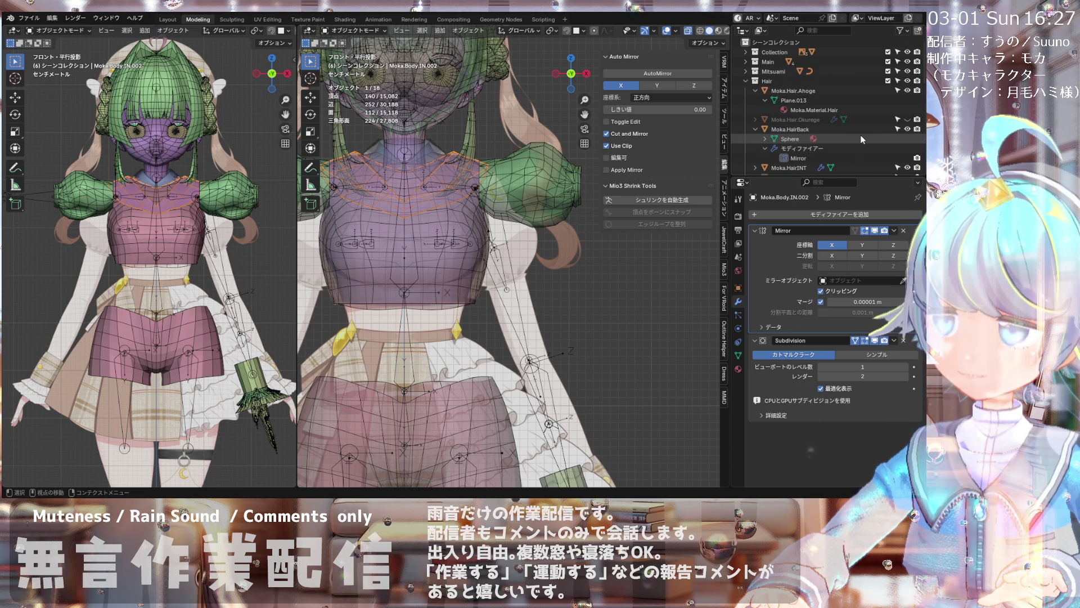
pyautogui.scroll(4, 499, 168)
pyautogui.scroll(-2, 488, 176)
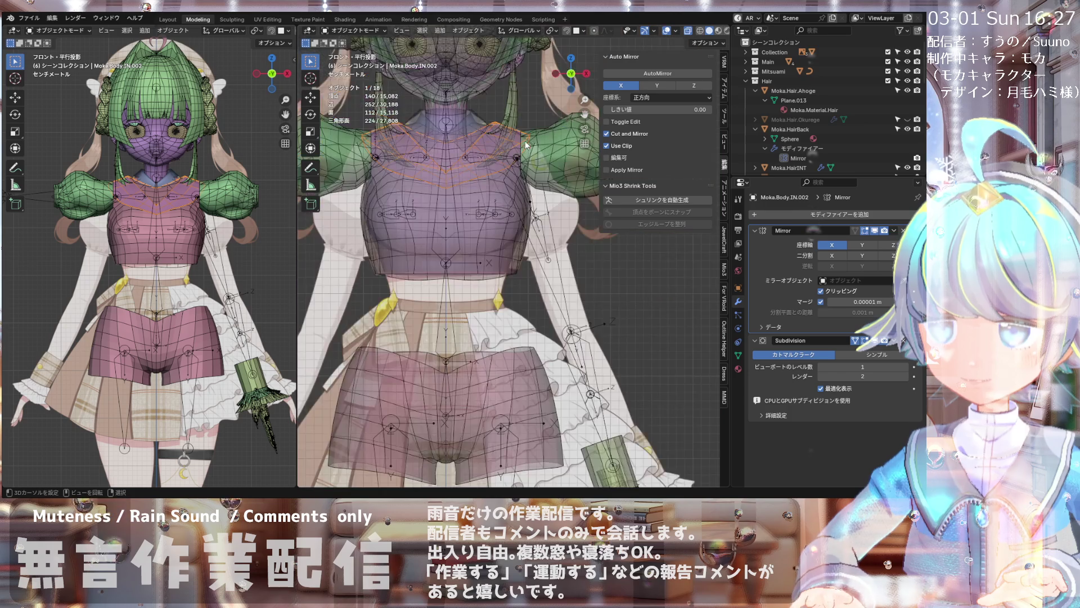
pyautogui.scroll(3, 507, 152)
pyautogui.scroll(-4, 523, 140)
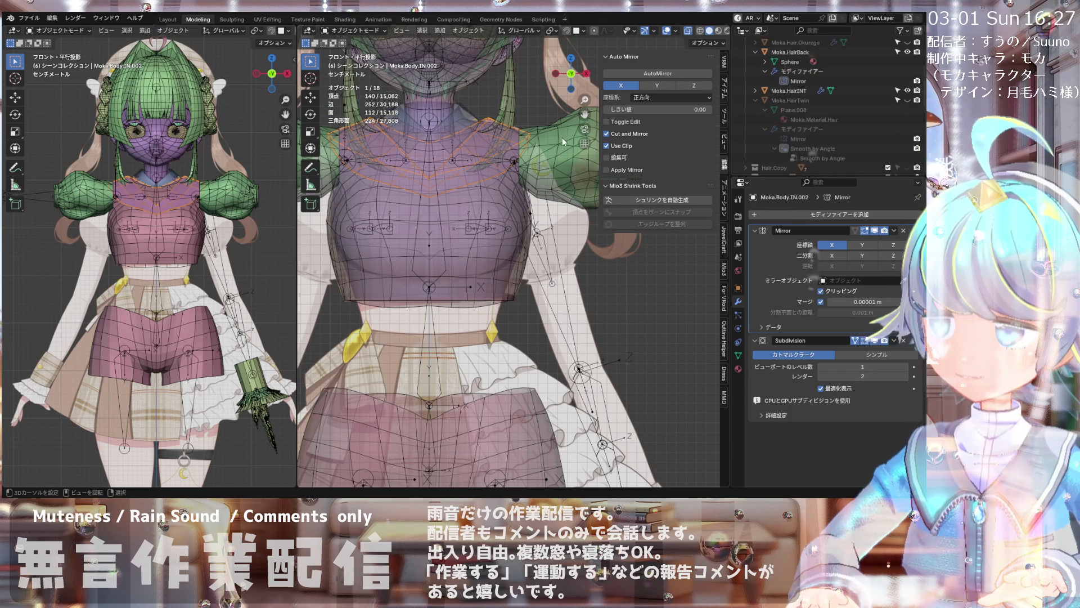
pyautogui.scroll(2, 465, 150)
pyautogui.click(455, 154)
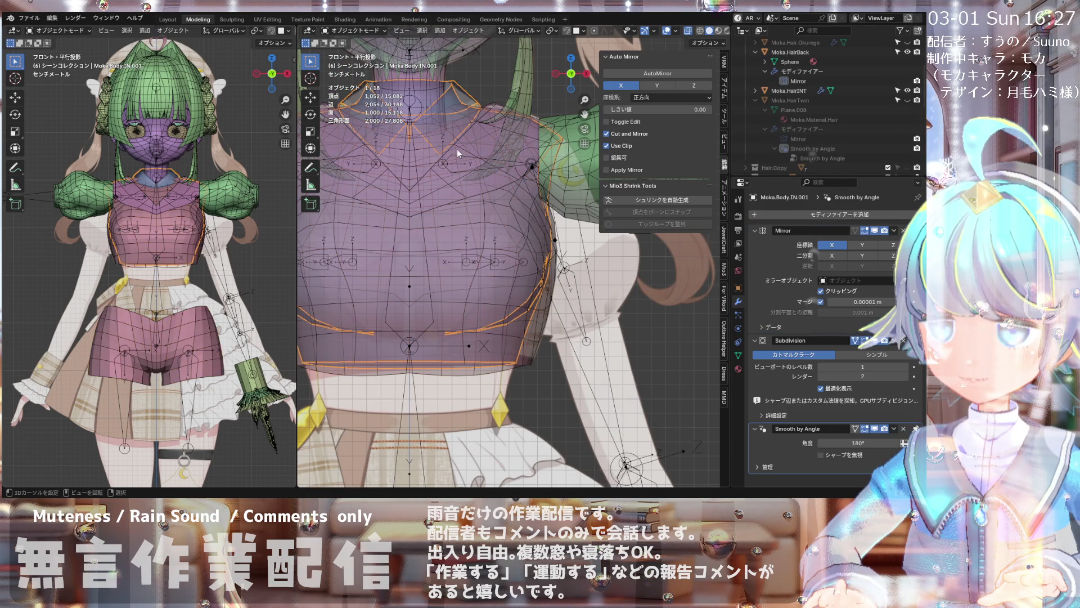
pyautogui.scroll(1, 457, 149)
pyautogui.click(460, 148)
pyautogui.scroll(3, 811, 144)
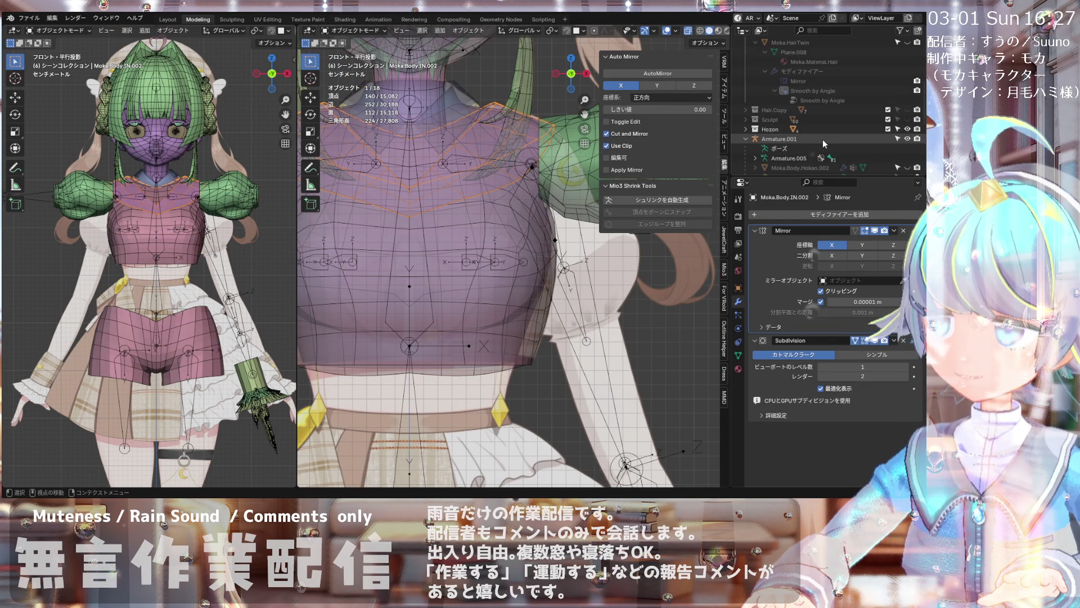
pyautogui.scroll(-5, 821, 145)
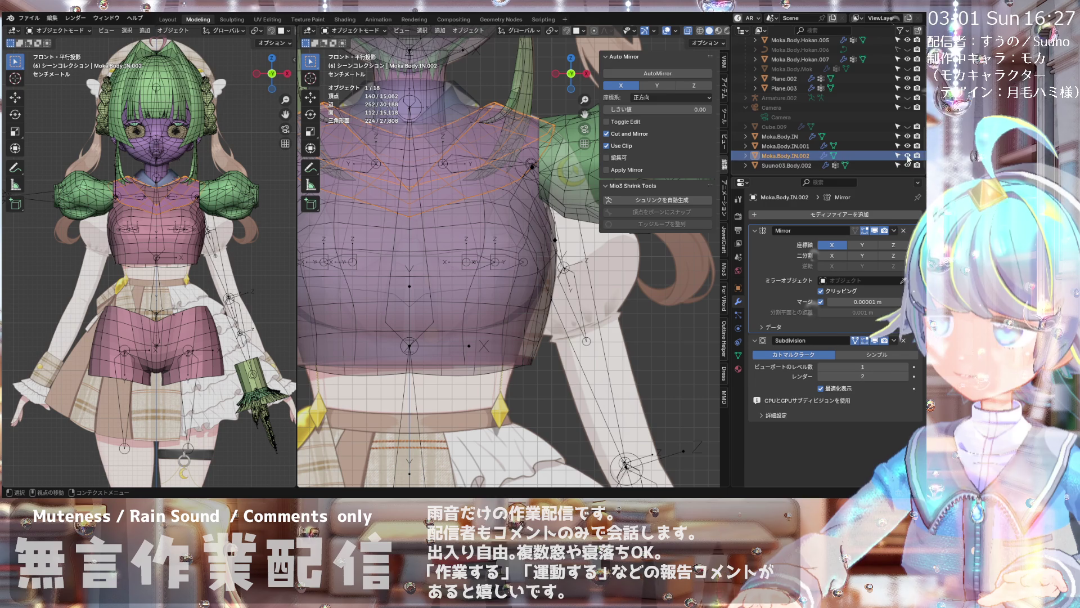
pyautogui.moveTo(516, 168); pyautogui.dragTo(516, 103, button='middle')
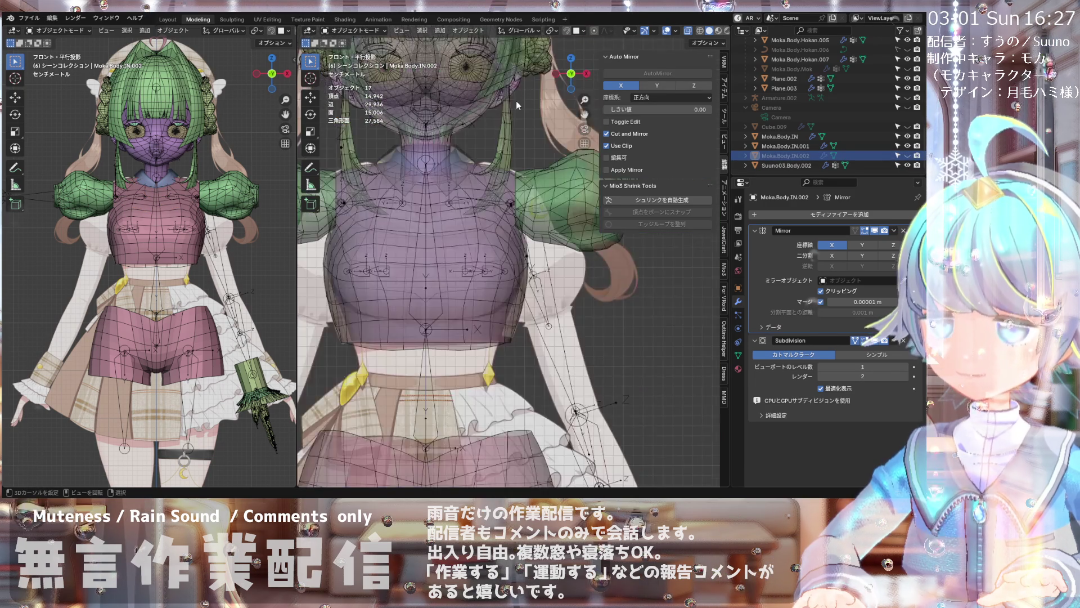
pyautogui.scroll(3, 516, 100)
# - Select the inner hair object Moka.HairINT and collapse the Moka.Hair.Ahoge hierarchy
pyautogui.click(509, 115)
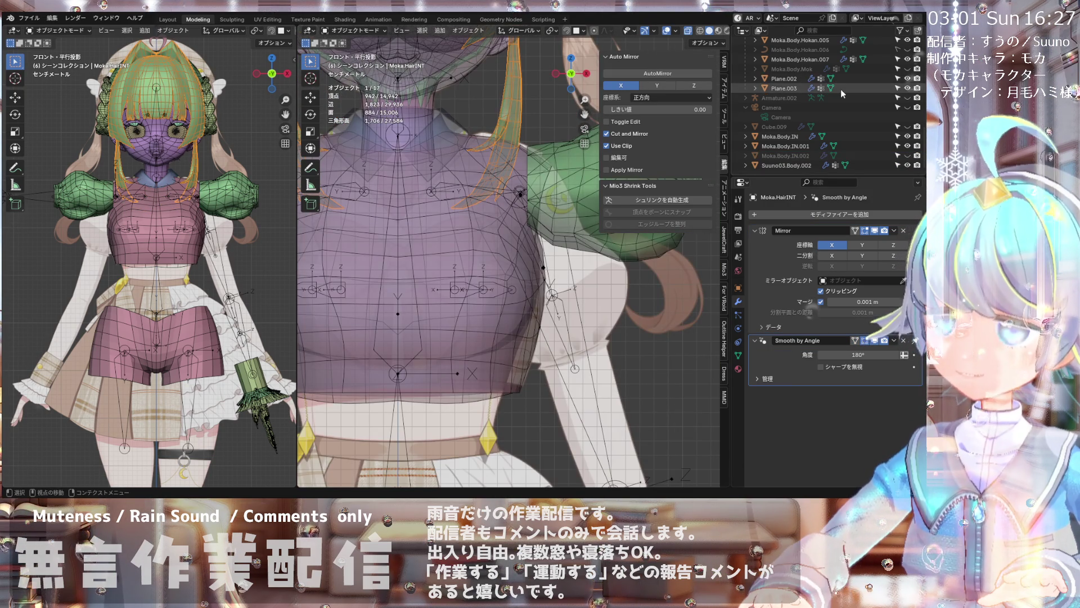
pyautogui.scroll(3, 856, 83)
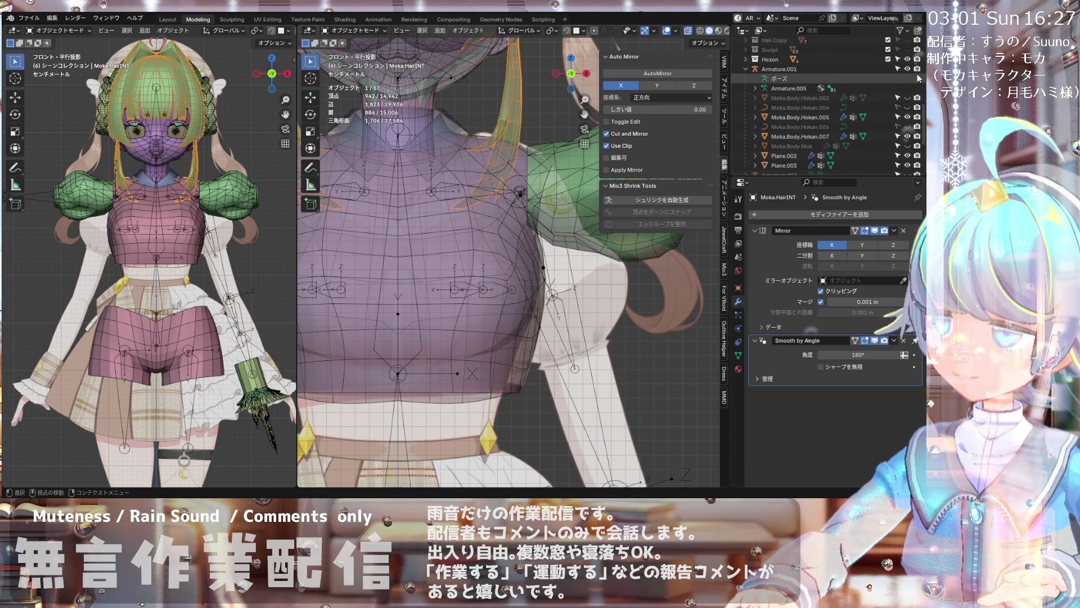
pyautogui.scroll(3, 911, 76)
pyautogui.scroll(4, 858, 86)
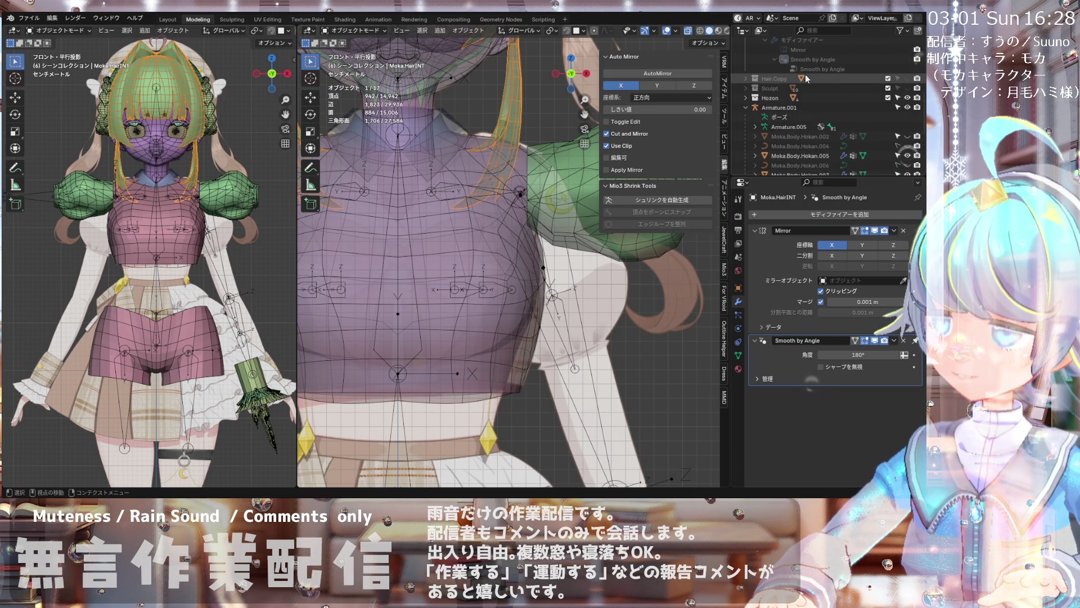
pyautogui.scroll(3, 805, 77)
pyautogui.scroll(3, 806, 76)
pyautogui.scroll(4, 858, 94)
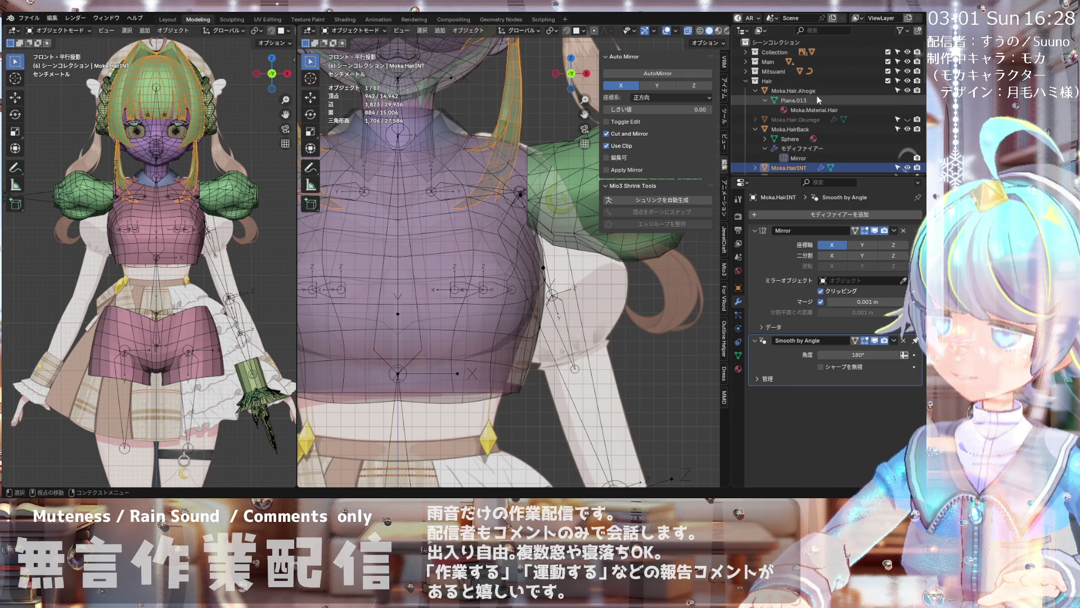
pyautogui.click(756, 91)
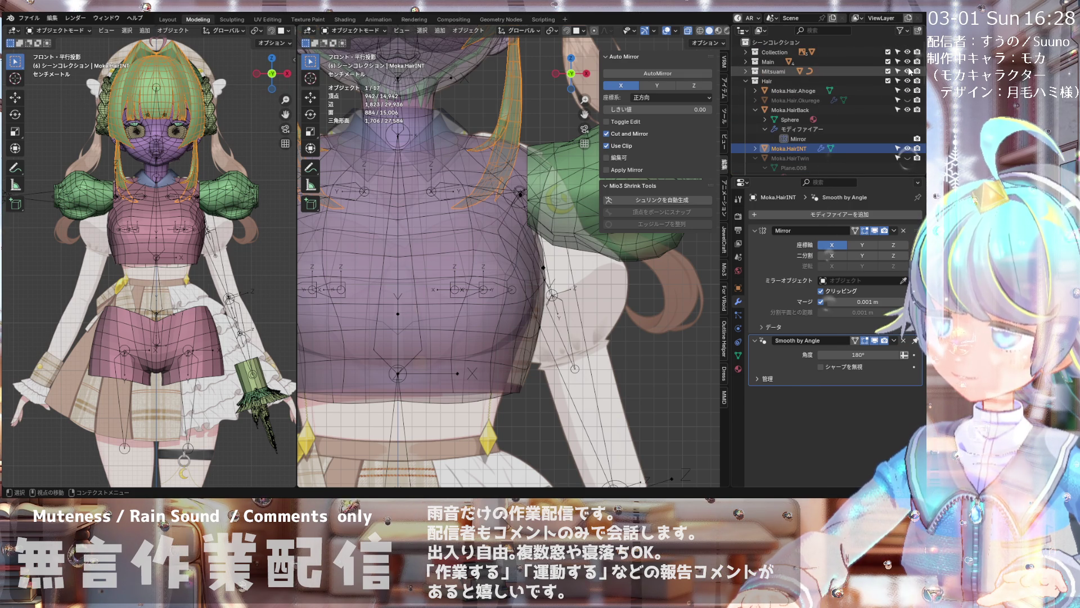
# - Hide the Hair collection and select the Moka.Body.IN torso mesh in front orthographic view
pyautogui.click(908, 82)
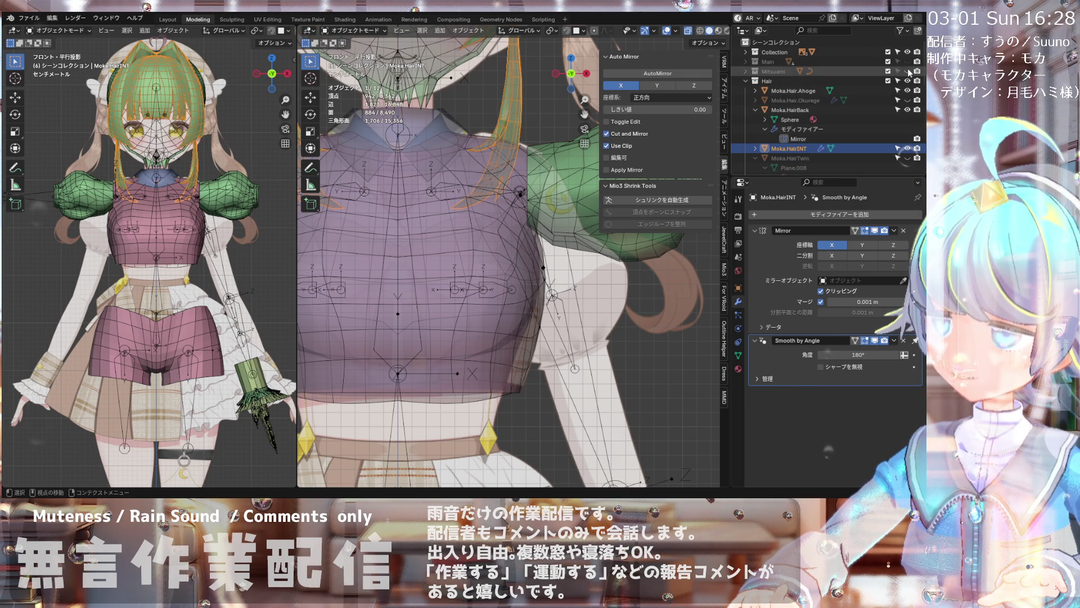
pyautogui.moveTo(416, 124)
pyautogui.mouseDown(button='middle')
pyautogui.moveTo(471, 140)
pyautogui.moveTo(466, 156)
pyautogui.mouseUp(button='middle')
pyautogui.click(476, 136)
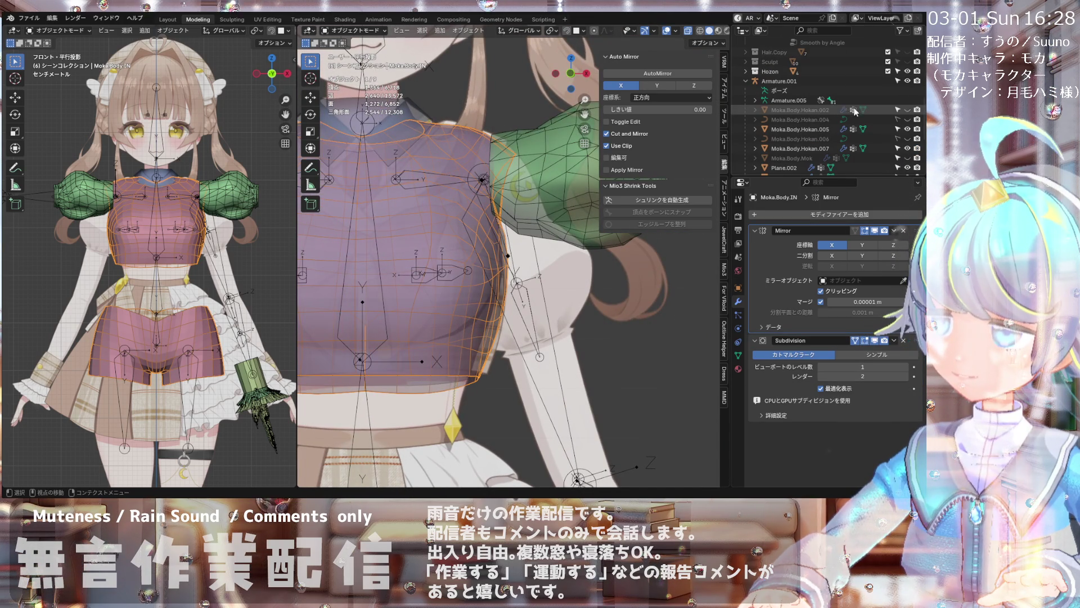
pyautogui.scroll(-4, 816, 108)
pyautogui.press('KP_1')
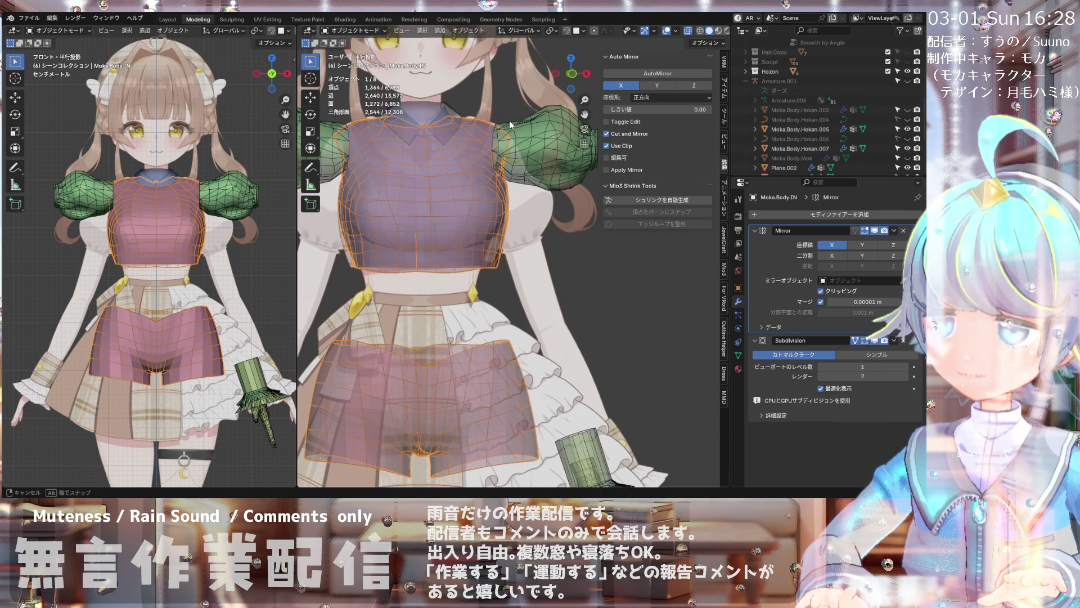
pyautogui.scroll(-2, 510, 121)
pyautogui.scroll(-2, 510, 124)
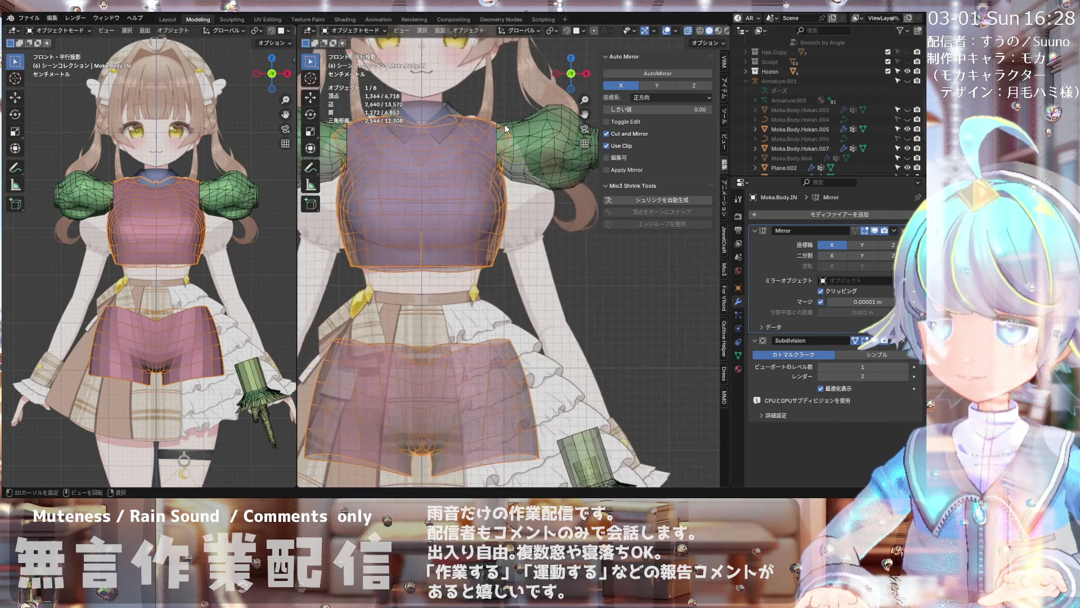
pyautogui.scroll(1, 516, 143)
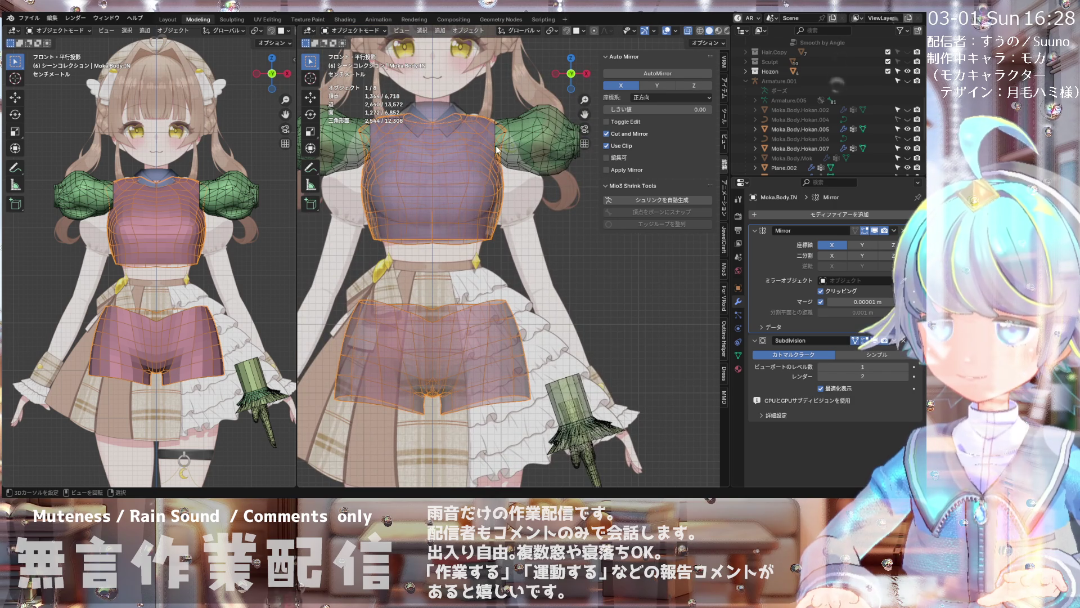
pyautogui.press('KP_0')
pyautogui.press('KP_1')
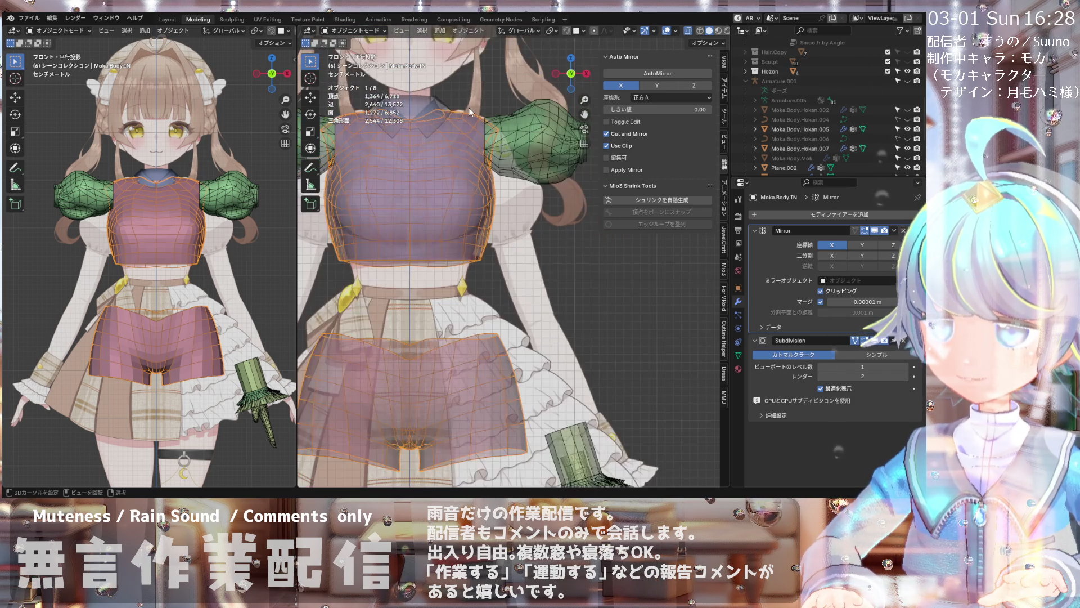
pyautogui.moveTo(485, 132); pyautogui.dragTo(477, 105, button='middle')
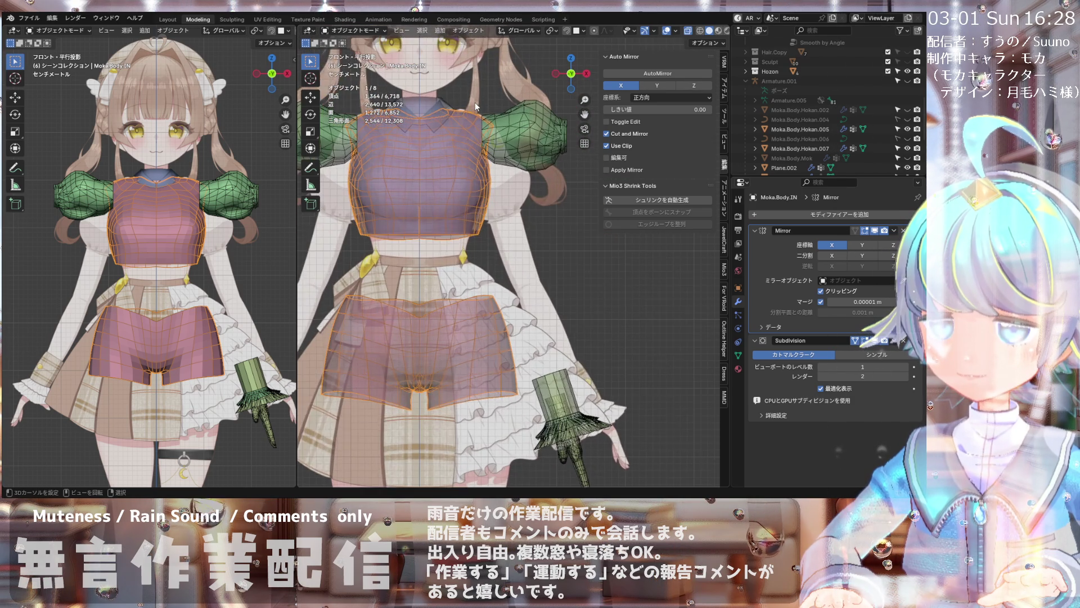
pyautogui.scroll(2, 477, 105)
pyautogui.scroll(2, 474, 121)
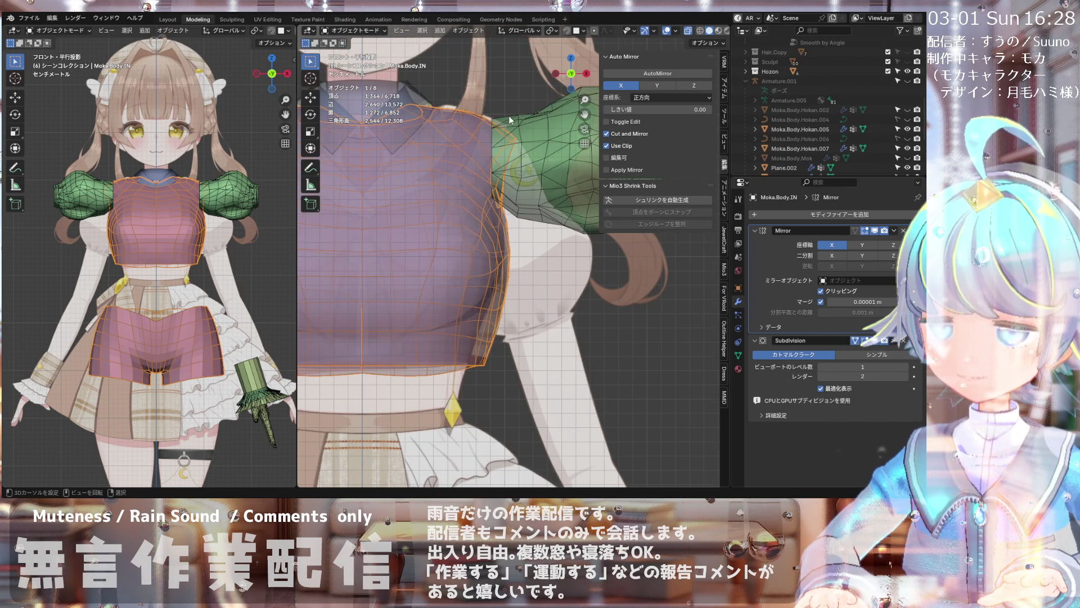
# - Reselect Moka.Body.IN after a stray deselect and orbit back to a front view of the torso
pyautogui.moveTo(509, 116); pyautogui.dragTo(485, 124, button='middle')
pyautogui.click(499, 117)
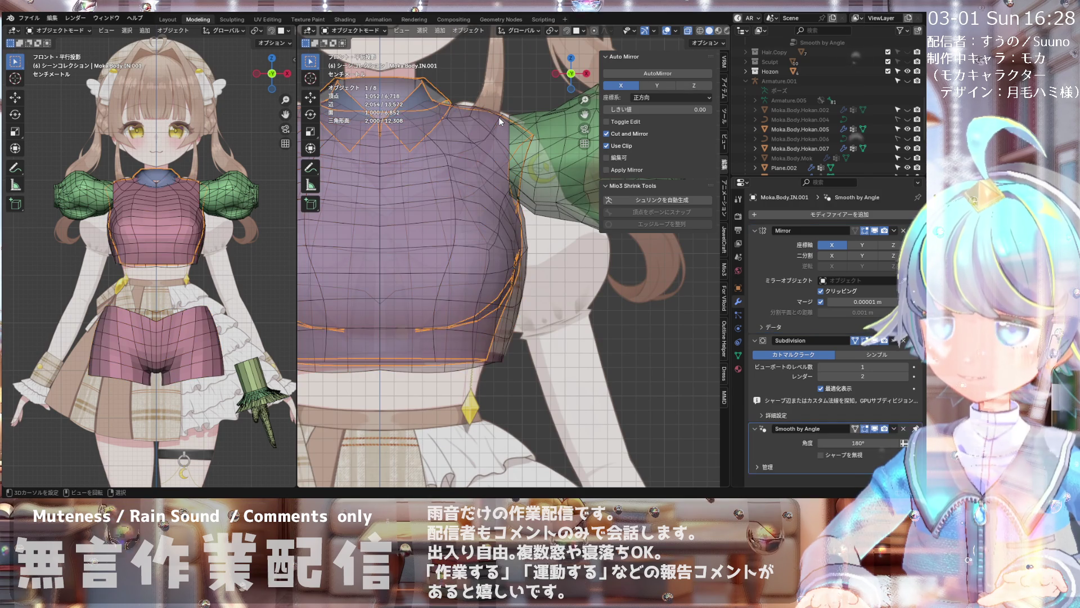
pyautogui.press('KP_1')
pyautogui.click(515, 191)
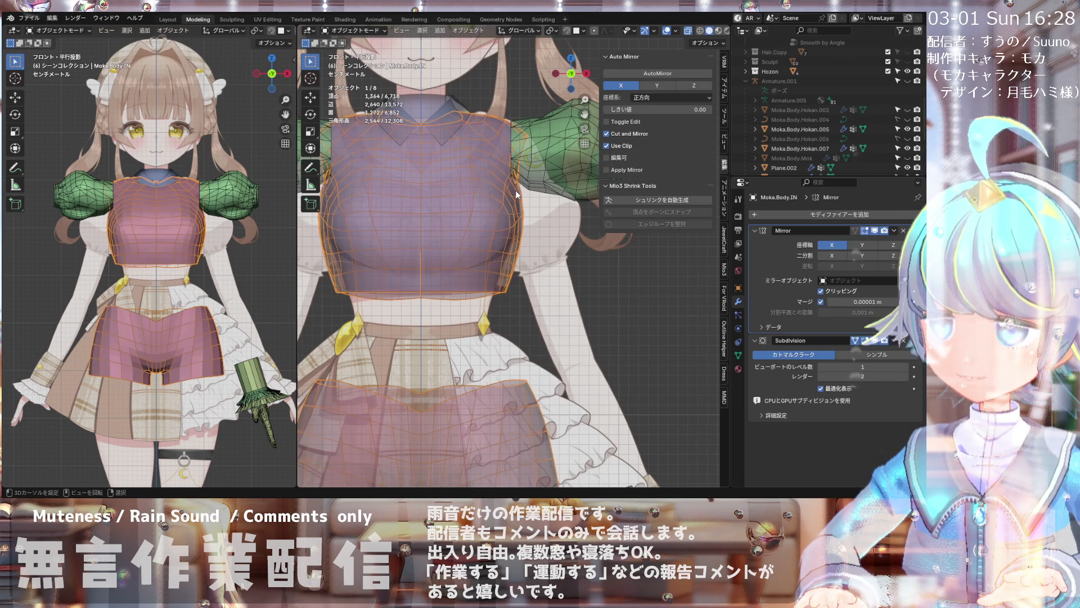
pyautogui.moveTo(516, 190); pyautogui.dragTo(509, 151, button='middle')
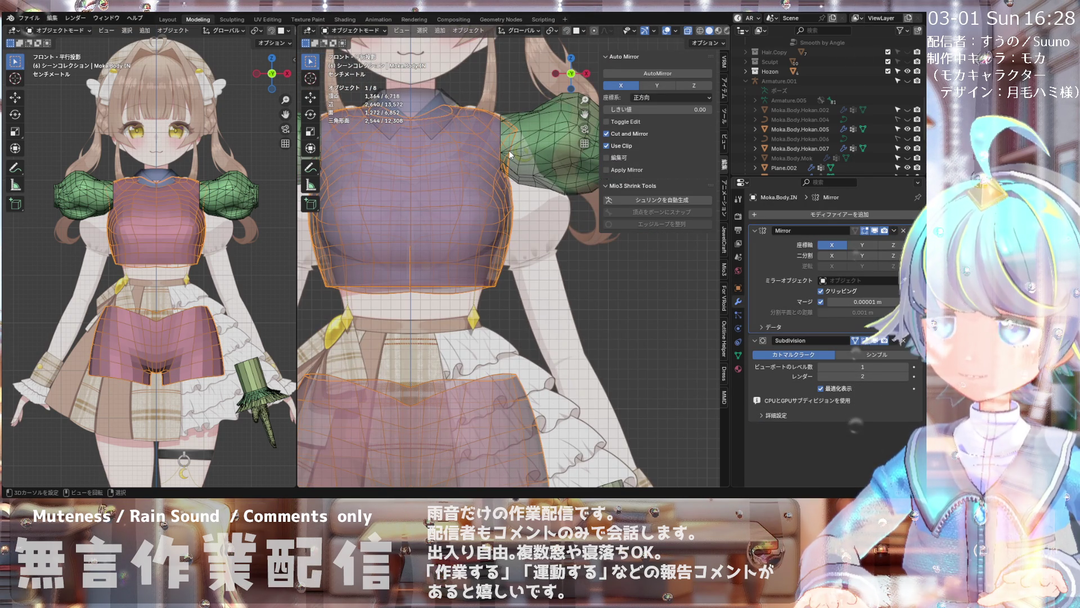
pyautogui.moveTo(504, 111); pyautogui.dragTo(389, 129, button='middle')
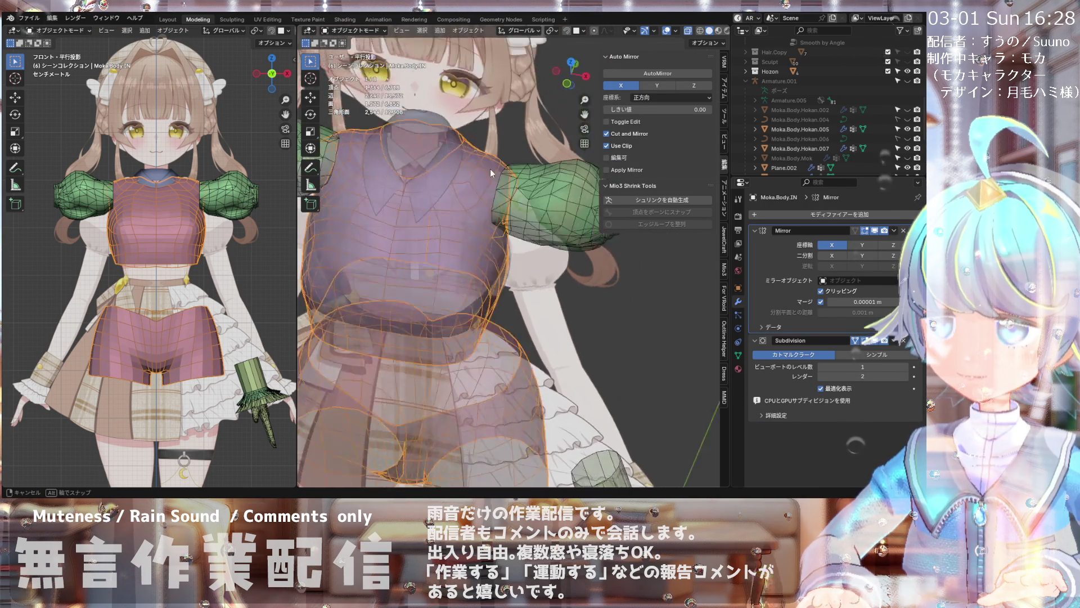
pyautogui.moveTo(418, 97)
pyautogui.mouseDown(button='middle')
pyautogui.moveTo(475, 94)
pyautogui.moveTo(484, 110)
pyautogui.moveTo(431, 124)
pyautogui.moveTo(566, 128)
pyautogui.moveTo(472, 126)
pyautogui.moveTo(494, 131)
pyautogui.moveTo(500, 84)
pyautogui.mouseUp(button='middle')
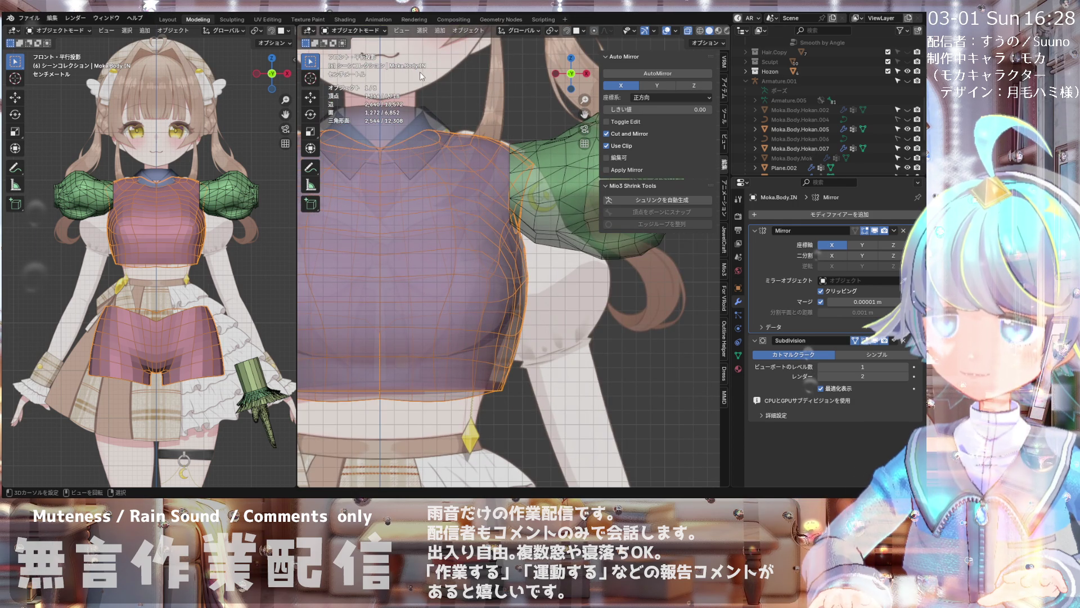
# - Enter vertex Edit Mode on the torso and raise a shoulder vertex slightly along Z
pyautogui.click(353, 52)
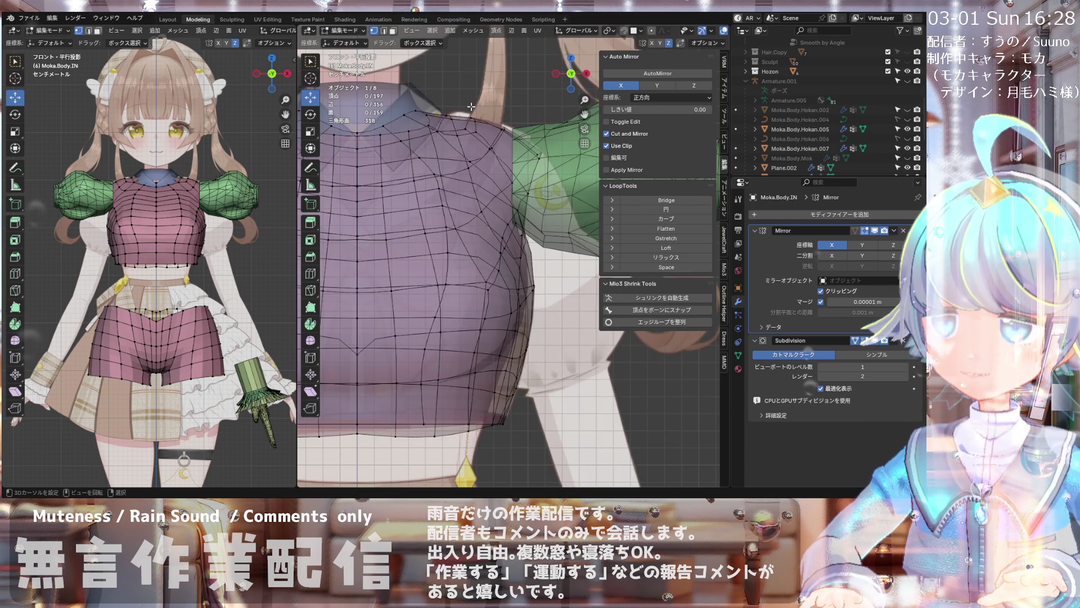
pyautogui.moveTo(473, 169); pyautogui.dragTo(524, 147, button='middle')
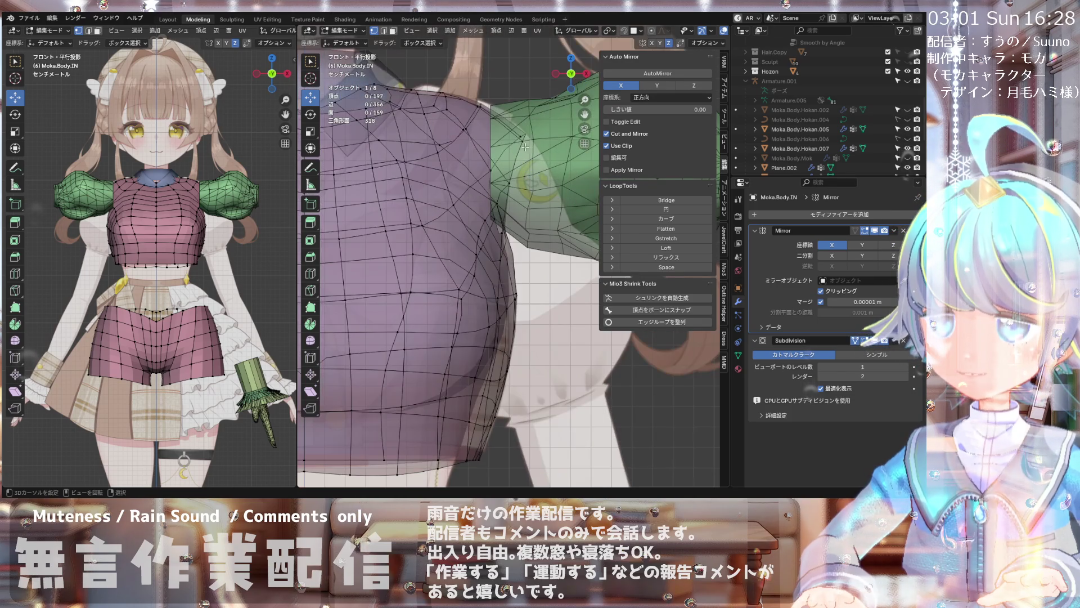
pyautogui.moveTo(530, 93); pyautogui.dragTo(534, 85)
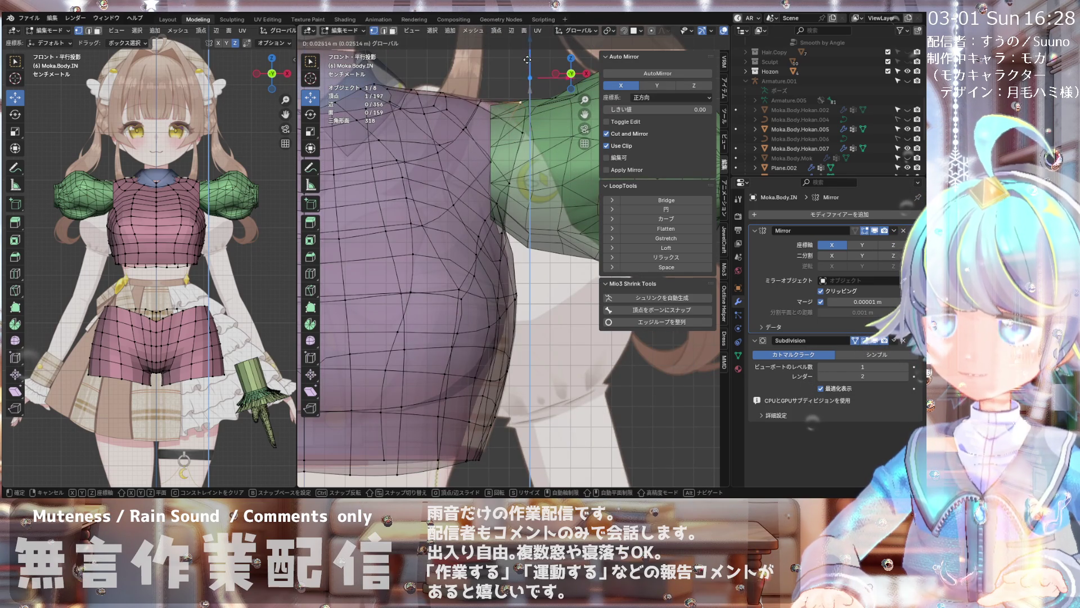
pyautogui.click(525, 60)
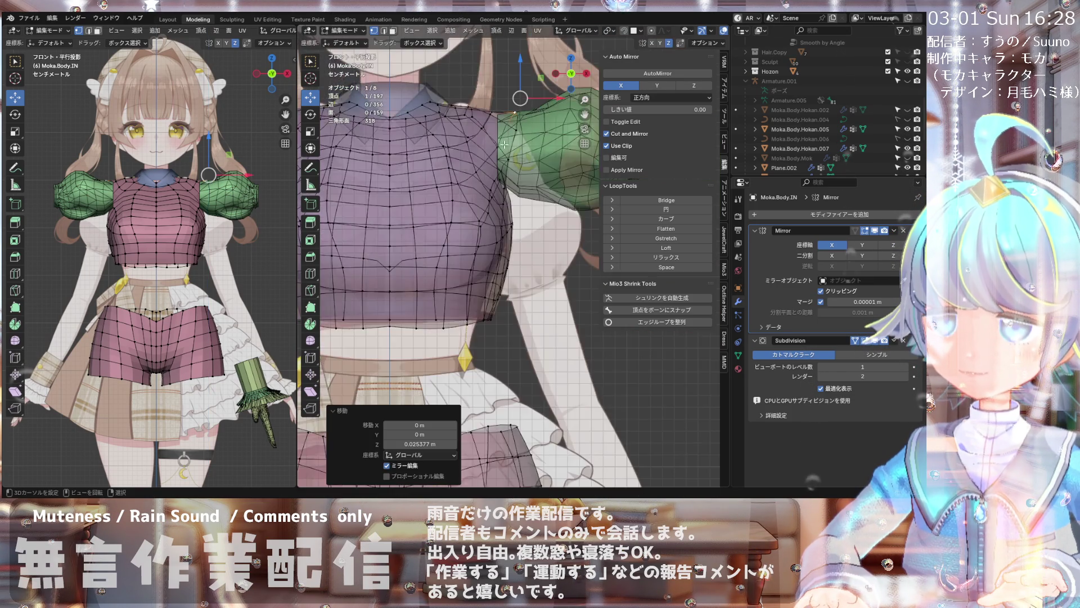
pyautogui.scroll(-4, 473, 168)
pyautogui.moveTo(473, 169)
pyautogui.mouseDown(button='middle')
pyautogui.moveTo(402, 208)
pyautogui.moveTo(433, 205)
pyautogui.moveTo(457, 170)
pyautogui.moveTo(502, 36)
pyautogui.moveTo(501, 106)
pyautogui.mouseUp(button='middle')
# - Confirm the Y move, then isolate the torso in local view and orbit in on the shoulder
pyautogui.click(473, 99)
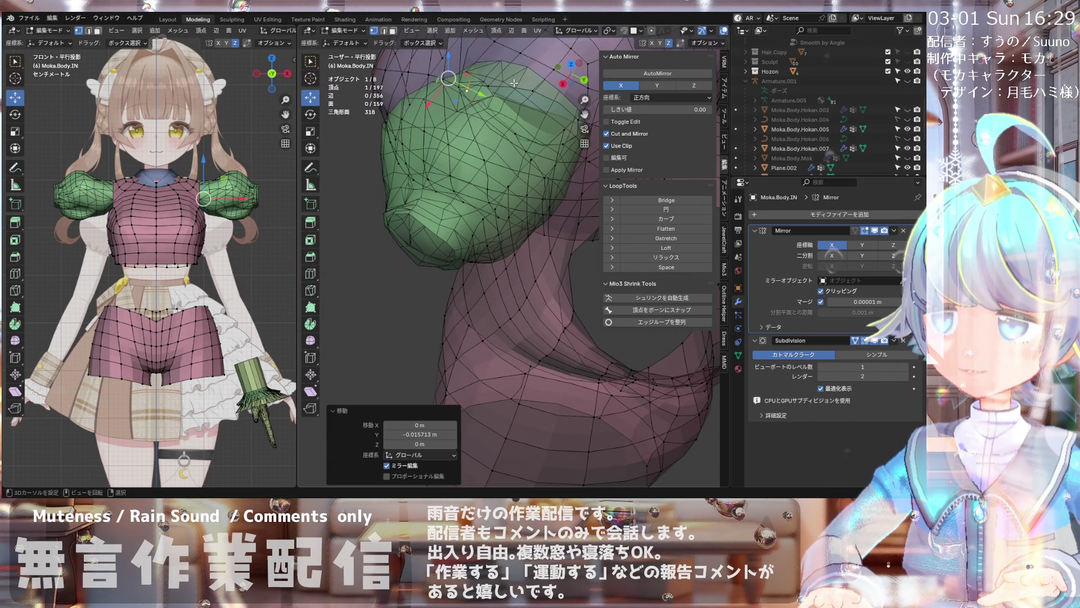
pyautogui.moveTo(363, 111)
pyautogui.mouseDown(button='middle')
pyautogui.moveTo(486, 99)
pyautogui.moveTo(527, 59)
pyautogui.moveTo(473, 76)
pyautogui.moveTo(406, 59)
pyautogui.mouseUp(button='middle')
pyautogui.press('/')
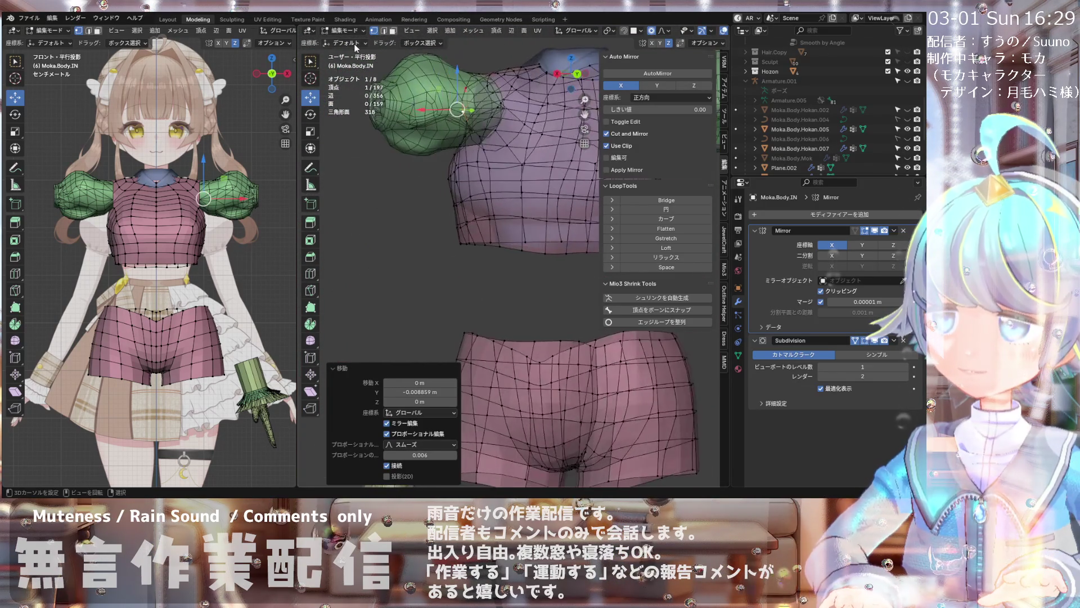
pyautogui.scroll(3, 457, 111)
pyautogui.moveTo(423, 110); pyautogui.dragTo(523, 152, button='middle')
pyautogui.scroll(-3, 486, 131)
pyautogui.scroll(3, 540, 168)
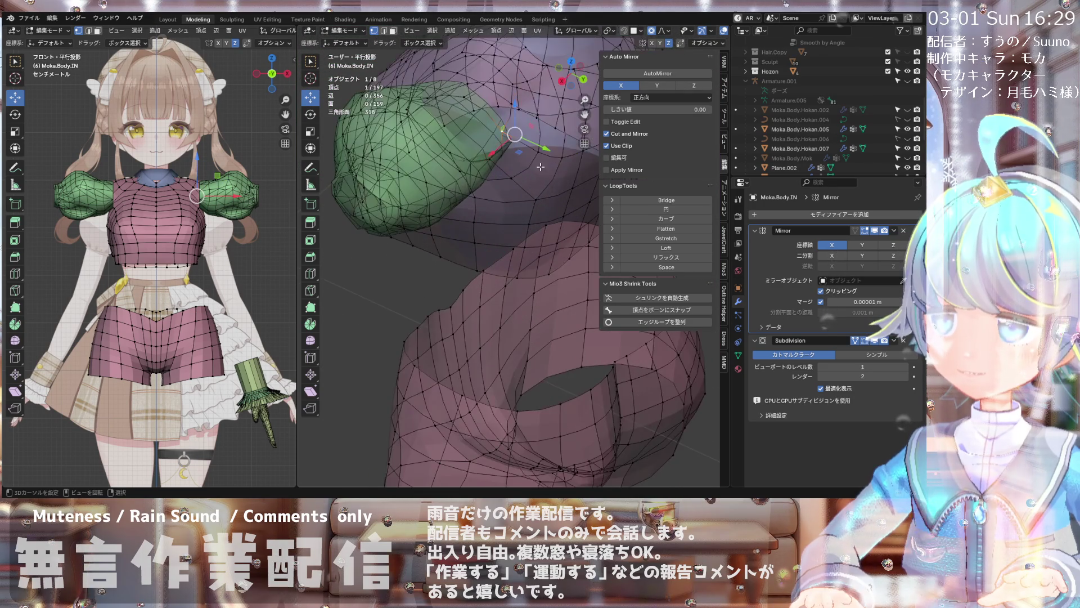
# - Shift a shoulder vertex with proportional falloff and reframe the torso in front view
pyautogui.moveTo(558, 153); pyautogui.dragTo(553, 148)
pyautogui.scroll(-3, 507, 169)
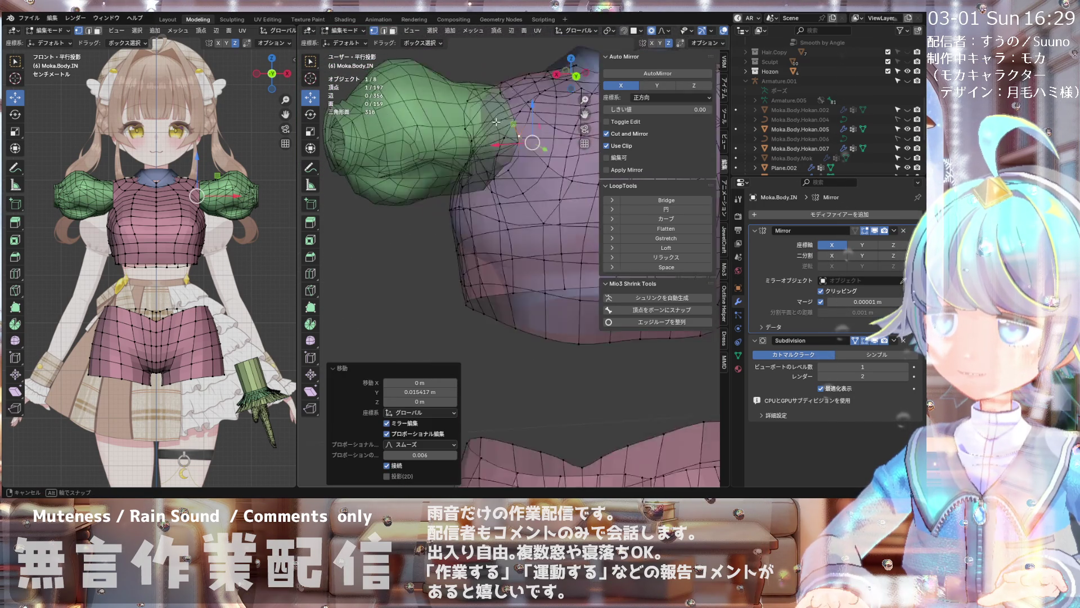
pyautogui.moveTo(506, 169)
pyautogui.mouseDown(button='middle')
pyautogui.moveTo(541, 135)
pyautogui.moveTo(525, 200)
pyautogui.mouseUp(button='middle')
pyautogui.scroll(-2, 526, 200)
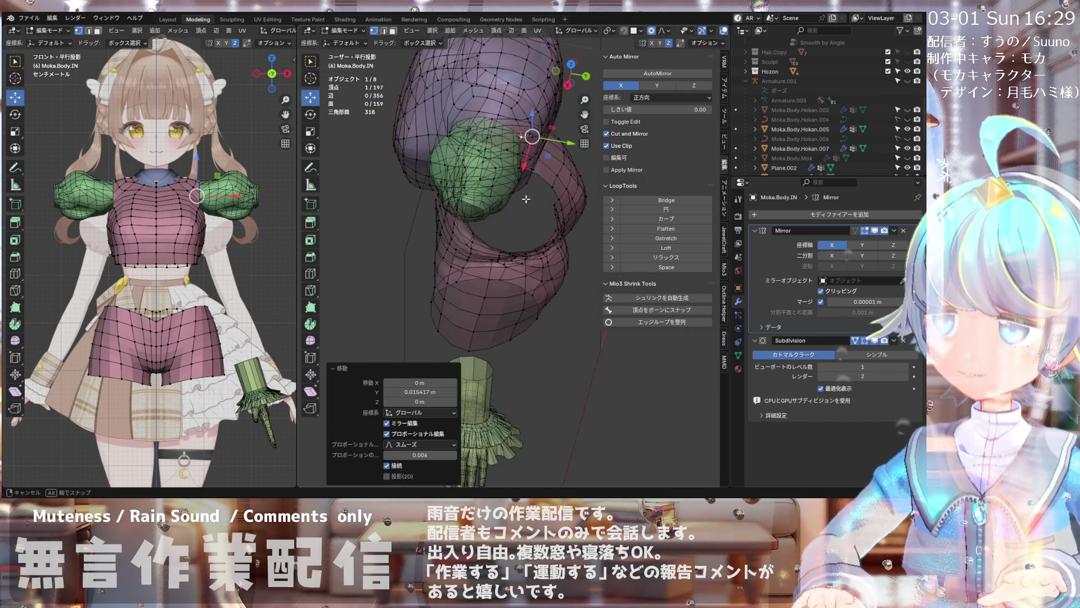
pyautogui.press('KP_1')
pyautogui.moveTo(475, 90)
pyautogui.mouseDown(button='middle')
pyautogui.moveTo(506, 135)
pyautogui.moveTo(506, 169)
pyautogui.mouseUp(button='middle')
pyautogui.scroll(2, 507, 169)
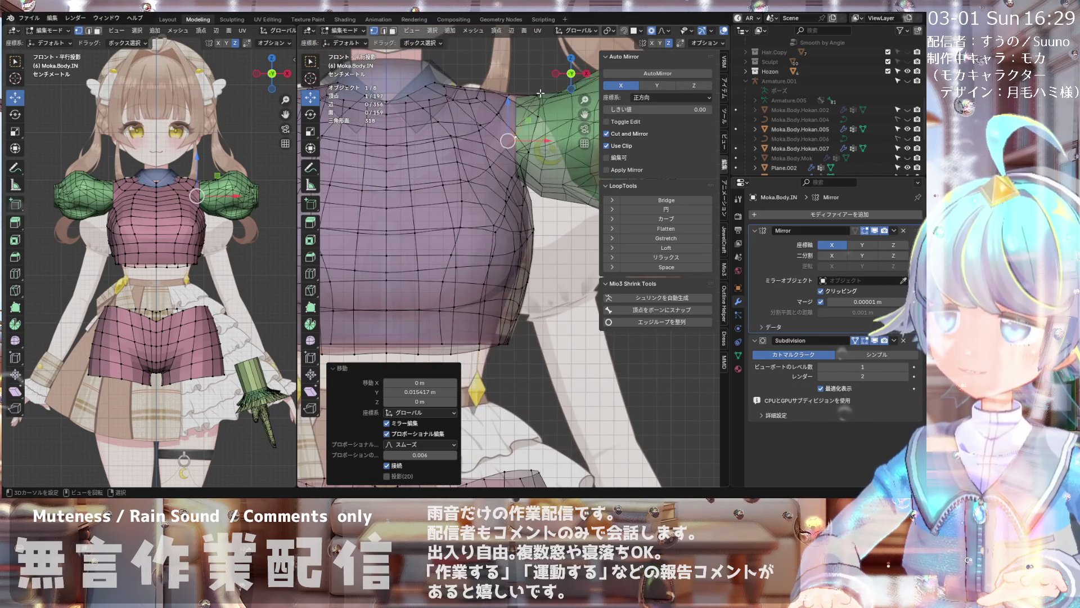
# - Make small proportional X and Z moves on shoulder vertices and confirm them
pyautogui.moveTo(539, 93); pyautogui.dragTo(549, 95, button='middle')
pyautogui.scroll(-4, 466, 71)
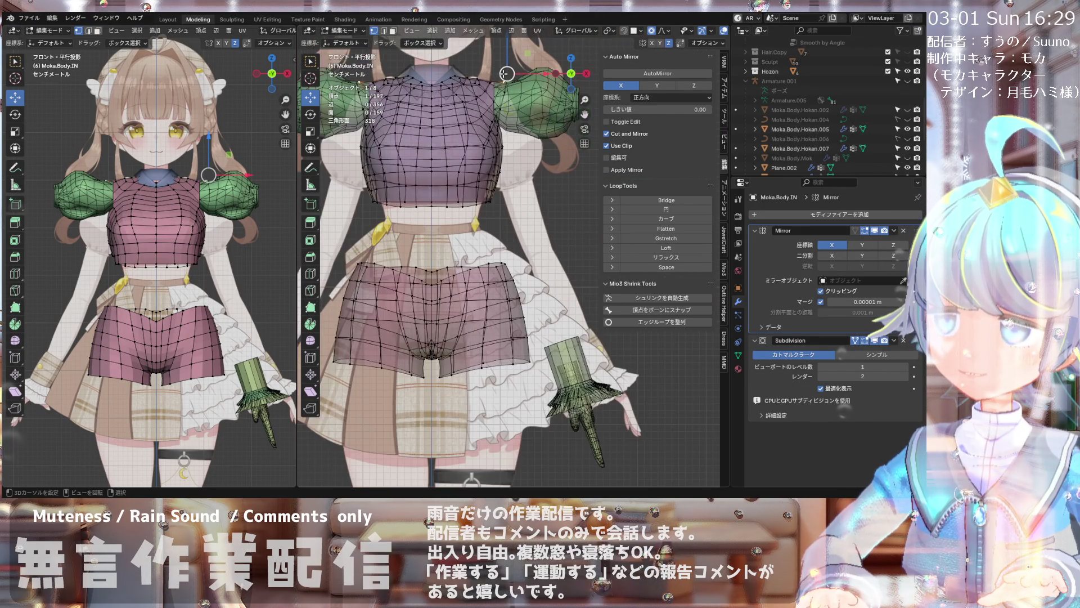
pyautogui.click(510, 75)
pyautogui.scroll(5, 515, 81)
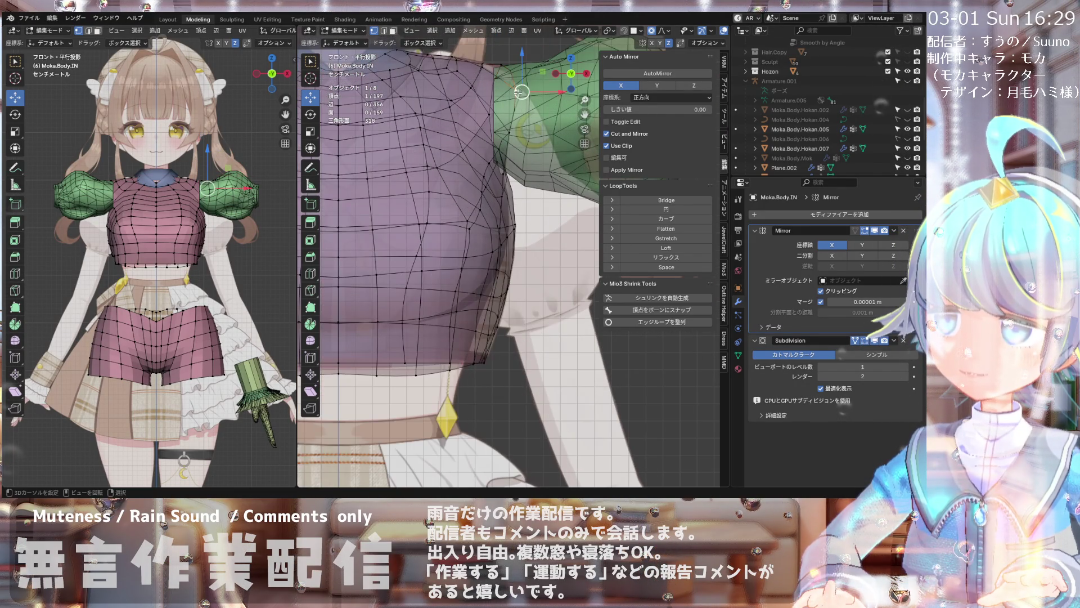
pyautogui.click(506, 127)
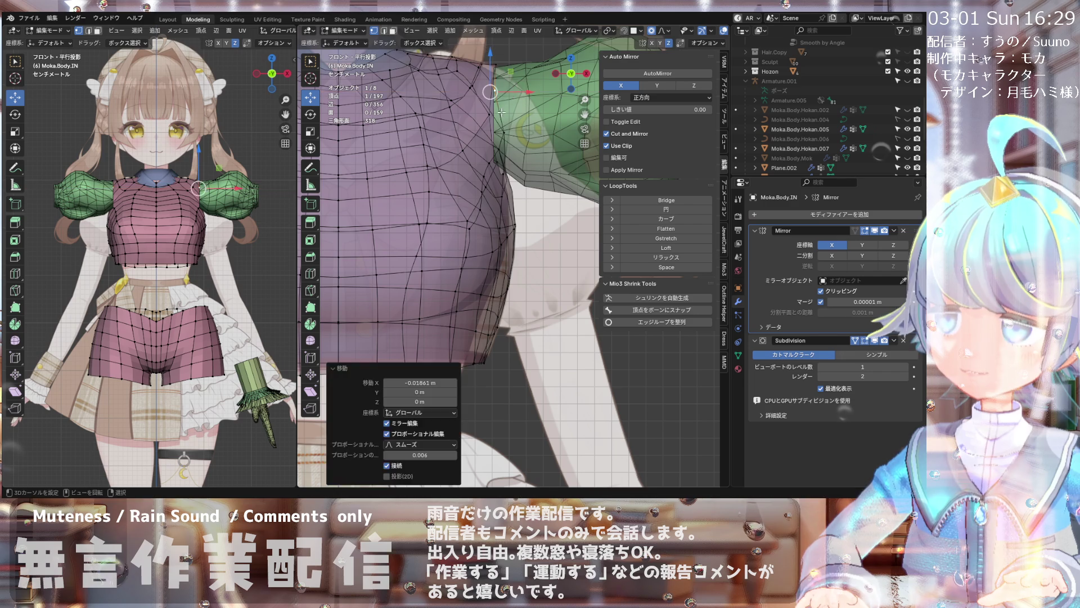
pyautogui.click(518, 133)
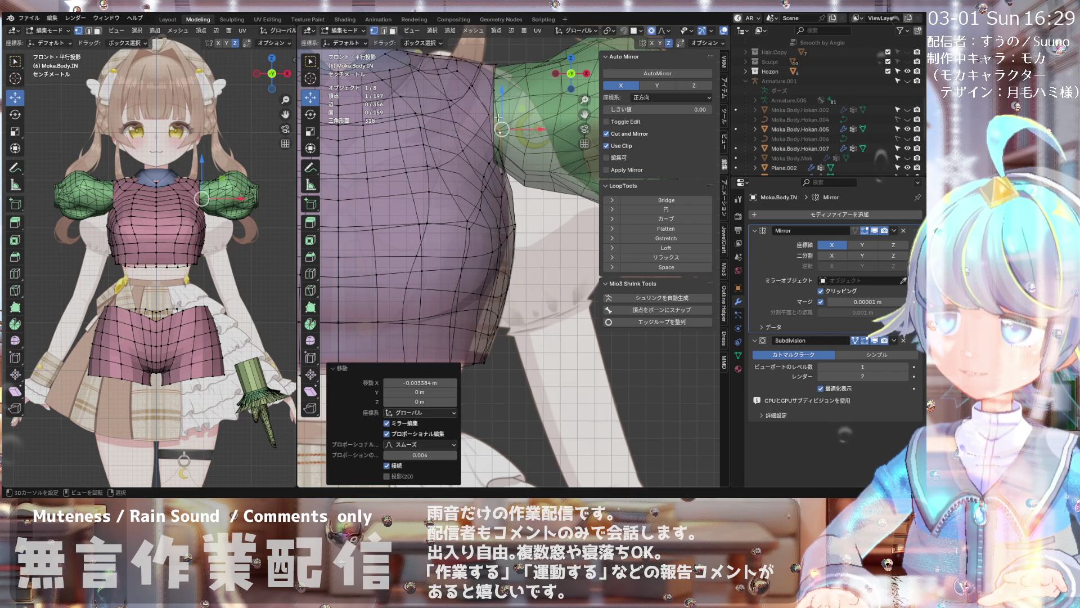
# - Fine-tune the move distance from an angled view, then slide a side vertex along its edge
pyautogui.moveTo(439, 168)
pyautogui.mouseDown(button='middle')
pyautogui.moveTo(476, 157)
pyautogui.moveTo(498, 121)
pyautogui.moveTo(529, 116)
pyautogui.mouseUp(button='middle')
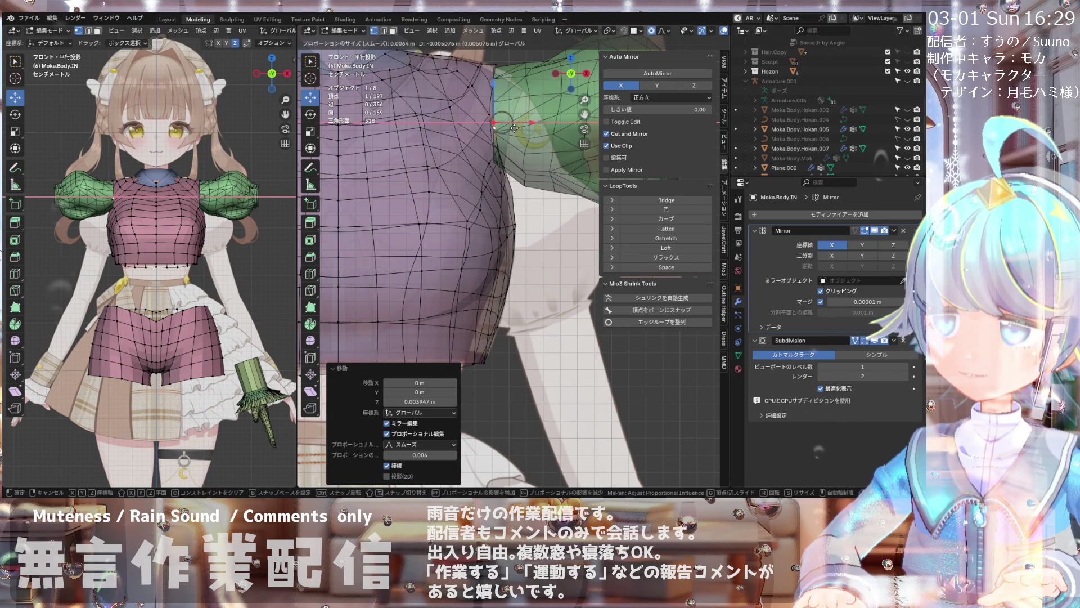
pyautogui.moveTo(505, 108)
pyautogui.mouseDown(button='middle')
pyautogui.moveTo(440, 157)
pyautogui.moveTo(489, 135)
pyautogui.moveTo(453, 134)
pyautogui.moveTo(470, 161)
pyautogui.moveTo(482, 147)
pyautogui.moveTo(513, 205)
pyautogui.mouseUp(button='middle')
pyautogui.moveTo(519, 132)
pyautogui.mouseDown(button='middle')
pyautogui.moveTo(544, 173)
pyautogui.moveTo(517, 155)
pyautogui.mouseUp(button='middle')
pyautogui.press('g')
pyautogui.press('g')
# - Shrink shoulder vertices along their normals with Alt+S and reposition one freely with G
pyautogui.hotkey('alt', 's')
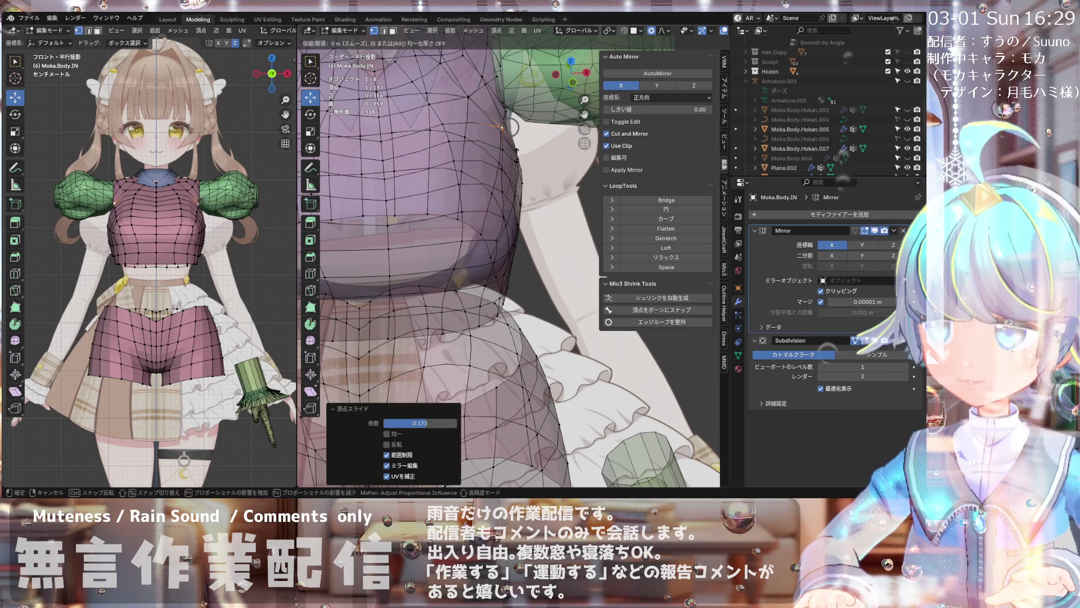
pyautogui.click(504, 127)
pyautogui.moveTo(504, 127)
pyautogui.mouseDown(button='middle')
pyautogui.moveTo(514, 124)
pyautogui.moveTo(499, 131)
pyautogui.moveTo(490, 169)
pyautogui.moveTo(440, 205)
pyautogui.moveTo(473, 245)
pyautogui.mouseUp(button='middle')
pyautogui.scroll(-3, 509, 125)
pyautogui.scroll(-2, 509, 124)
pyautogui.scroll(4, 494, 135)
pyautogui.click(496, 164)
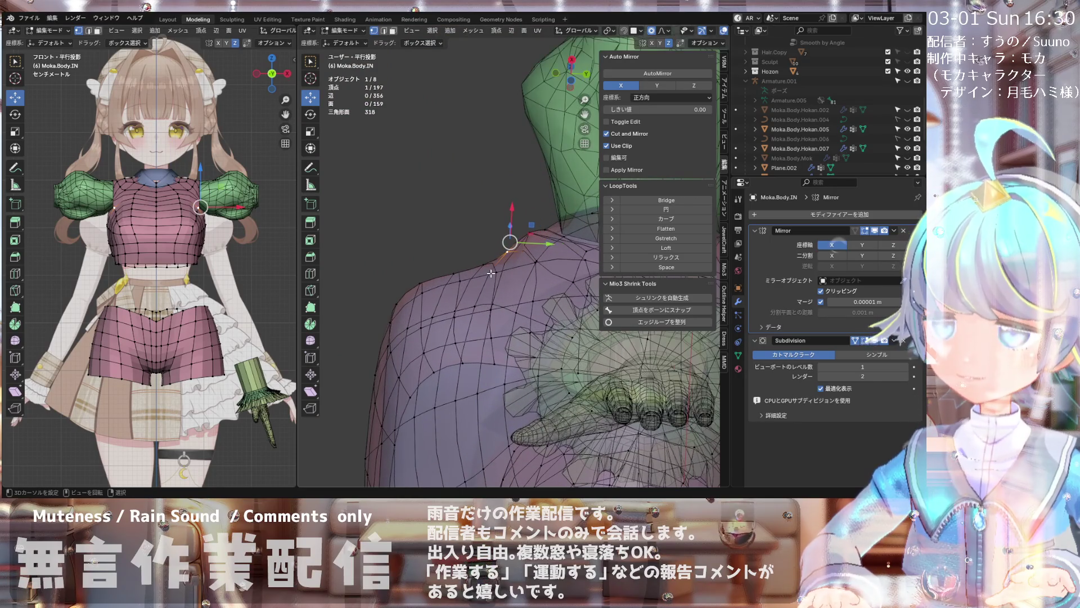
pyautogui.scroll(3, 497, 287)
pyautogui.moveTo(496, 288); pyautogui.dragTo(481, 284, button='middle')
pyautogui.hotkey('alt', 's')
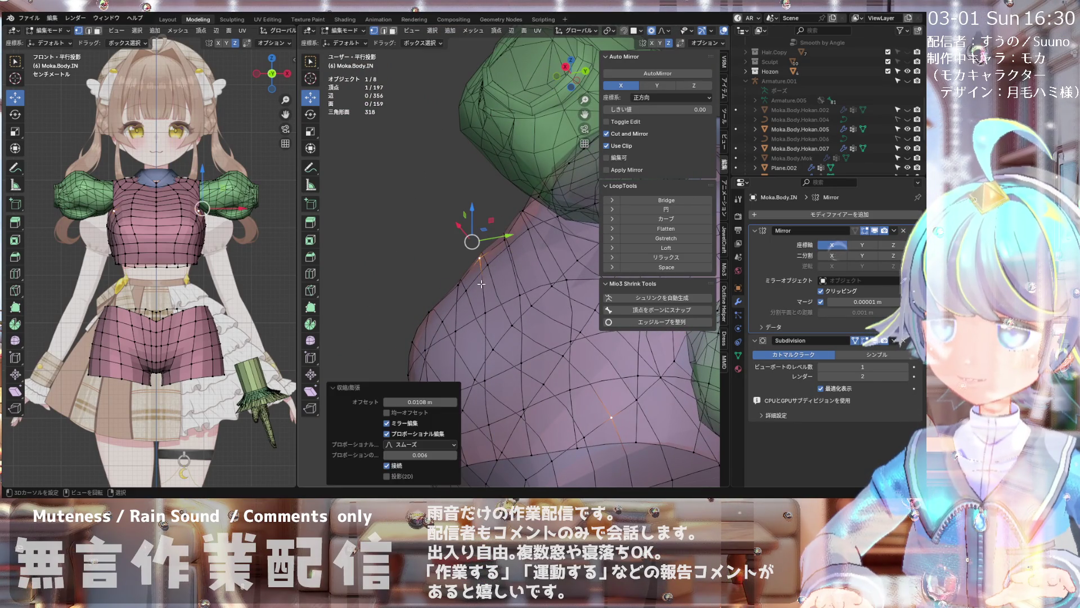
pyautogui.press('g')
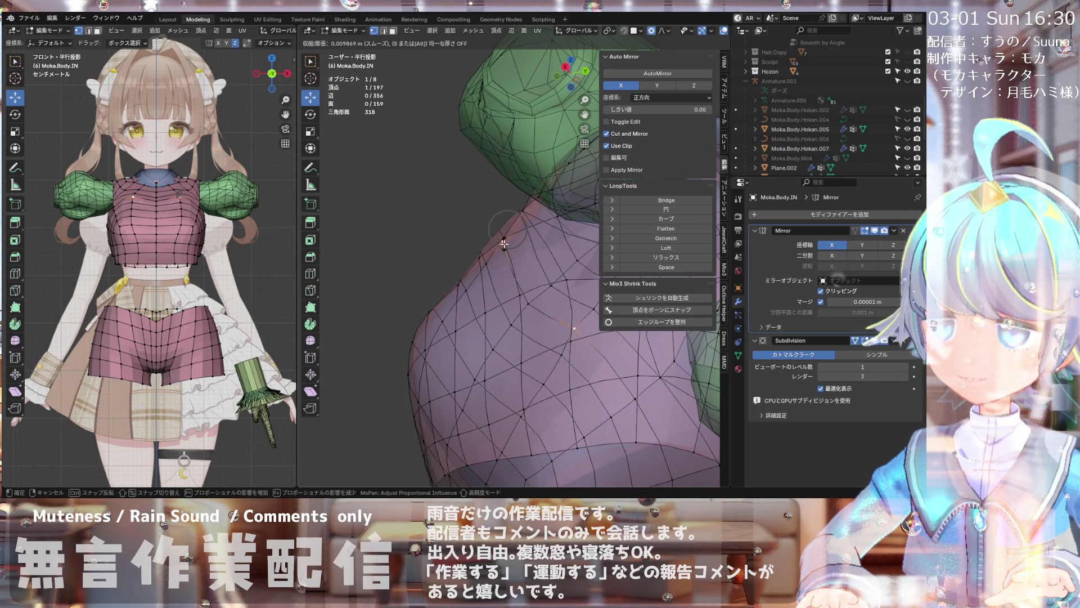
pyautogui.click(504, 244)
# - Shrink another shoulder vertex inward and smooth the group with LoopTools Relax
pyautogui.moveTo(500, 239); pyautogui.dragTo(489, 254, button='middle')
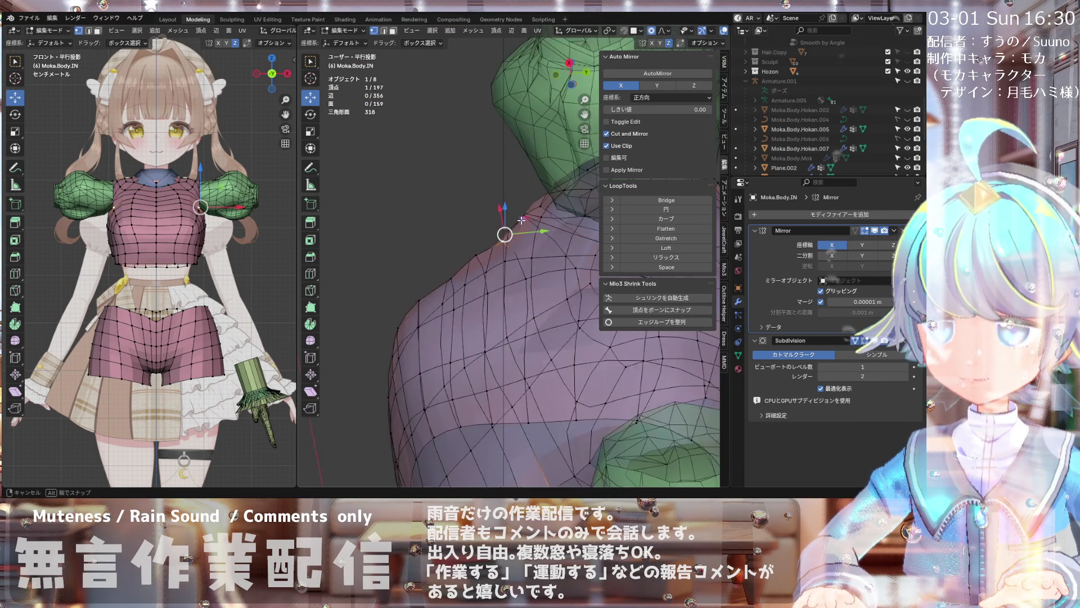
pyautogui.hotkey('alt', 's')
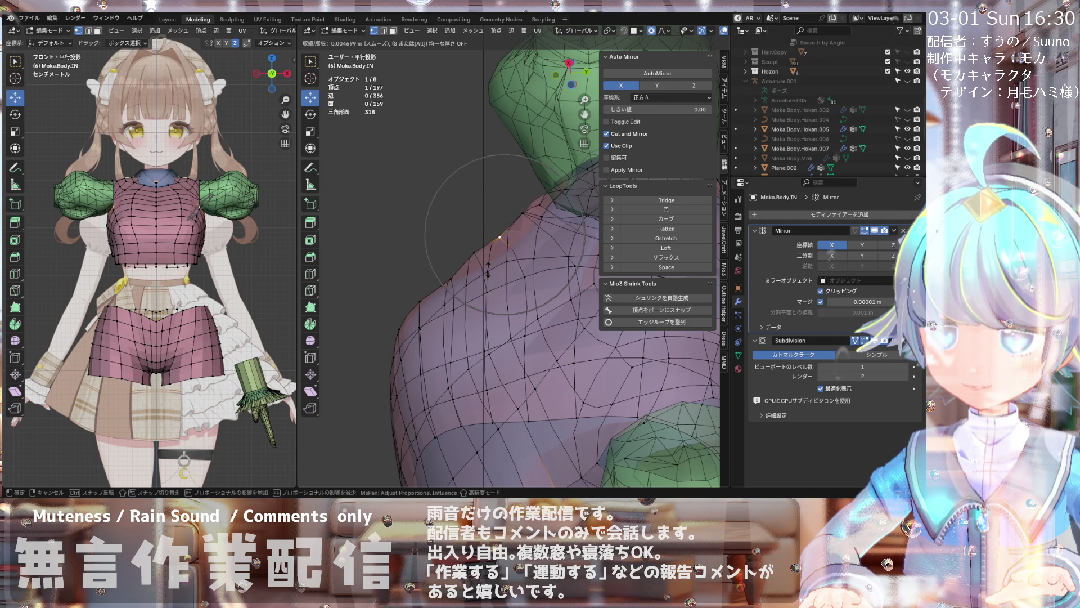
pyautogui.click(449, 278)
pyautogui.moveTo(473, 254)
pyautogui.mouseDown(button='middle')
pyautogui.moveTo(463, 279)
pyautogui.moveTo(506, 247)
pyautogui.moveTo(490, 278)
pyautogui.moveTo(502, 349)
pyautogui.moveTo(482, 256)
pyautogui.mouseUp(button='middle')
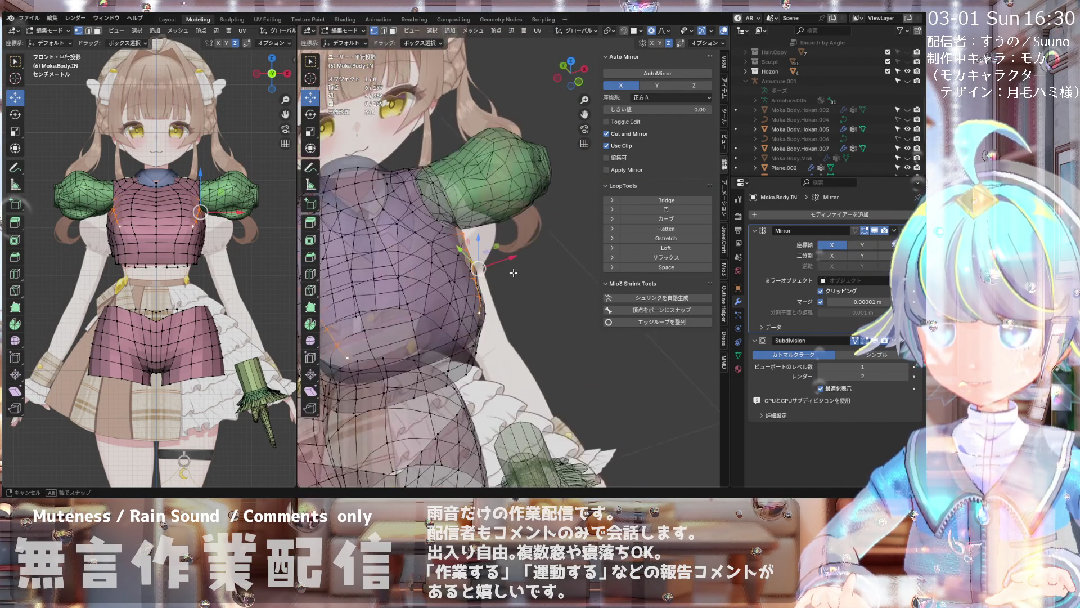
pyautogui.moveTo(454, 302)
pyautogui.mouseDown(button='middle')
pyautogui.moveTo(506, 270)
pyautogui.moveTo(446, 210)
pyautogui.mouseUp(button='middle')
pyautogui.click(666, 257)
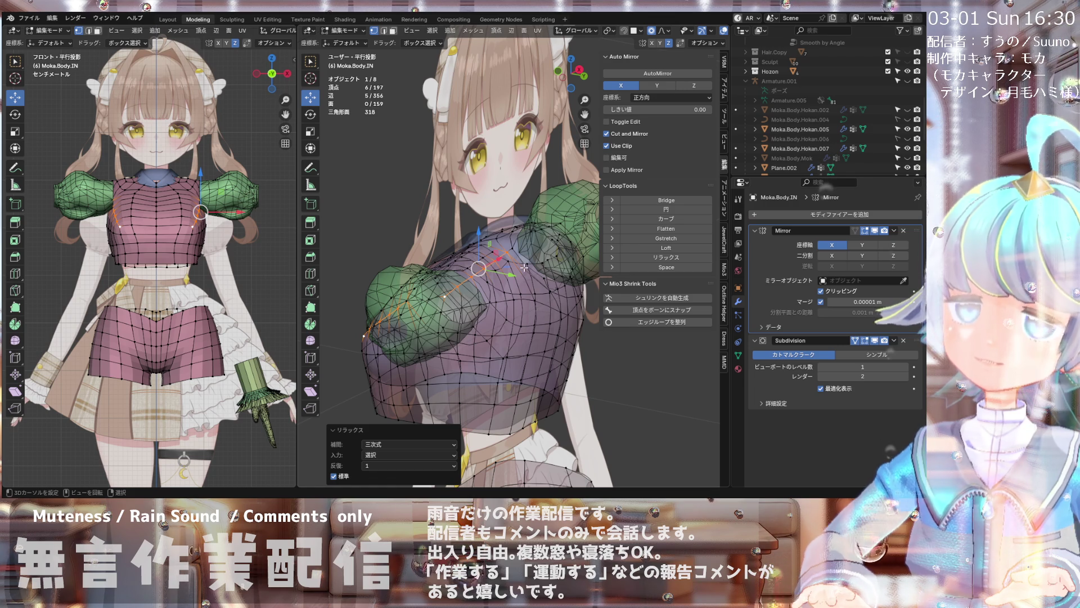
# - Inspect the reshaped torso from angled and front orthographic views
pyautogui.moveTo(511, 332)
pyautogui.mouseDown(button='middle')
pyautogui.moveTo(498, 380)
pyautogui.moveTo(485, 345)
pyautogui.moveTo(565, 355)
pyautogui.moveTo(557, 359)
pyautogui.mouseUp(button='middle')
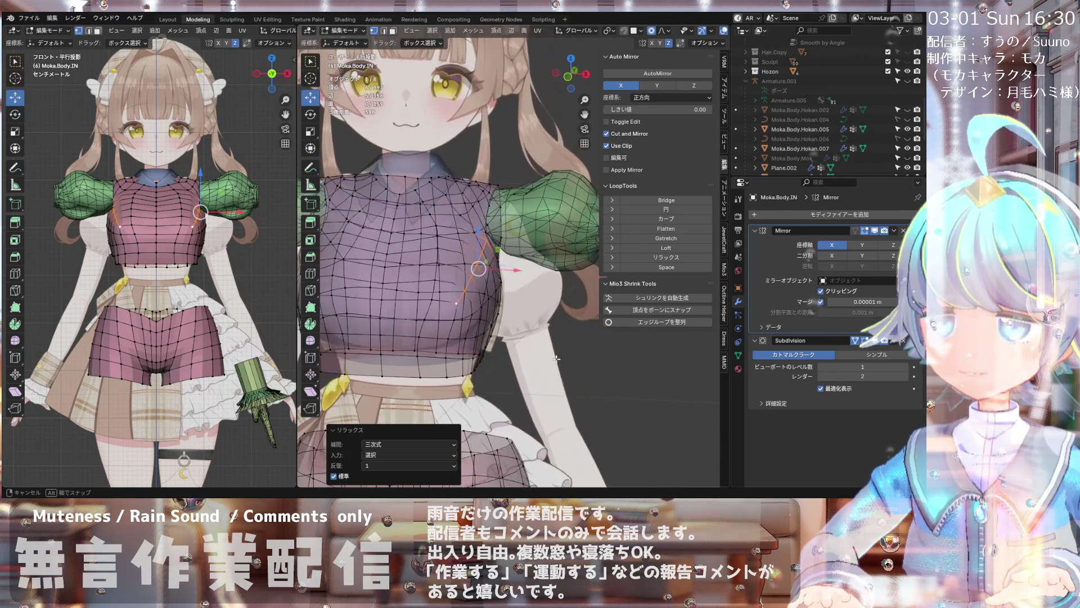
pyautogui.scroll(-3, 534, 256)
pyautogui.scroll(3, 524, 236)
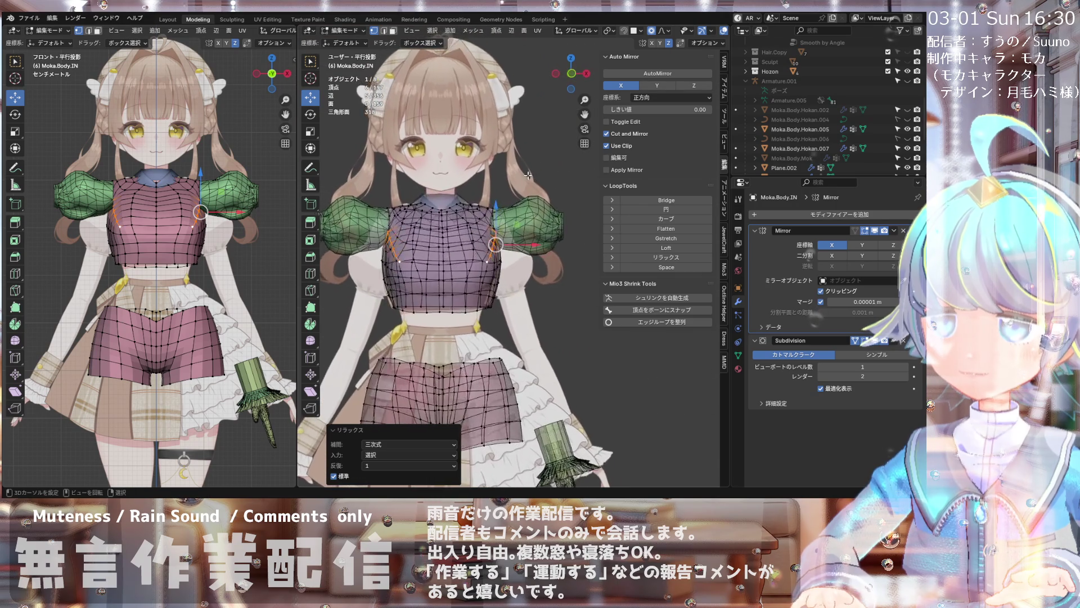
pyautogui.moveTo(515, 220)
pyautogui.mouseDown(button='middle')
pyautogui.moveTo(503, 163)
pyautogui.moveTo(505, 177)
pyautogui.moveTo(438, 222)
pyautogui.mouseUp(button='middle')
pyautogui.scroll(-3, 517, 211)
pyautogui.scroll(4, 503, 163)
pyautogui.scroll(-4, 499, 177)
pyautogui.scroll(3, 508, 175)
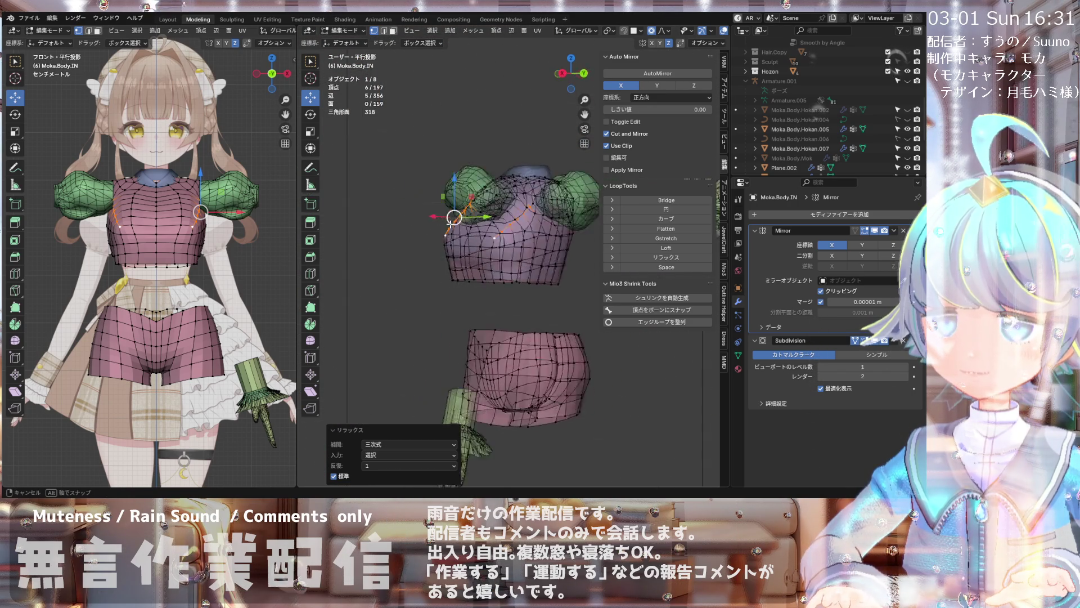
pyautogui.press('KP_1')
pyautogui.scroll(-1, 497, 181)
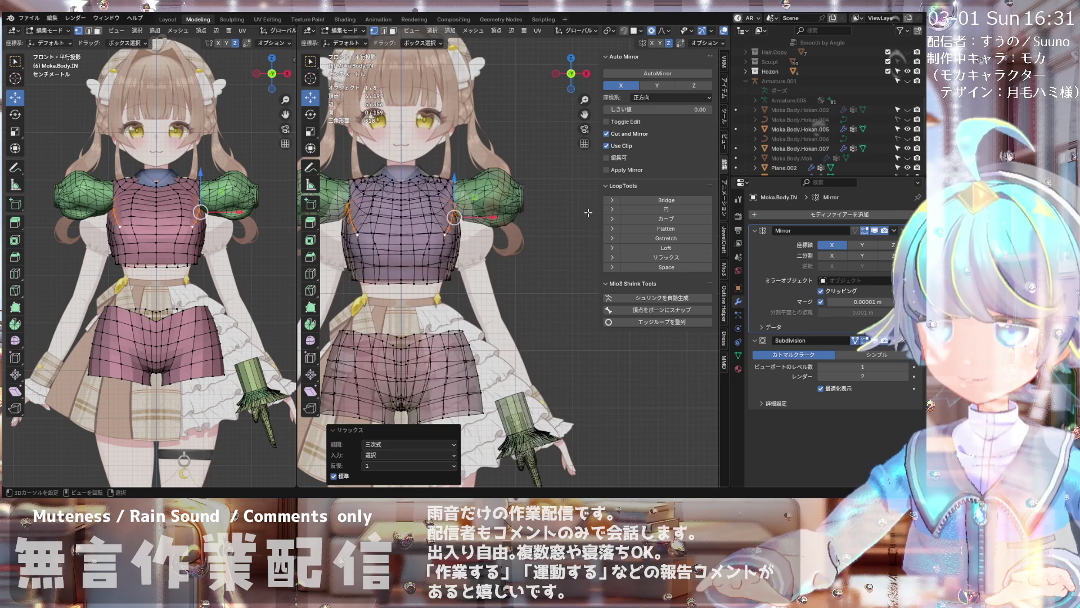
pyautogui.scroll(-1, 498, 182)
pyautogui.scroll(2, 498, 181)
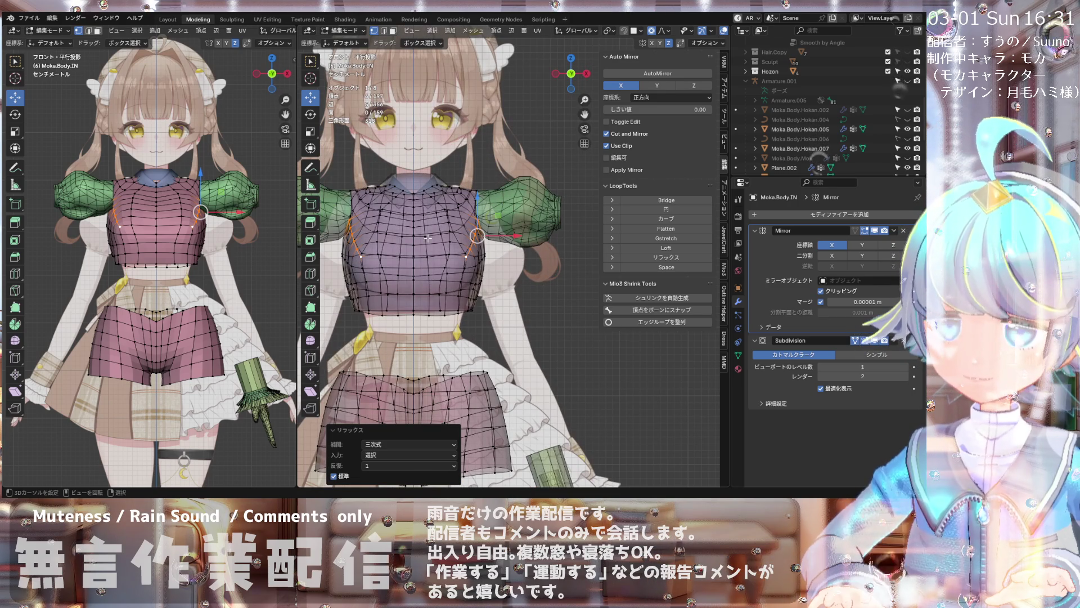
pyautogui.scroll(-2, 516, 202)
pyautogui.scroll(2, 456, 243)
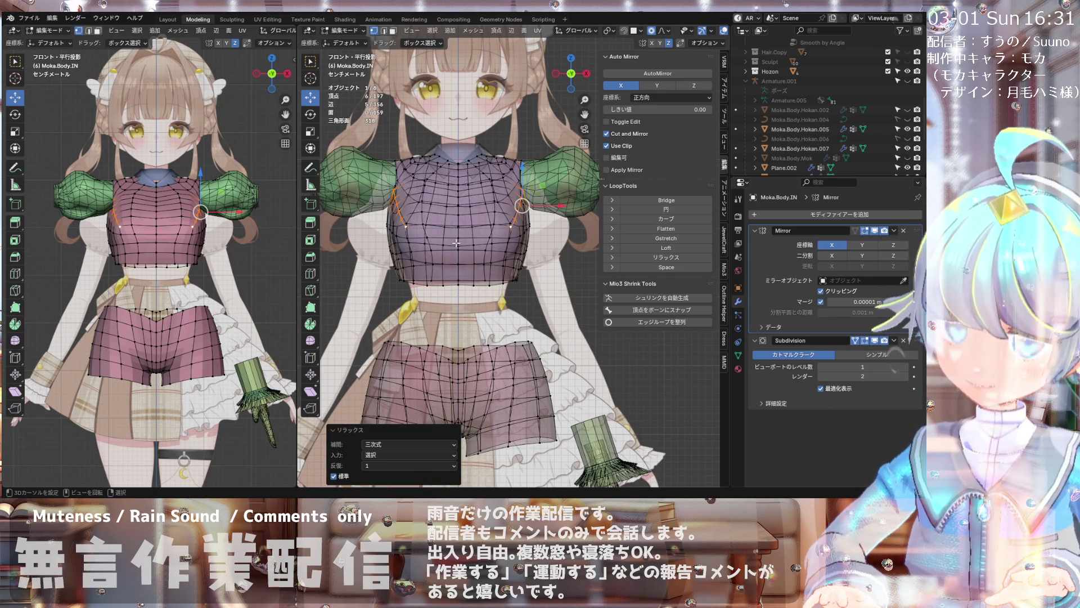
pyautogui.scroll(2, 455, 241)
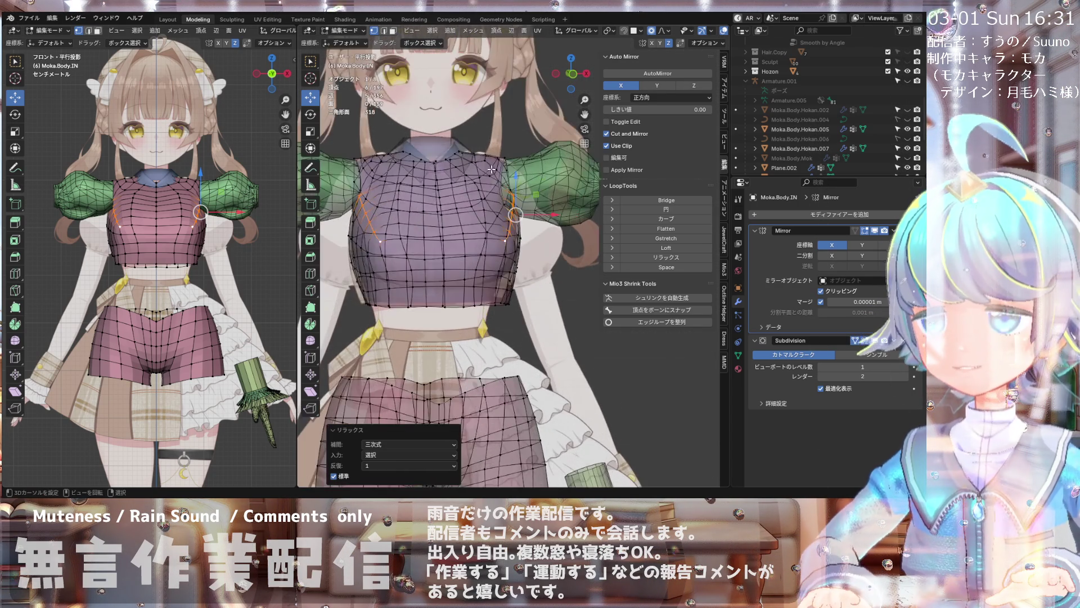
pyautogui.moveTo(472, 220)
pyautogui.mouseDown(button='middle')
pyautogui.moveTo(439, 160)
pyautogui.moveTo(499, 175)
pyautogui.moveTo(440, 196)
pyautogui.moveTo(510, 187)
pyautogui.mouseUp(button='middle')
pyautogui.press('KP_1')
pyautogui.scroll(3, 511, 184)
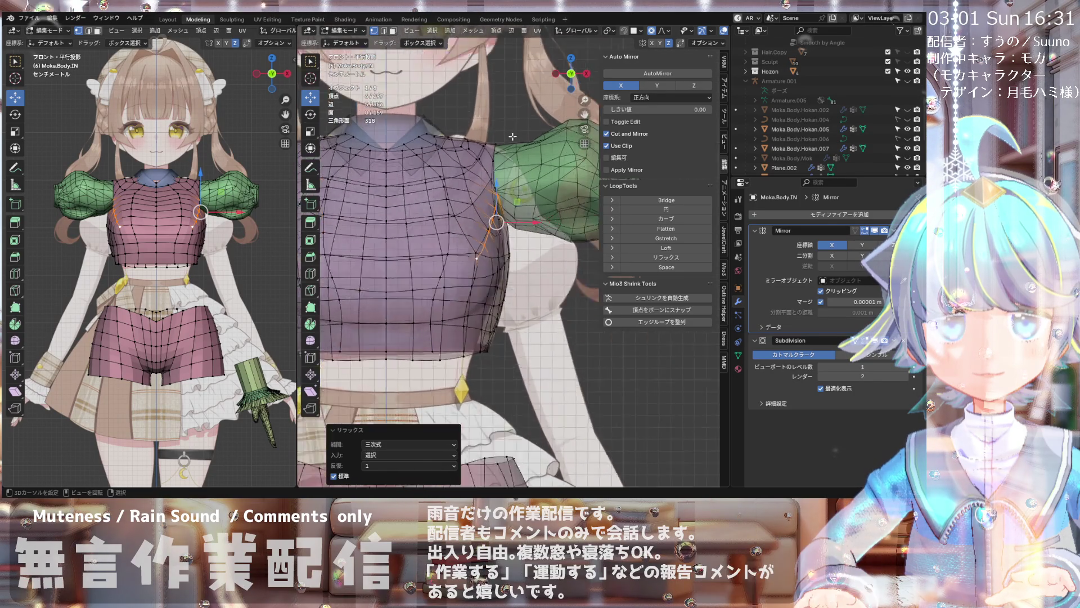
pyautogui.scroll(4, 506, 168)
pyautogui.scroll(-4, 500, 138)
pyautogui.scroll(-3, 500, 137)
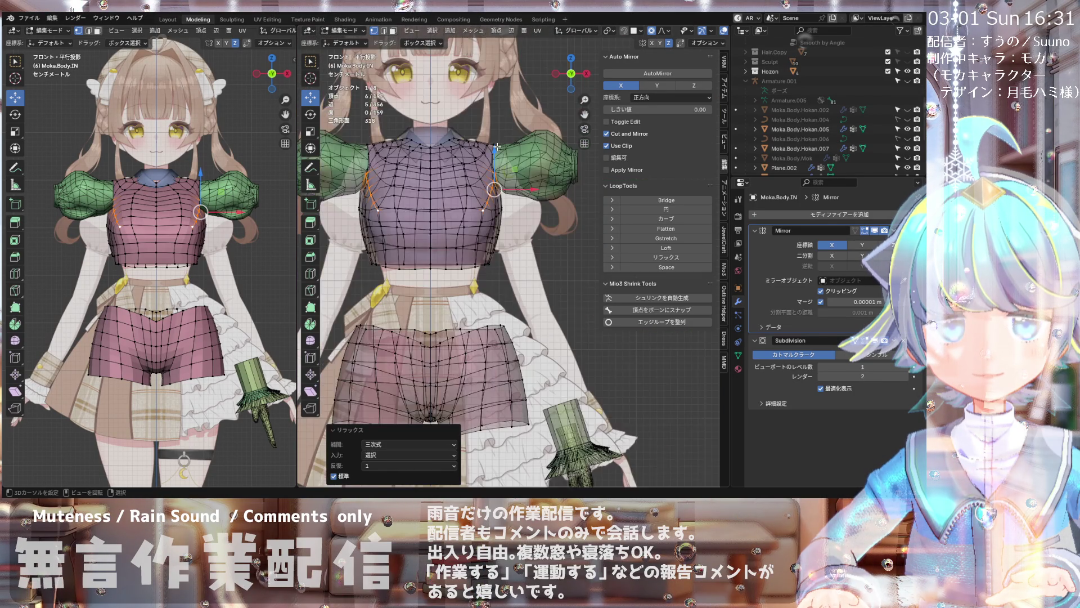
pyautogui.scroll(2, 473, 152)
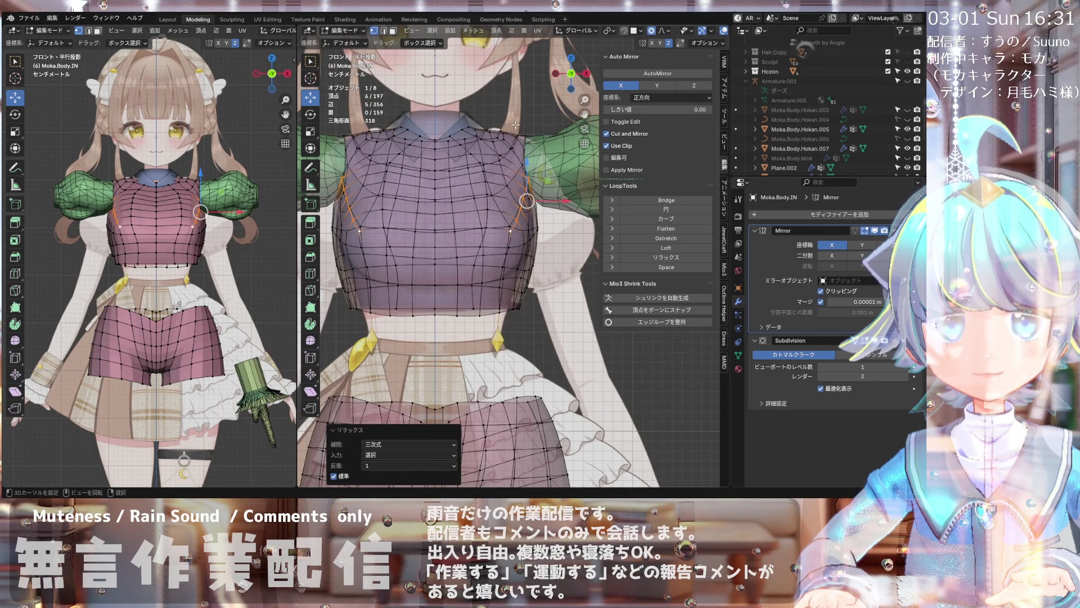
pyautogui.moveTo(526, 201); pyautogui.dragTo(531, 234, button='middle')
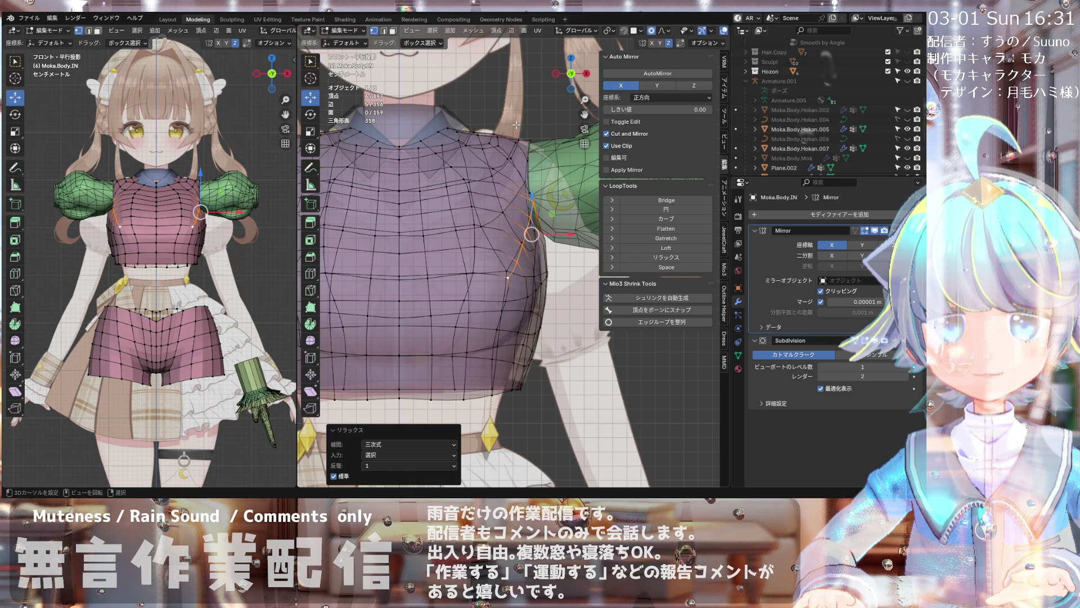
pyautogui.scroll(-4, 515, 126)
pyautogui.scroll(-3, 541, 144)
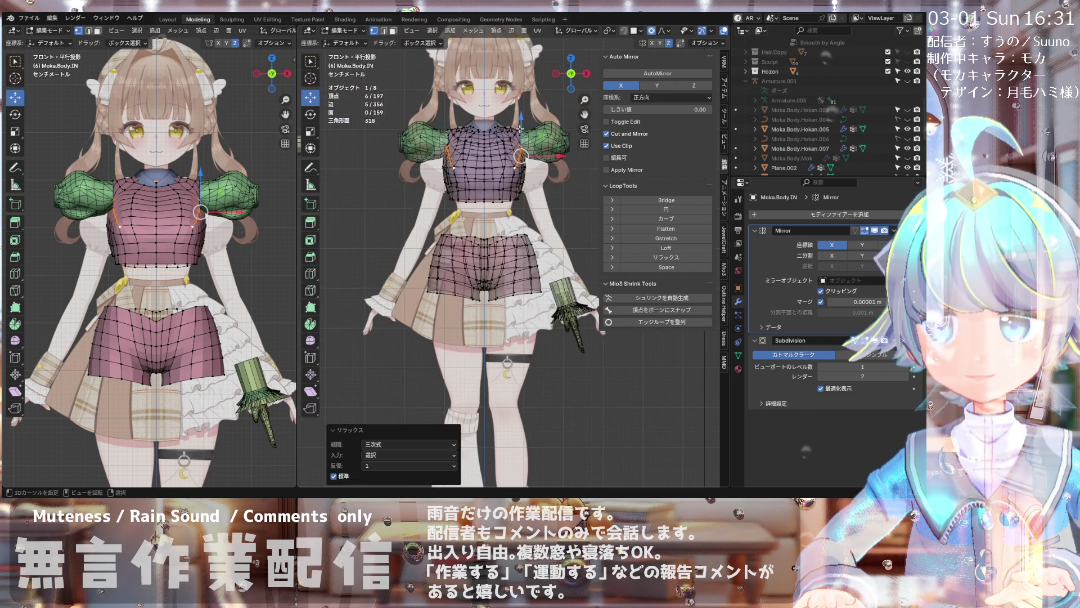
pyautogui.scroll(2, 548, 153)
pyautogui.scroll(-2, 541, 143)
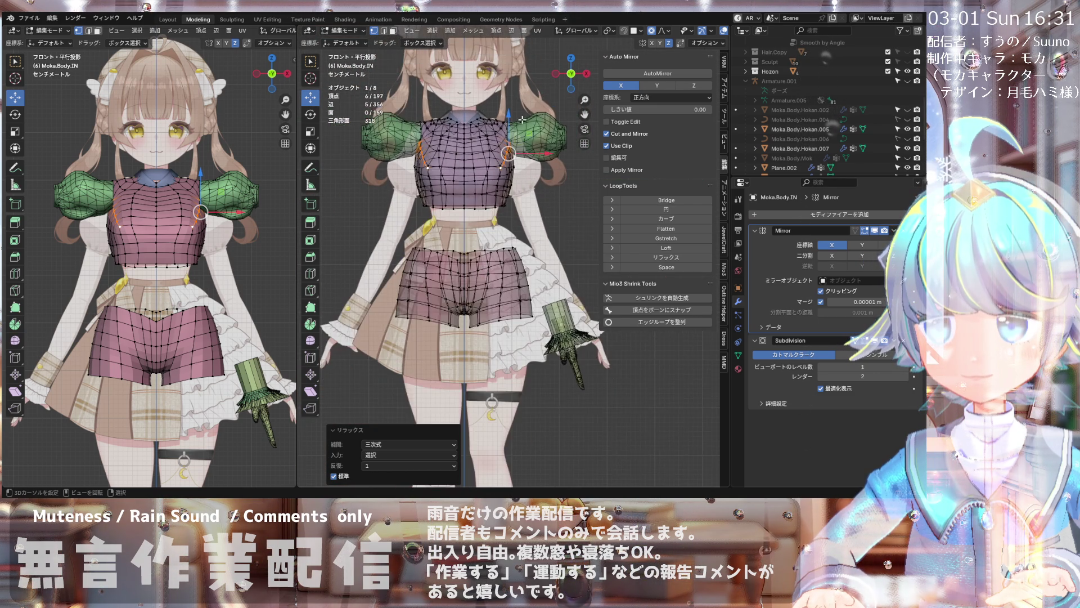
pyautogui.scroll(3, 523, 118)
pyautogui.scroll(3, 522, 119)
pyautogui.scroll(2, 507, 119)
pyautogui.scroll(2, 499, 122)
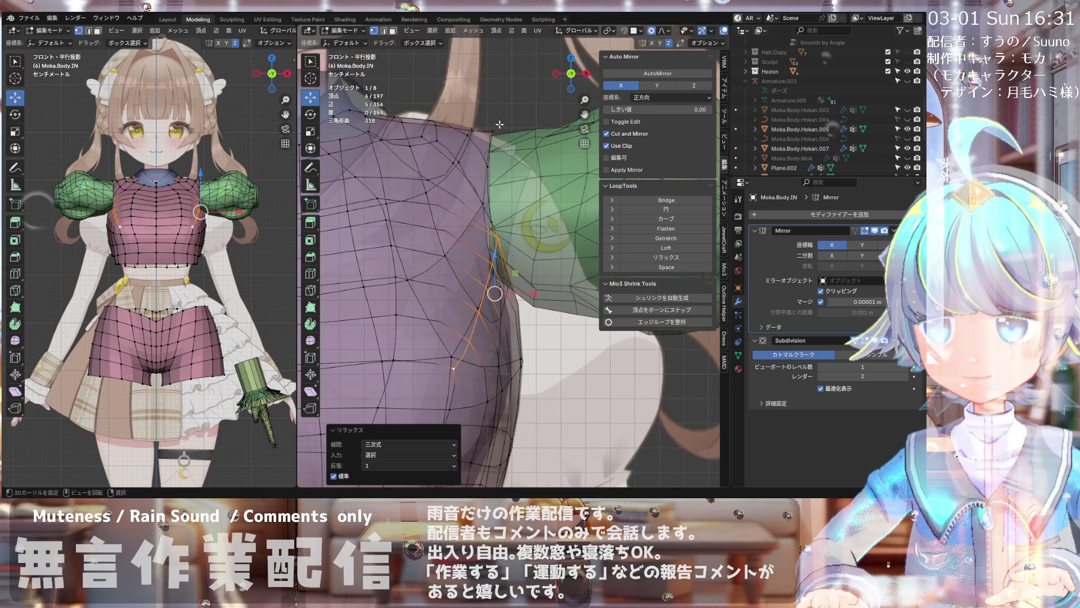
# - Select a shoulder-edge vertex and start moving it with proportional falloff
pyautogui.click(500, 121)
pyautogui.press('g')
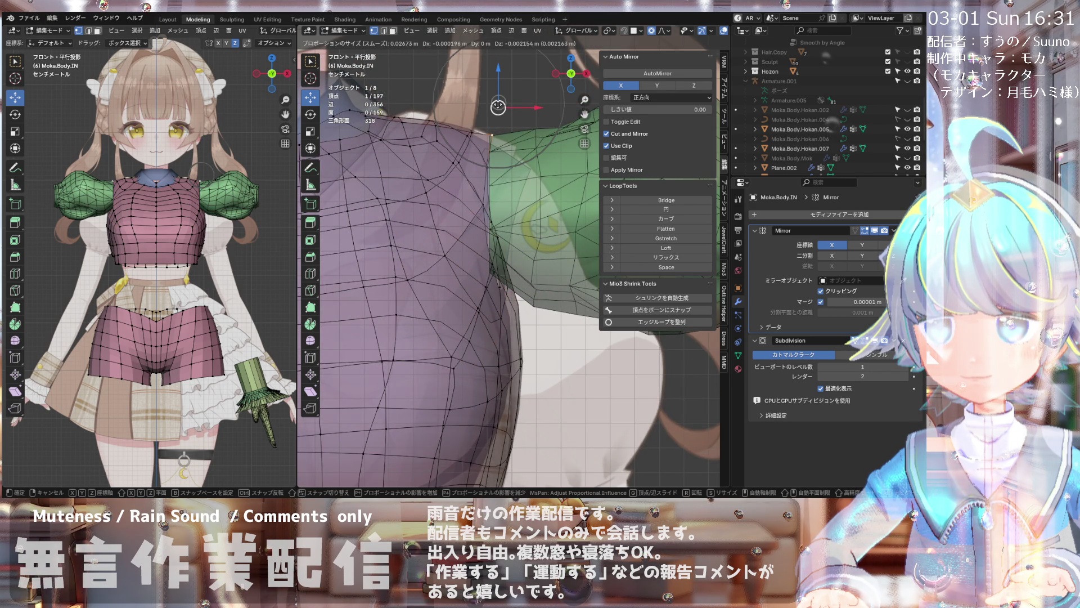
# - Confirm the shoulder vertex move, turn X-ray off and orbit around the solid body
pyautogui.click(498, 107)
pyautogui.scroll(-5, 499, 106)
pyautogui.scroll(-1, 504, 106)
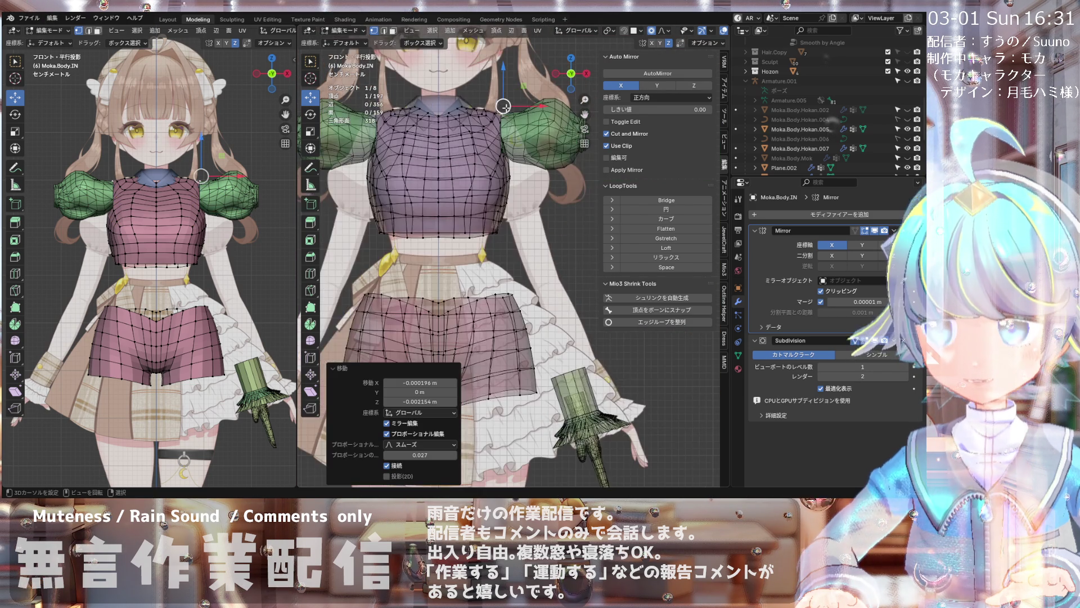
pyautogui.scroll(-3, 504, 105)
pyautogui.scroll(2, 502, 107)
pyautogui.scroll(-2, 499, 110)
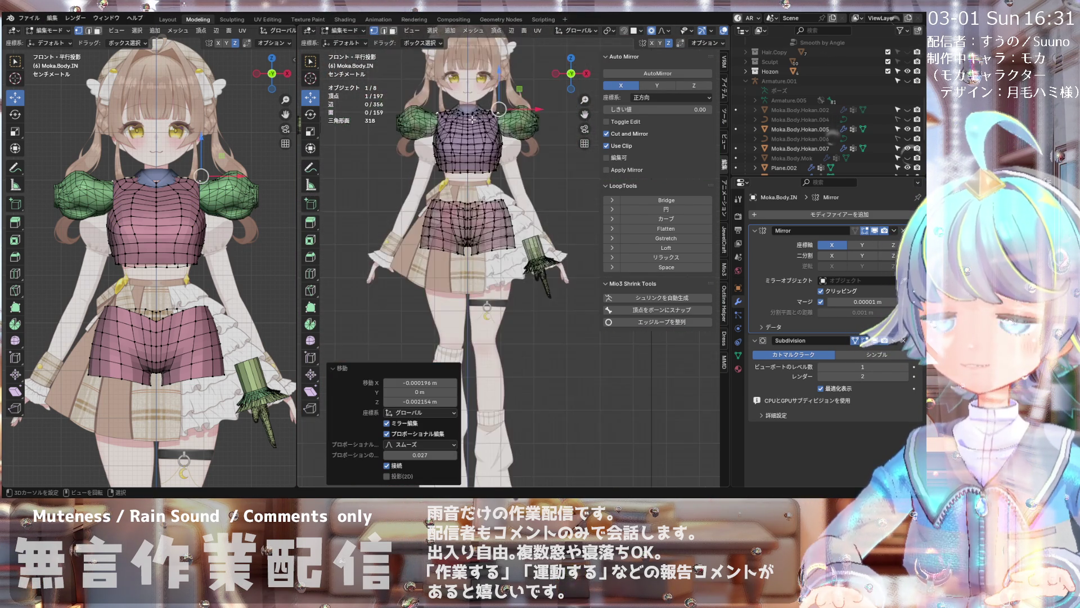
pyautogui.scroll(3, 498, 110)
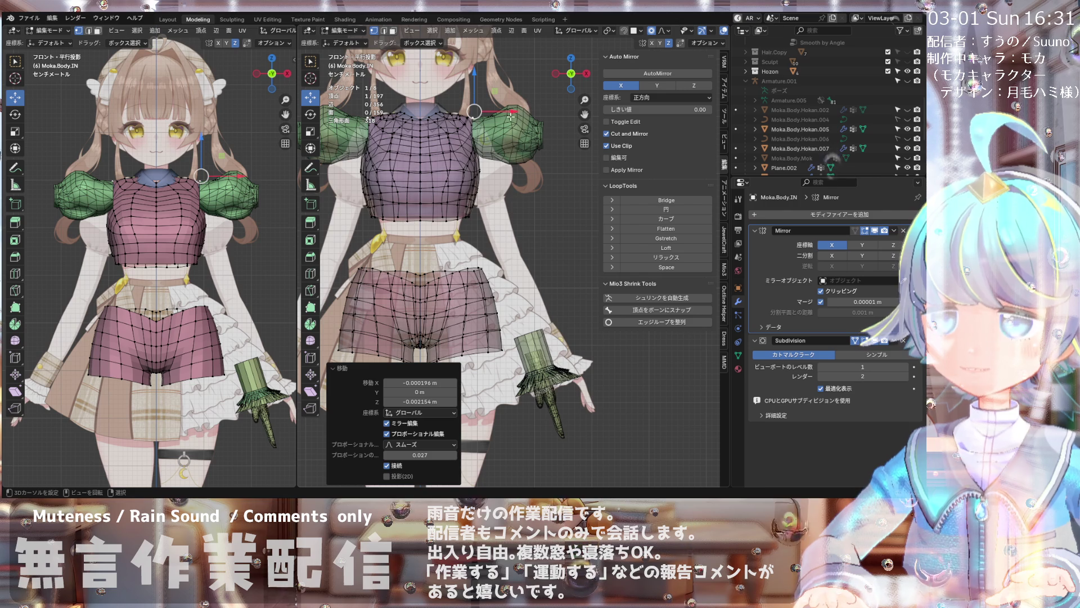
pyautogui.keyDown('shift'); pyautogui.moveTo(529, 107); pyautogui.dragTo(480, 125, button='middle'); pyautogui.keyUp('shift')
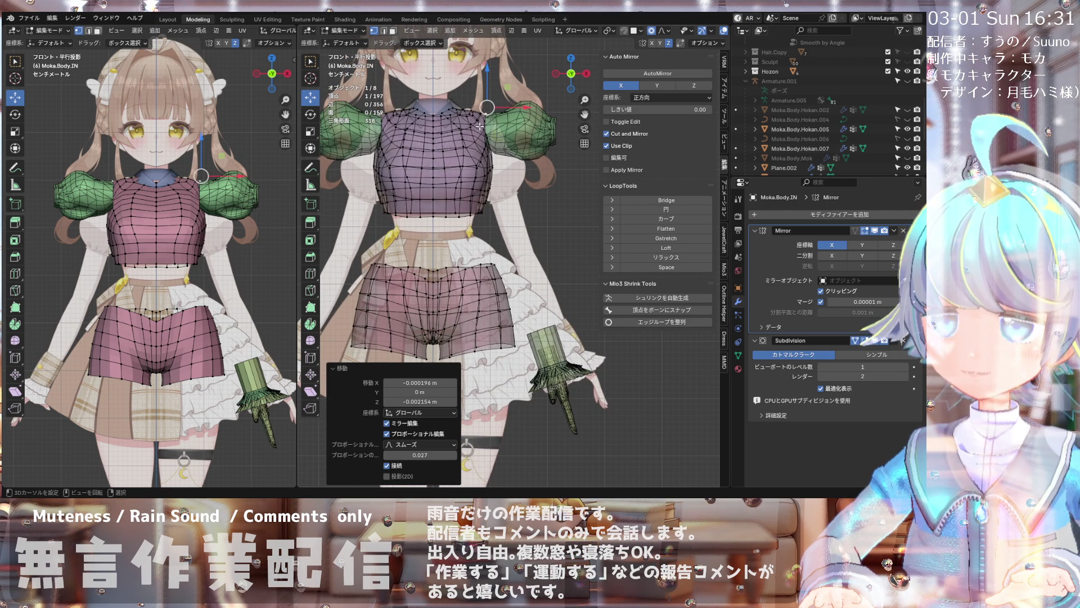
pyautogui.scroll(-1, 480, 125)
pyautogui.scroll(-1, 481, 126)
pyautogui.scroll(1, 483, 118)
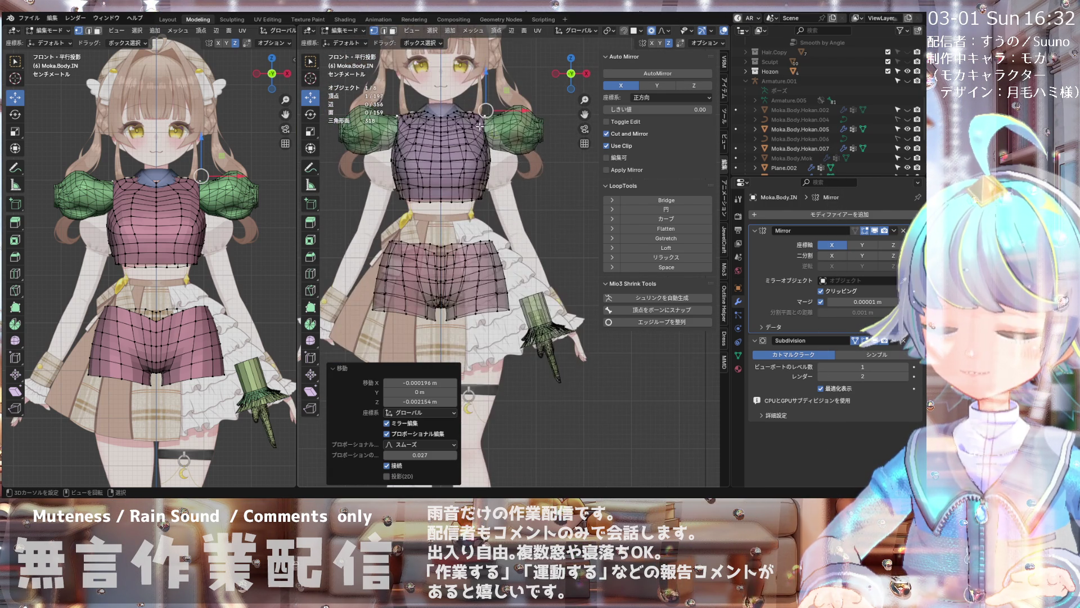
pyautogui.scroll(1, 483, 119)
pyautogui.scroll(-2, 482, 119)
pyautogui.scroll(2, 483, 118)
pyautogui.scroll(-2, 483, 114)
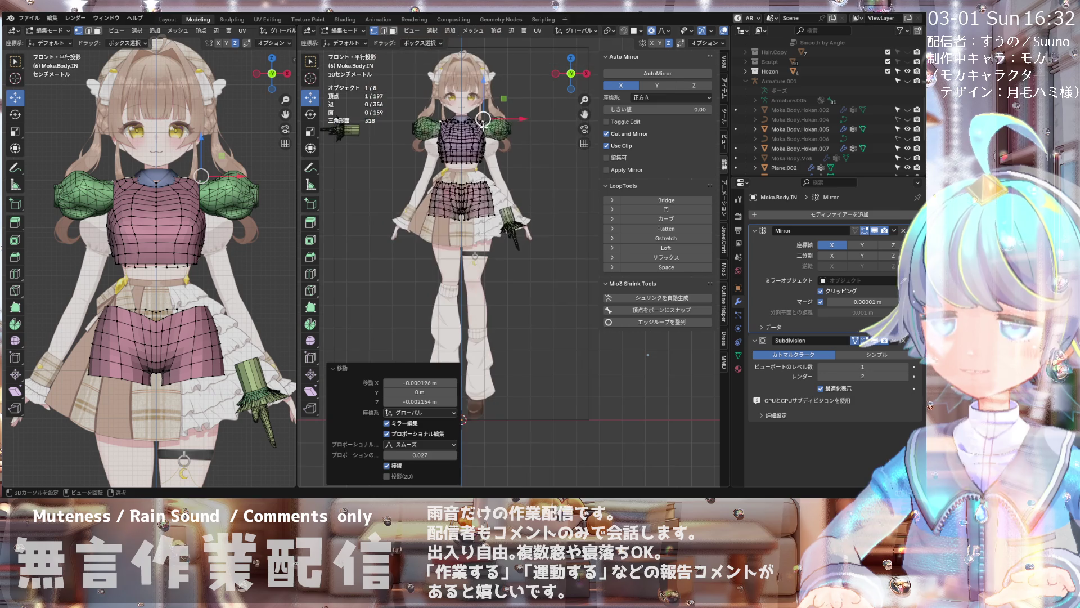
pyautogui.scroll(1, 483, 118)
pyautogui.scroll(-1, 483, 118)
pyautogui.scroll(1, 483, 118)
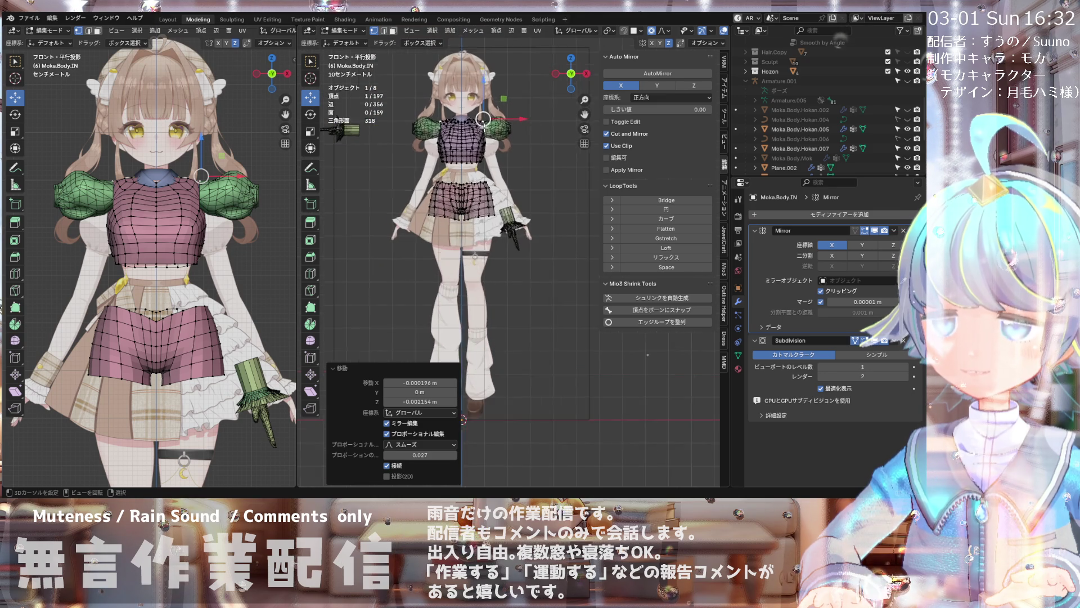
pyautogui.scroll(1, 483, 118)
pyautogui.scroll(2, 484, 119)
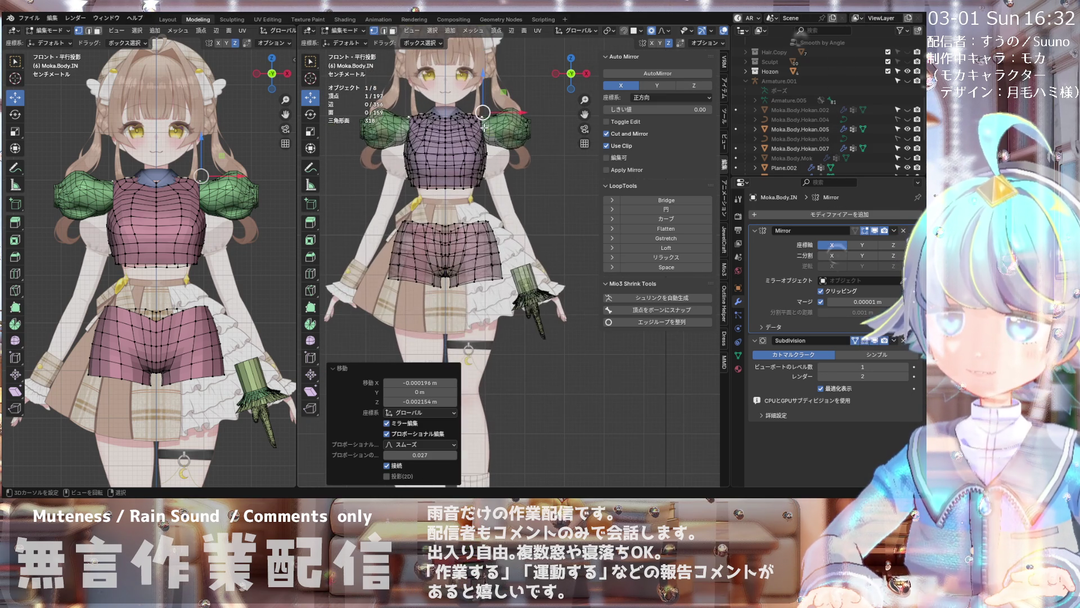
pyautogui.scroll(3, 483, 114)
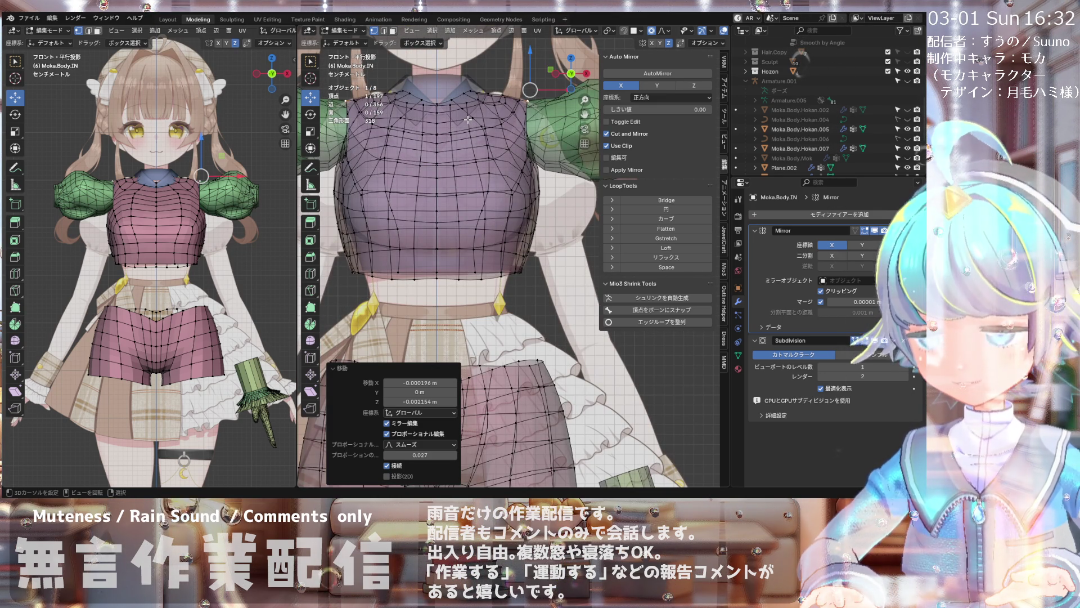
pyautogui.moveTo(466, 119)
pyautogui.mouseDown(button='middle')
pyautogui.moveTo(518, 158)
pyautogui.moveTo(570, 119)
pyautogui.mouseUp(button='middle')
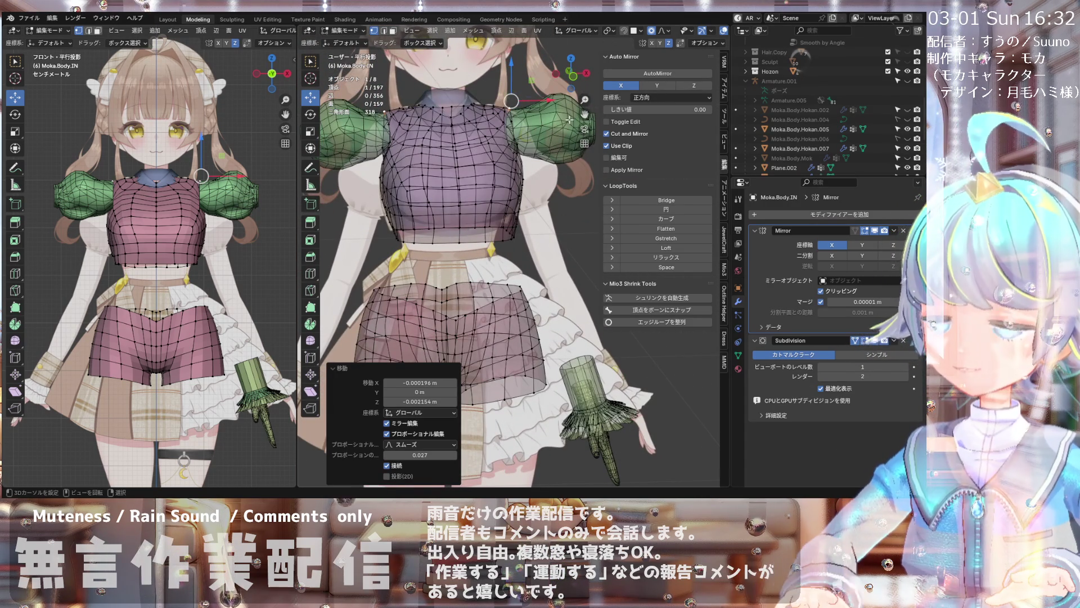
pyautogui.click(689, 32)
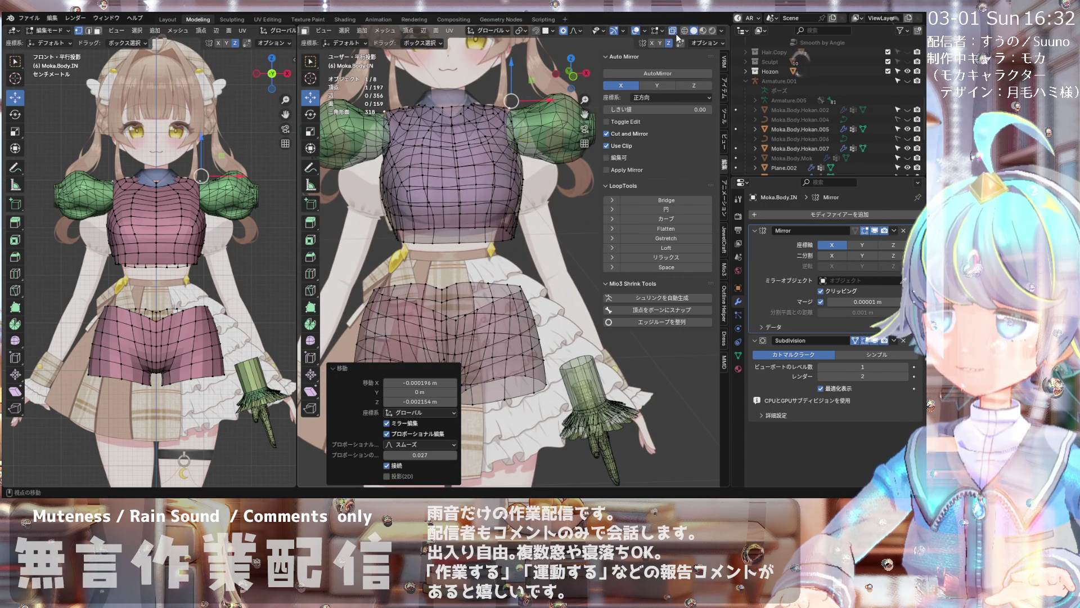
pyautogui.moveTo(473, 152)
pyautogui.mouseDown(button='middle')
pyautogui.moveTo(432, 186)
pyautogui.moveTo(565, 132)
pyautogui.mouseUp(button='middle')
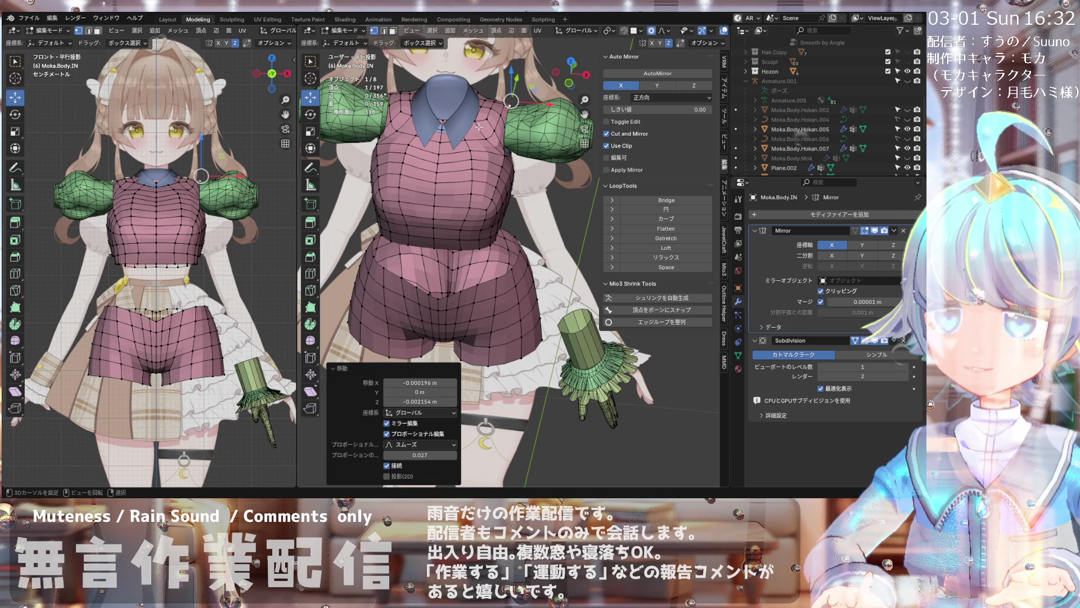
# - Return to Object Mode, check the sleeve's display settings and unhide the pink vest mesh
pyautogui.press('Tab')
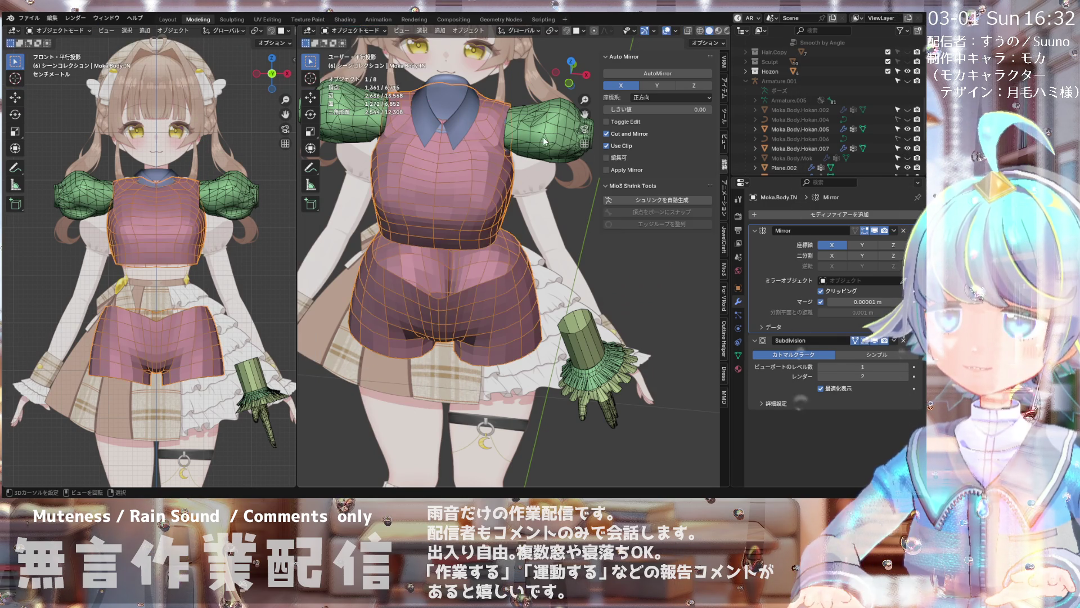
pyautogui.click(545, 140)
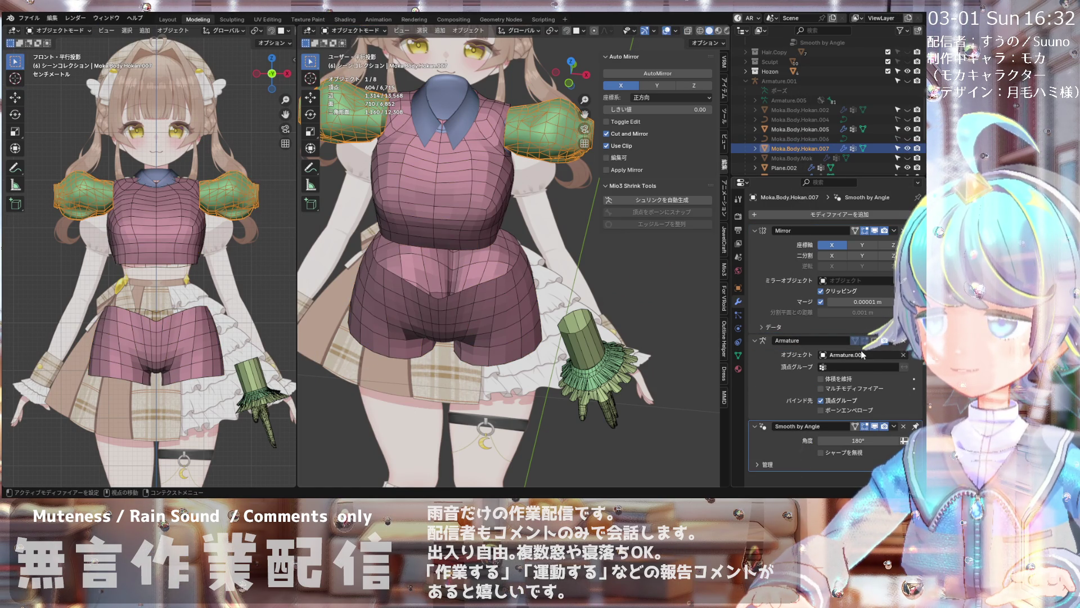
pyautogui.click(738, 301)
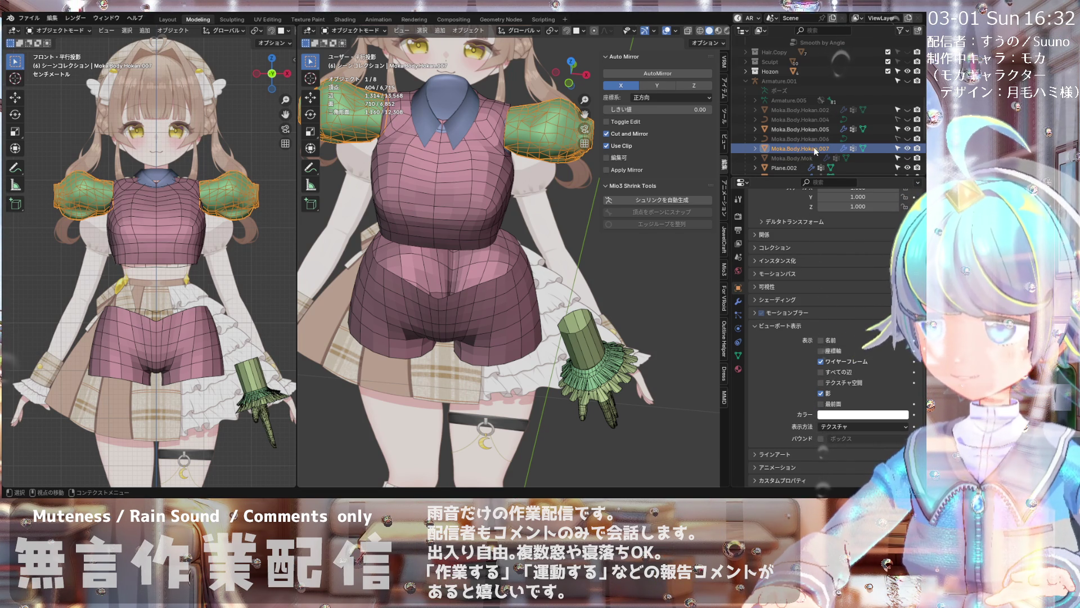
pyautogui.scroll(-2, 831, 148)
pyautogui.scroll(-2, 845, 149)
pyautogui.scroll(-1, 862, 154)
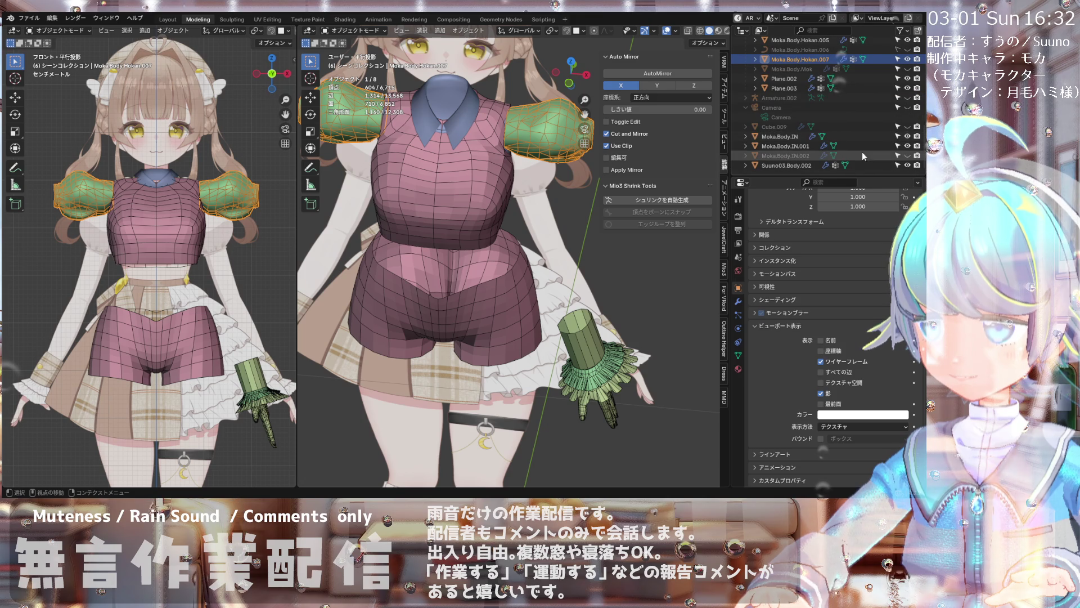
pyautogui.click(907, 155)
pyautogui.scroll(3, 477, 129)
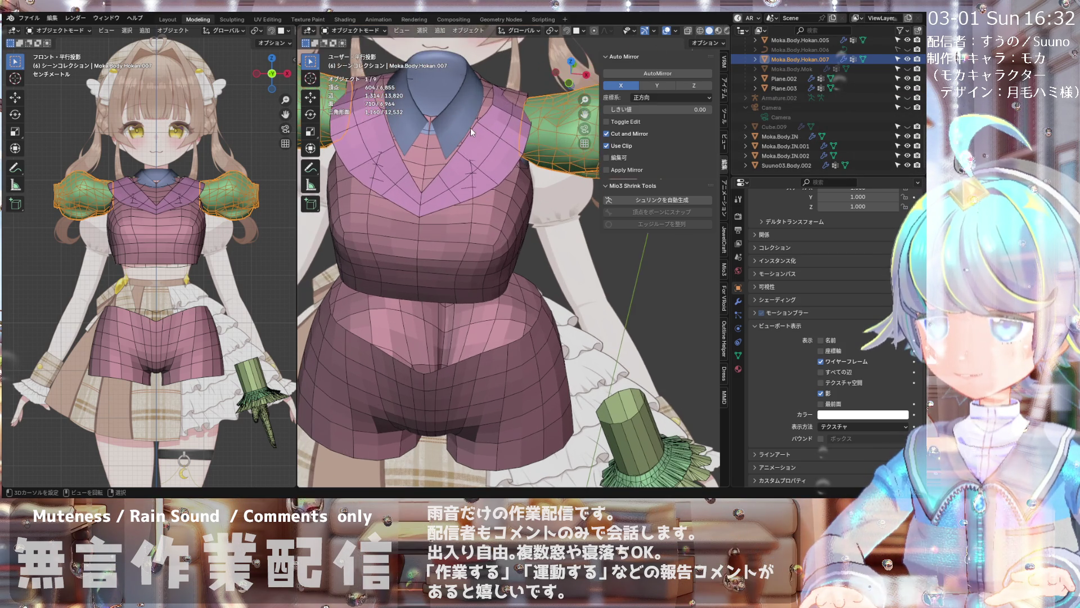
pyautogui.scroll(2, 473, 127)
pyautogui.scroll(-2, 476, 126)
pyautogui.scroll(-2, 477, 135)
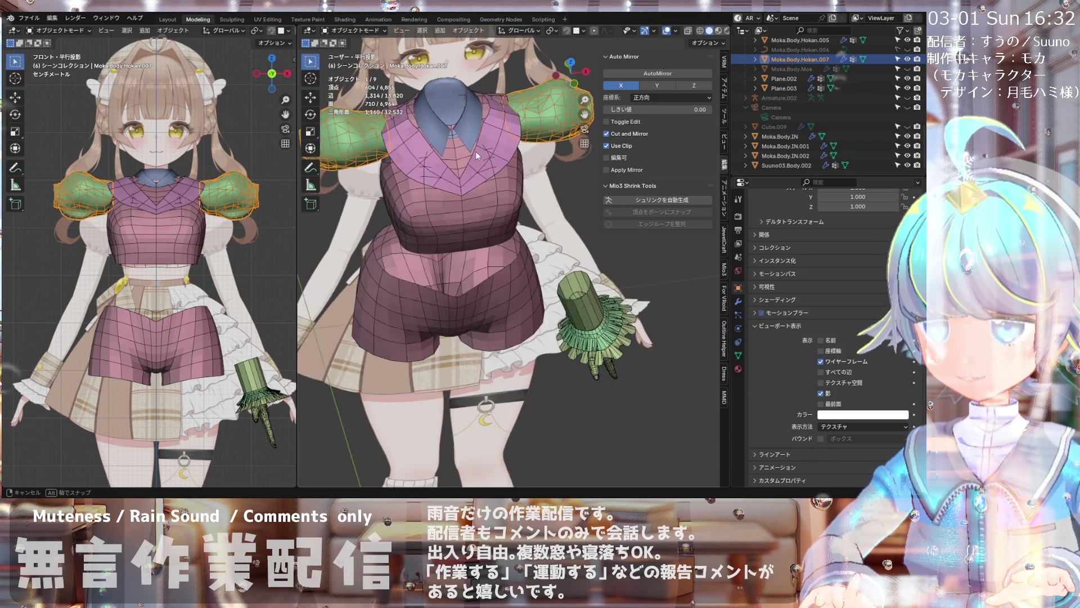
# - Reframe to a front view of the torso and select the Moka.Body.IN body mesh
pyautogui.moveTo(474, 140)
pyautogui.mouseDown(button='middle')
pyautogui.moveTo(468, 159)
pyautogui.moveTo(484, 214)
pyautogui.moveTo(462, 209)
pyautogui.moveTo(406, 151)
pyautogui.moveTo(415, 141)
pyautogui.moveTo(369, 128)
pyautogui.moveTo(395, 51)
pyautogui.moveTo(473, 94)
pyautogui.moveTo(436, 137)
pyautogui.moveTo(524, 127)
pyautogui.moveTo(572, 141)
pyautogui.mouseUp(button='middle')
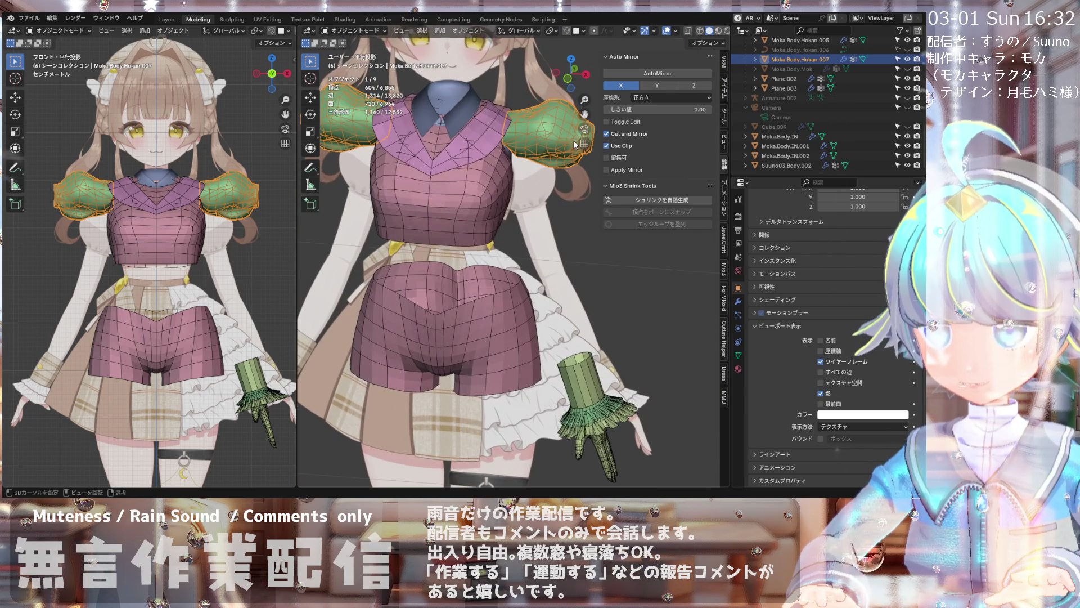
pyautogui.press('KP_1')
pyautogui.scroll(-3, 468, 158)
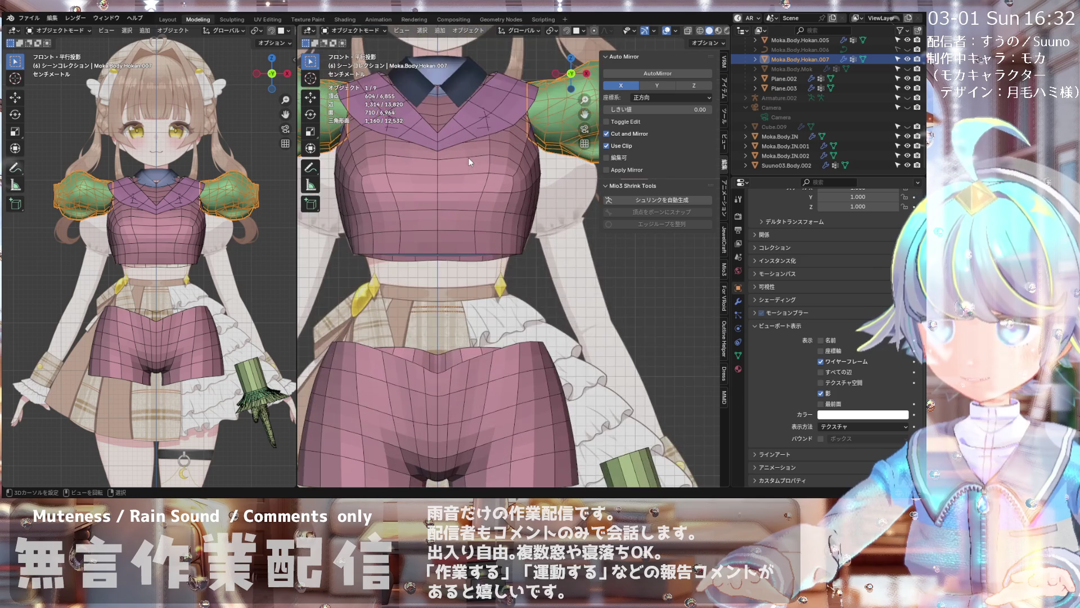
pyautogui.scroll(3, 458, 142)
pyautogui.moveTo(461, 107)
pyautogui.mouseDown(button='middle')
pyautogui.moveTo(473, 149)
pyautogui.moveTo(455, 158)
pyautogui.mouseUp(button='middle')
pyautogui.scroll(1, 456, 158)
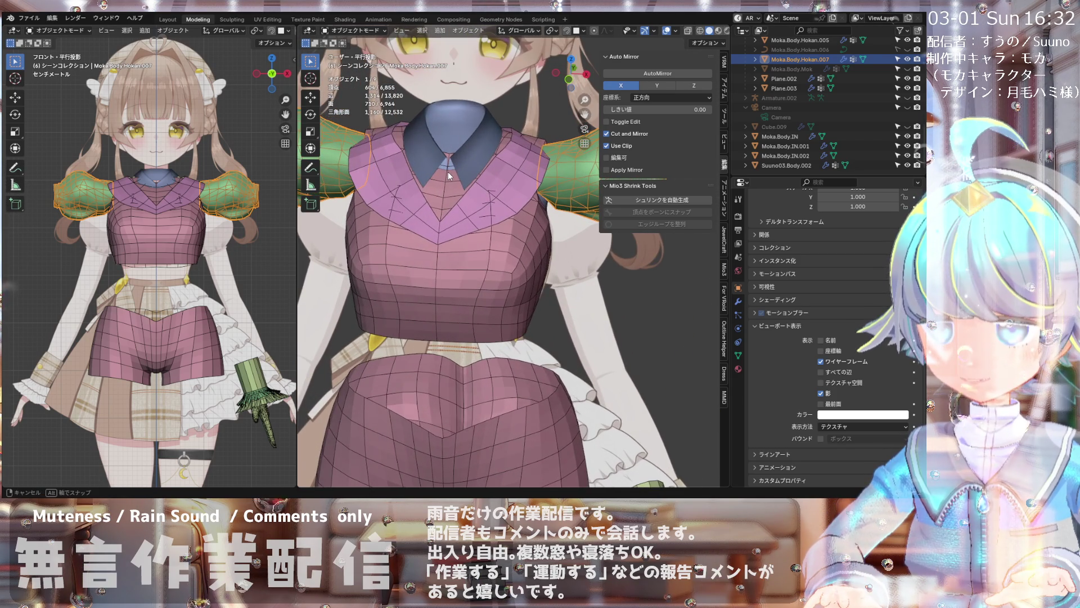
pyautogui.scroll(2, 451, 169)
pyautogui.click(450, 175)
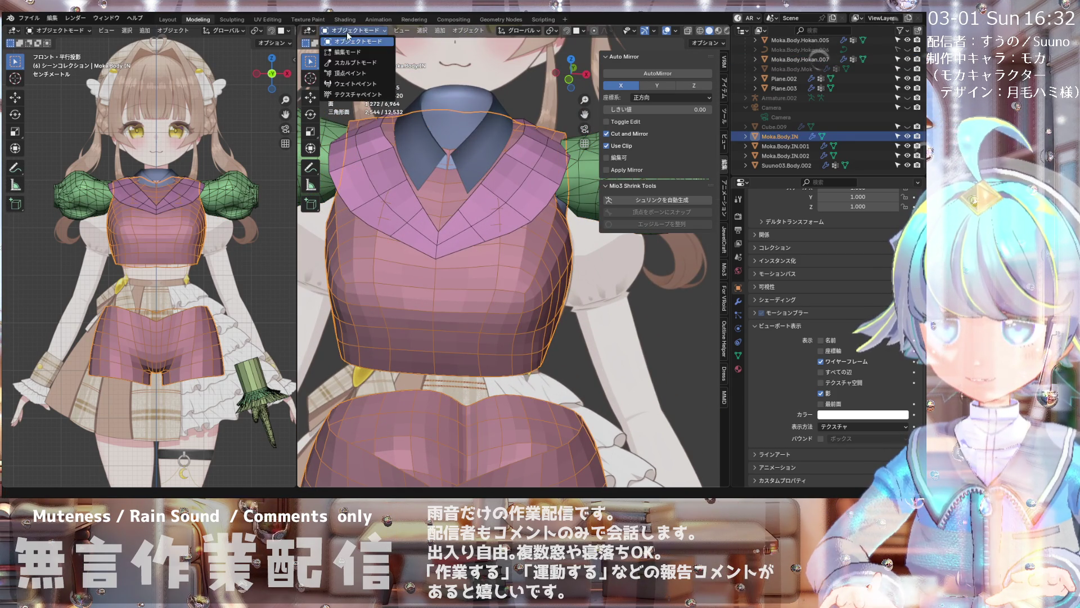
# - Enter Edit Mode on the body and hide the Moka.Body.IN.002 vest and collar meshes
pyautogui.press('Tab')
pyautogui.scroll(2, 456, 169)
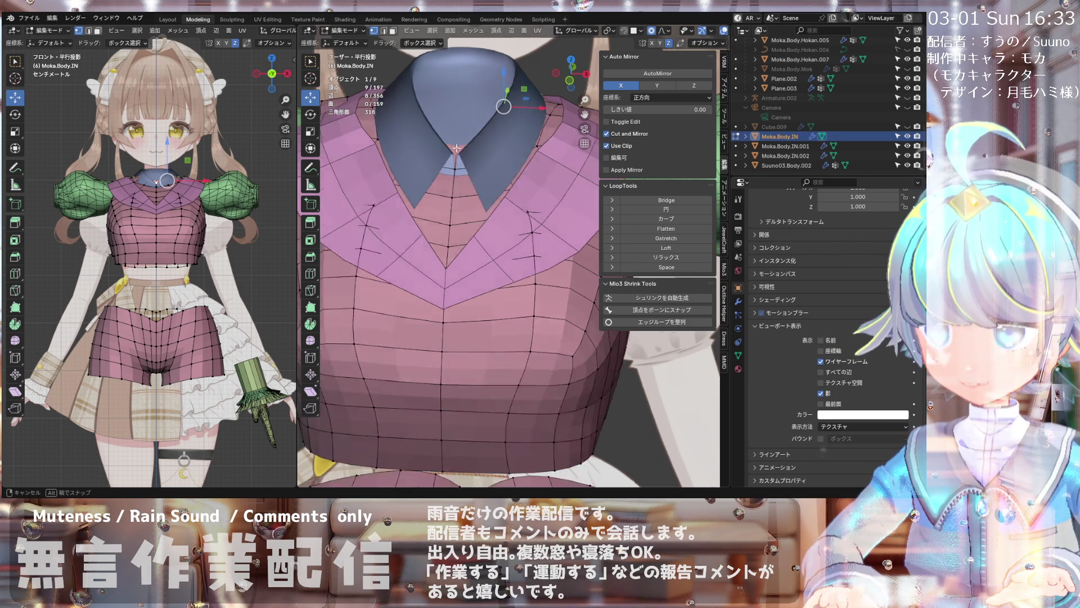
pyautogui.moveTo(453, 142)
pyautogui.mouseDown(button='middle')
pyautogui.moveTo(581, 170)
pyautogui.moveTo(481, 161)
pyautogui.mouseUp(button='middle')
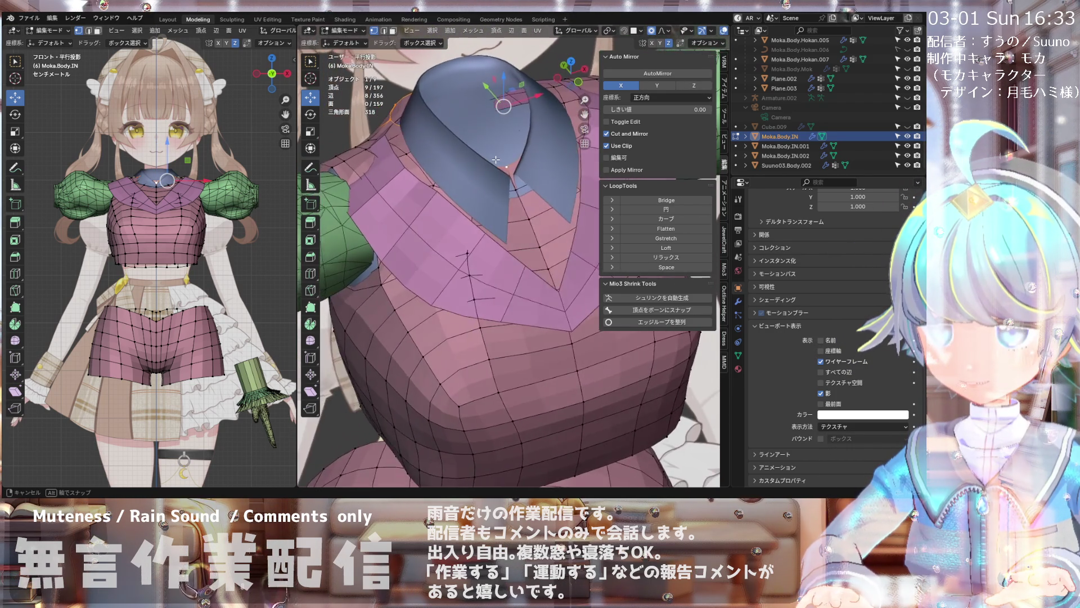
pyautogui.moveTo(323, 158); pyautogui.dragTo(433, 207, button='middle')
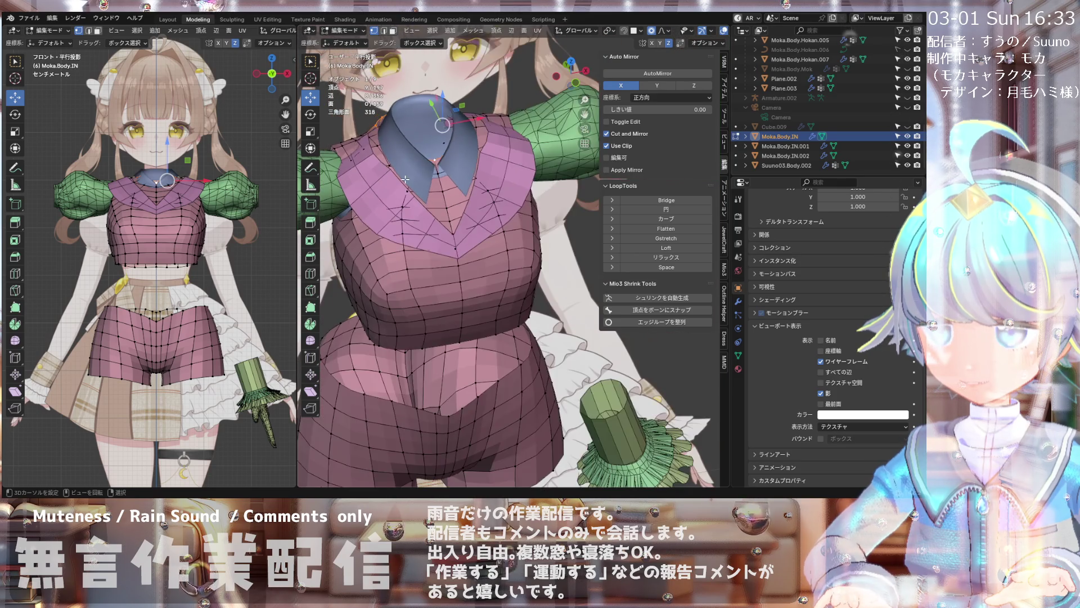
pyautogui.scroll(2, 433, 207)
pyautogui.scroll(-3, 433, 207)
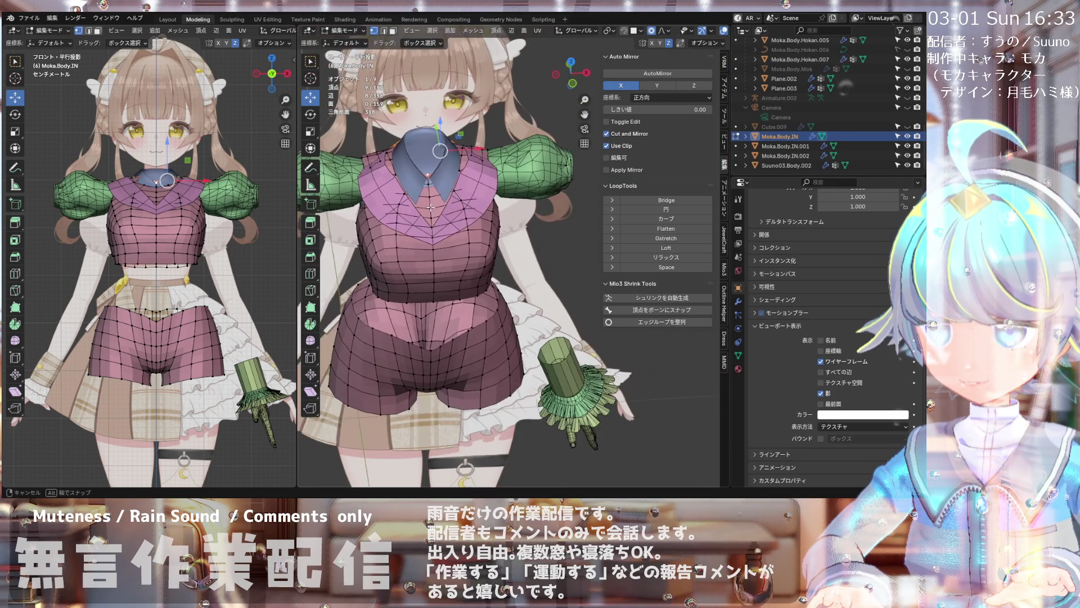
pyautogui.scroll(3, 437, 213)
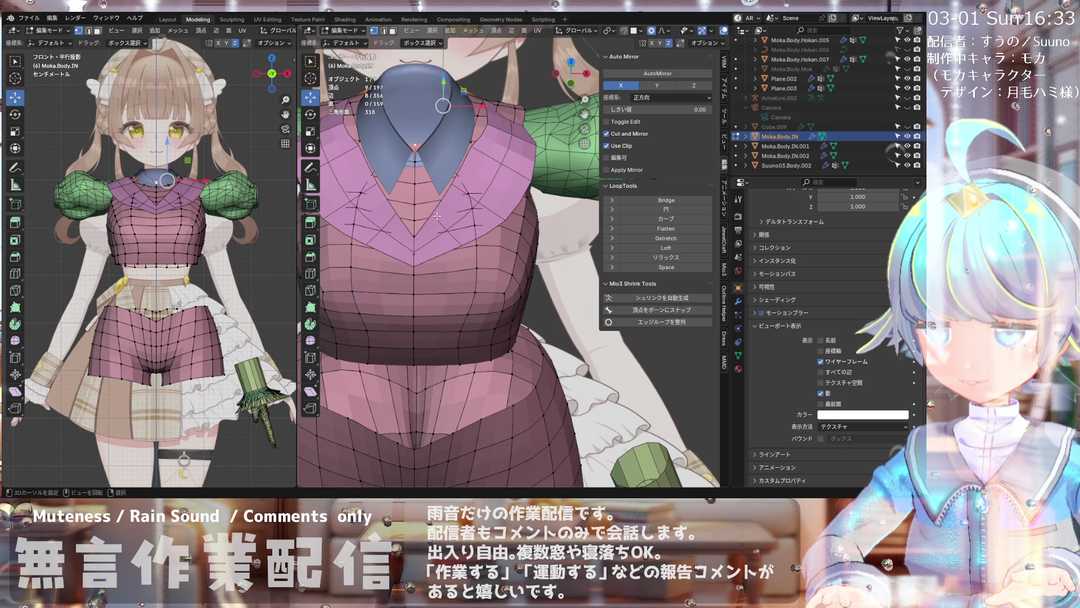
pyautogui.scroll(2, 438, 217)
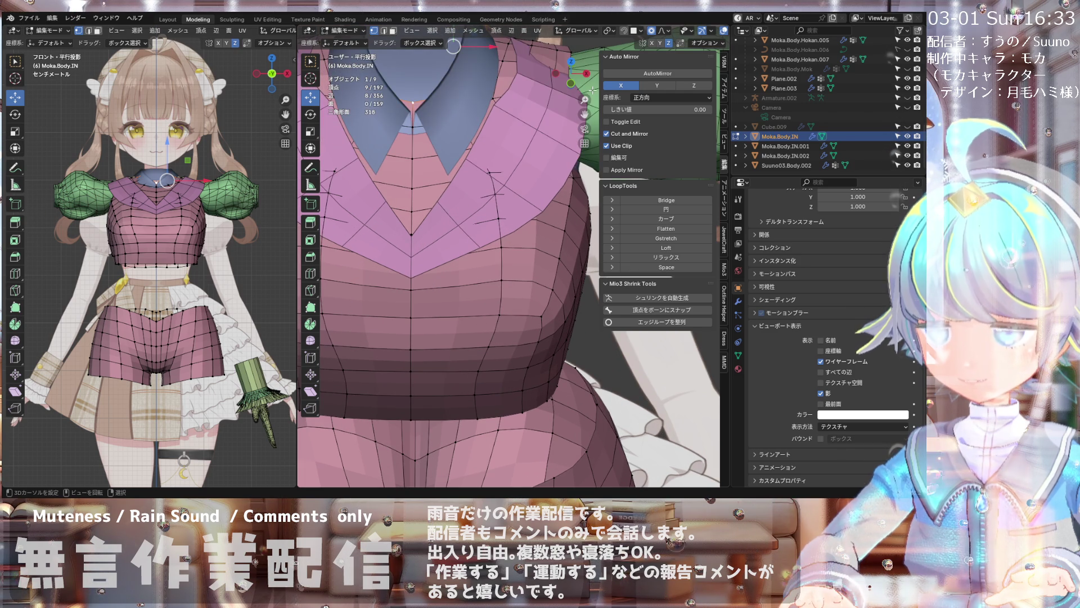
pyautogui.scroll(-3, 517, 84)
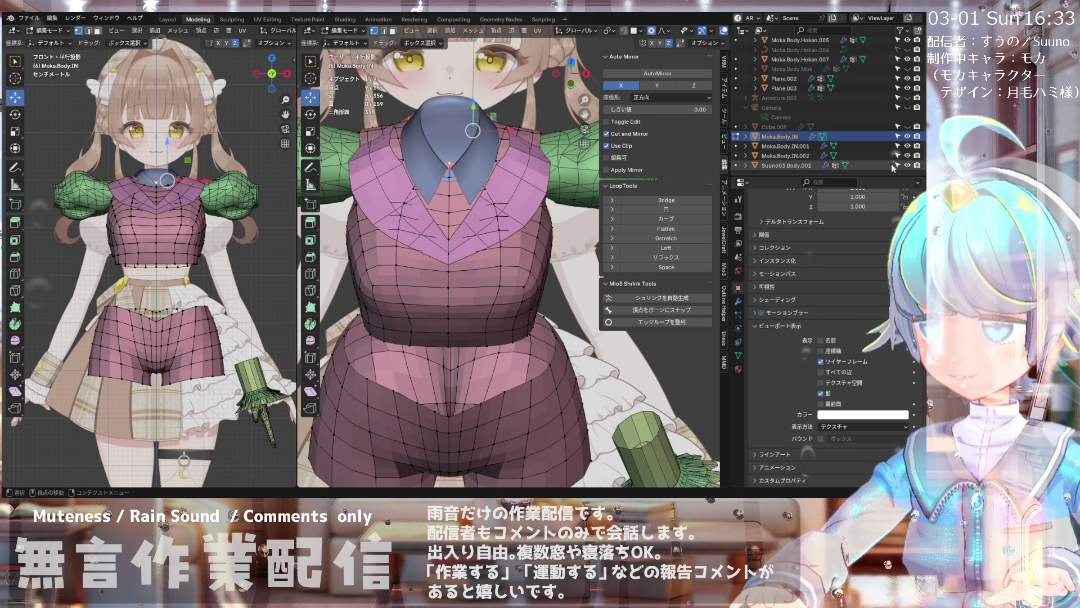
pyautogui.click(909, 157)
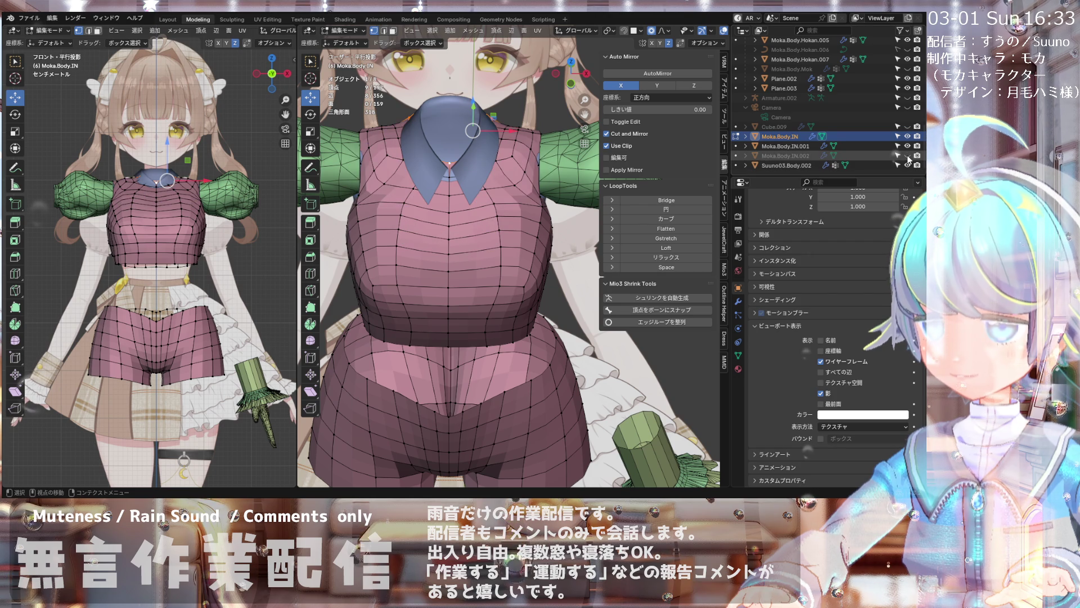
pyautogui.click(908, 147)
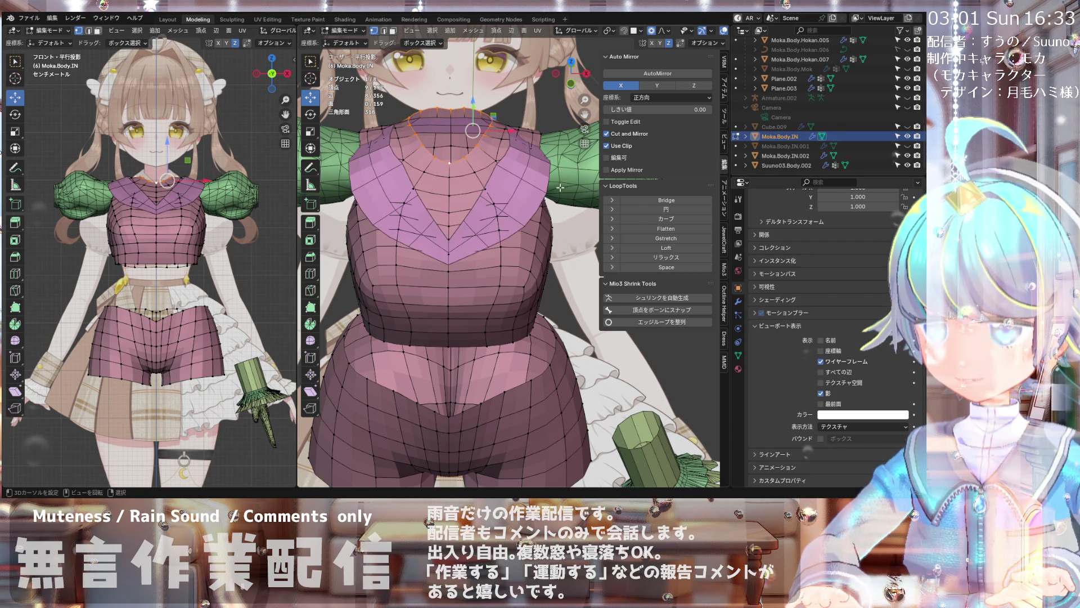
pyautogui.scroll(3, 522, 147)
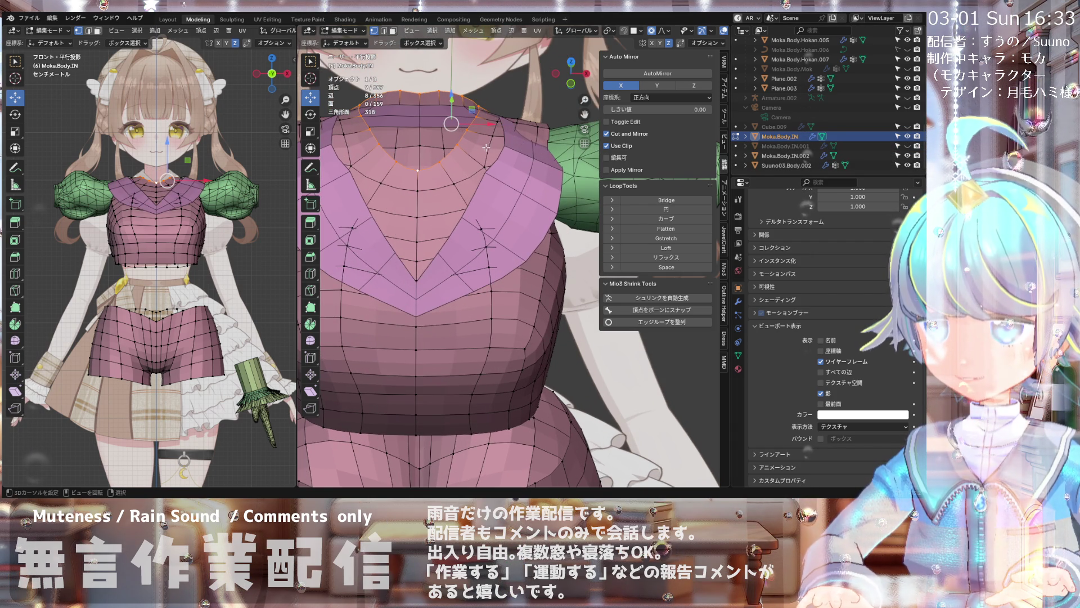
pyautogui.scroll(-4, 487, 148)
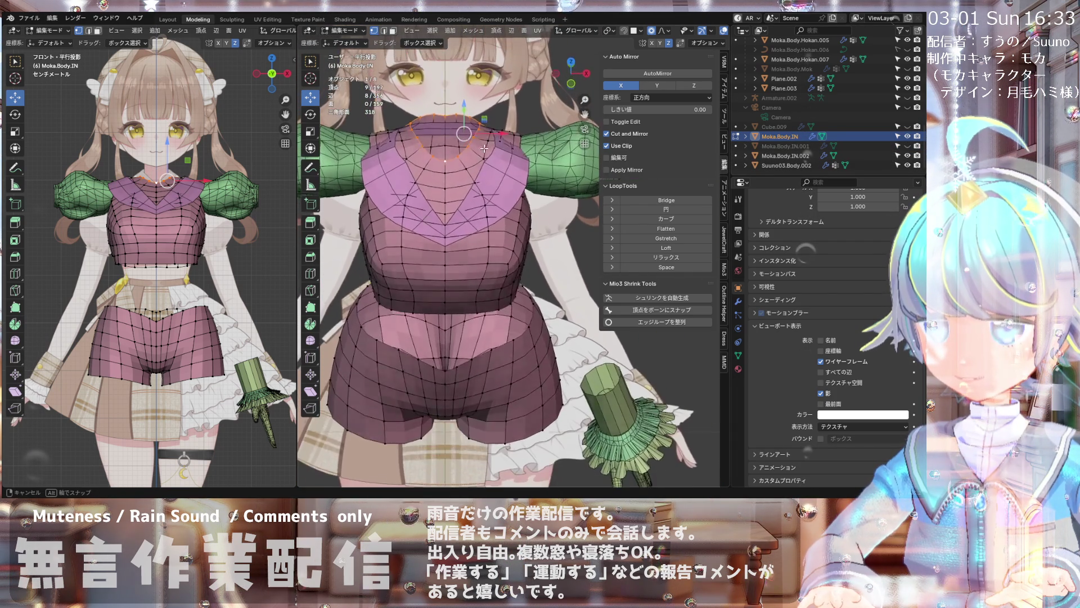
pyautogui.scroll(4, 485, 147)
pyautogui.scroll(-3, 485, 147)
pyautogui.scroll(4, 470, 226)
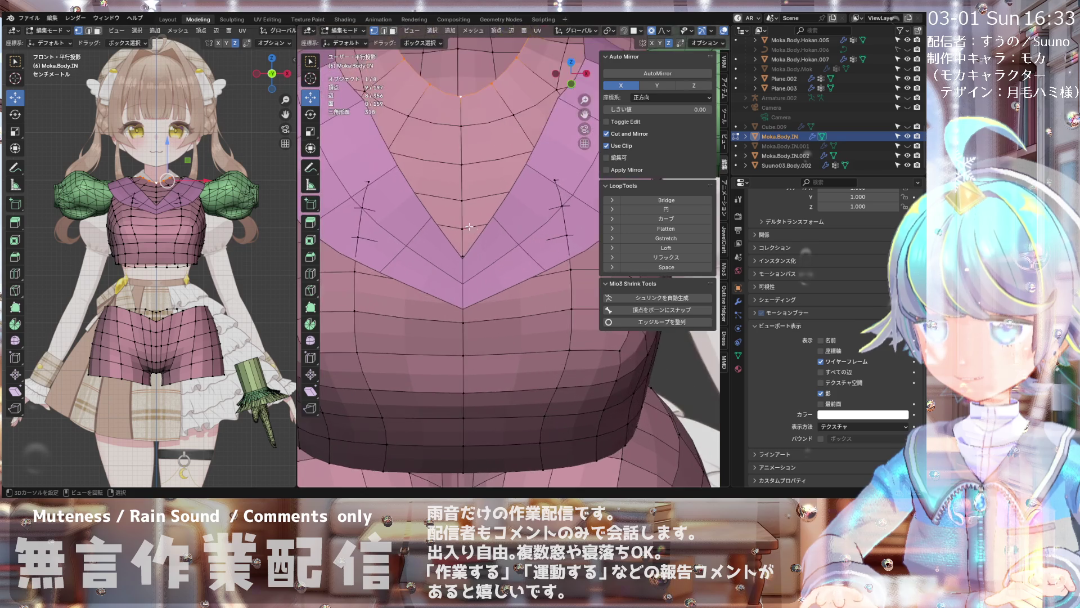
pyautogui.scroll(-4, 470, 227)
pyautogui.scroll(4, 492, 209)
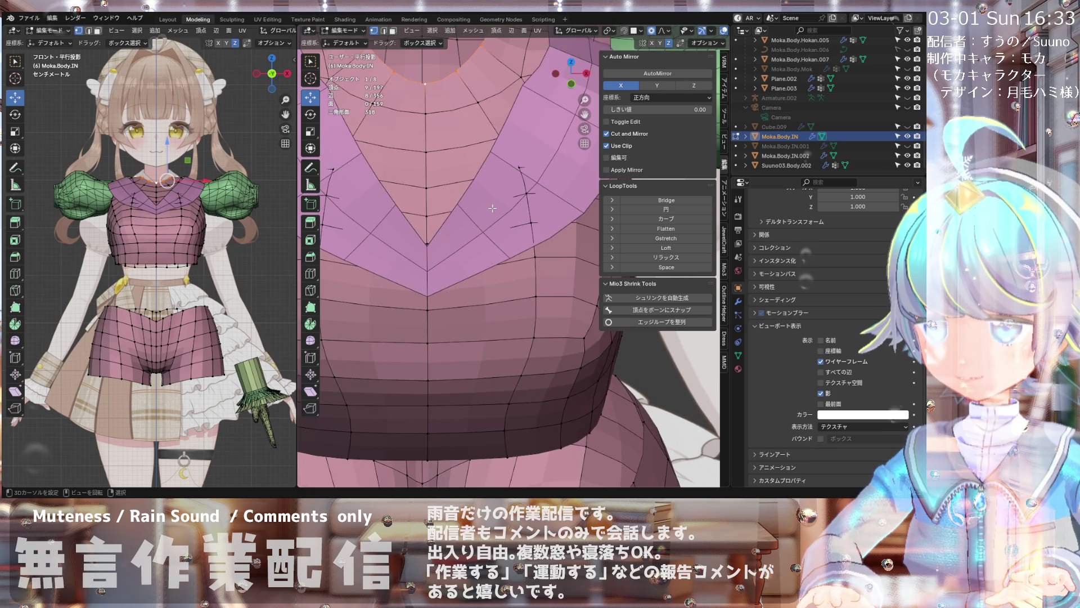
pyautogui.scroll(-3, 674, 30)
# - Toggle X-ray on to check hidden V-neck edges, orbit to the front and return to solid display
pyautogui.click(674, 31)
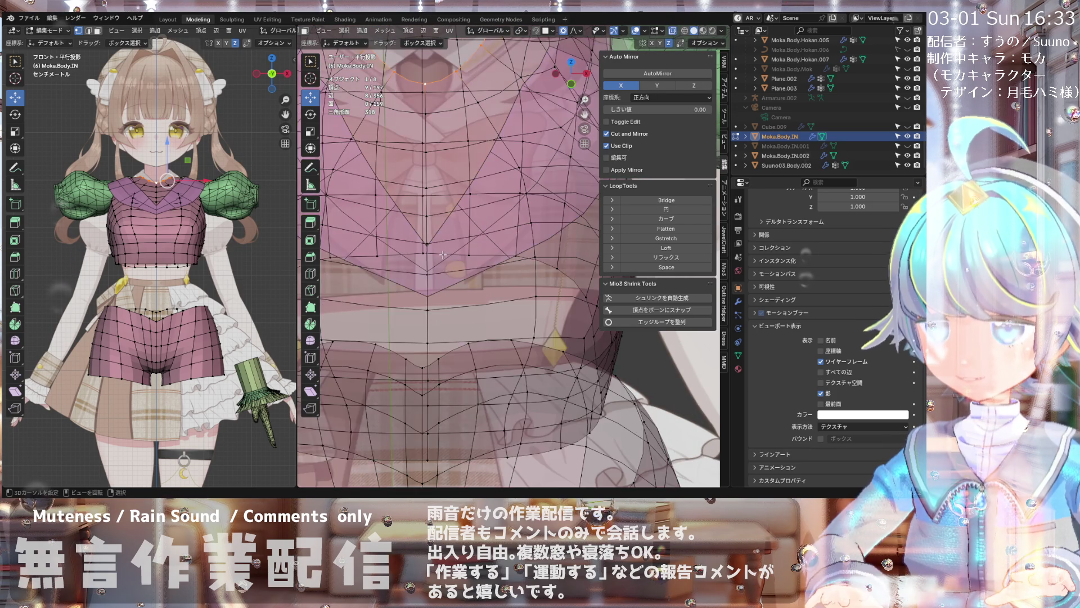
pyautogui.scroll(-3, 442, 269)
pyautogui.moveTo(442, 270); pyautogui.dragTo(443, 252, button='middle')
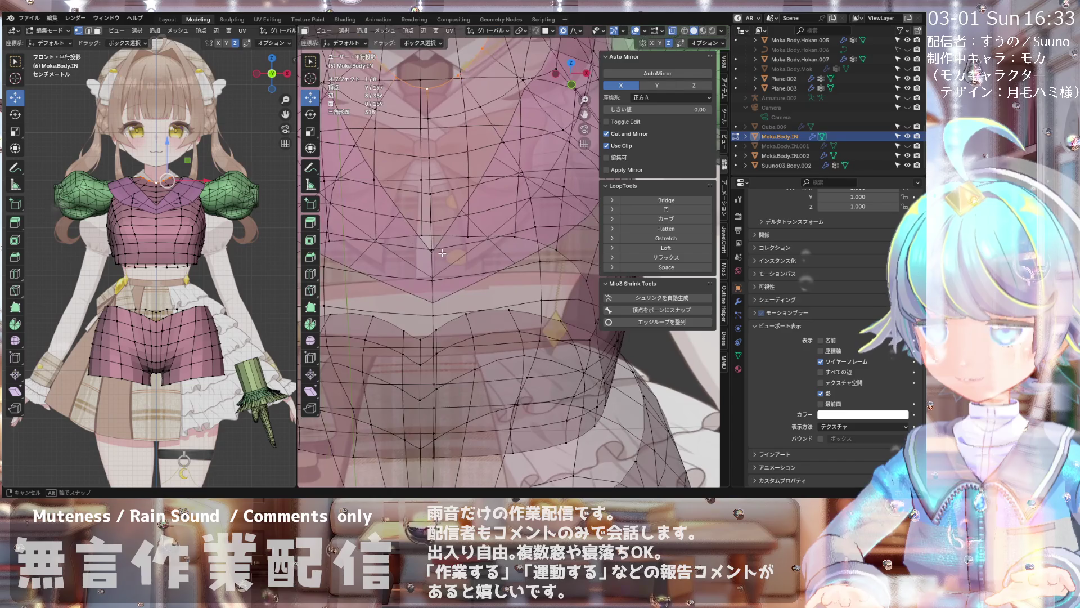
pyautogui.scroll(-3, 503, 200)
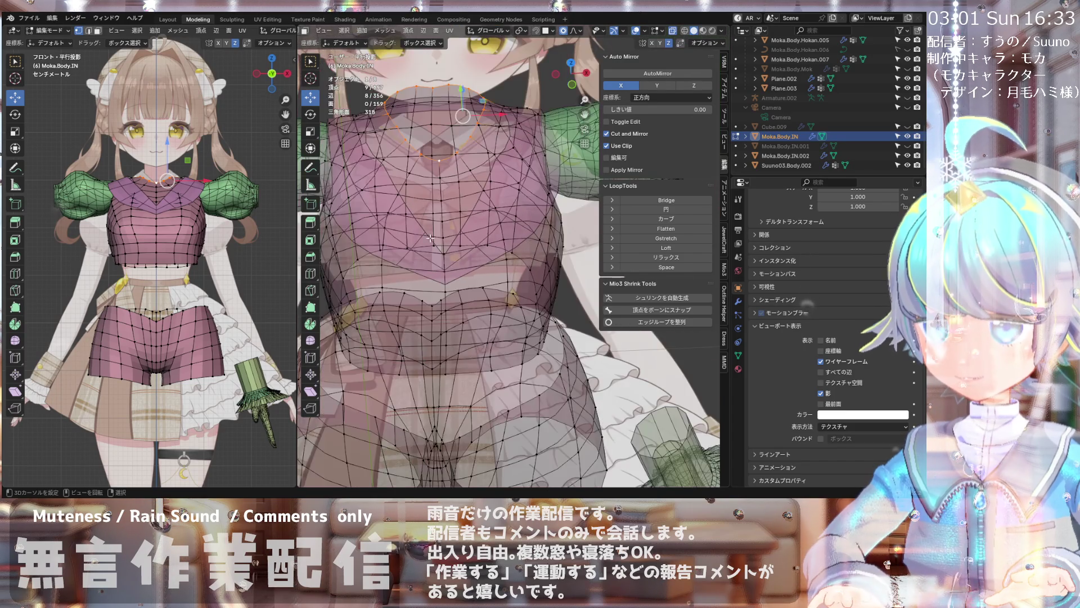
pyautogui.moveTo(503, 201)
pyautogui.mouseDown(button='middle')
pyautogui.moveTo(428, 266)
pyautogui.moveTo(439, 254)
pyautogui.mouseUp(button='middle')
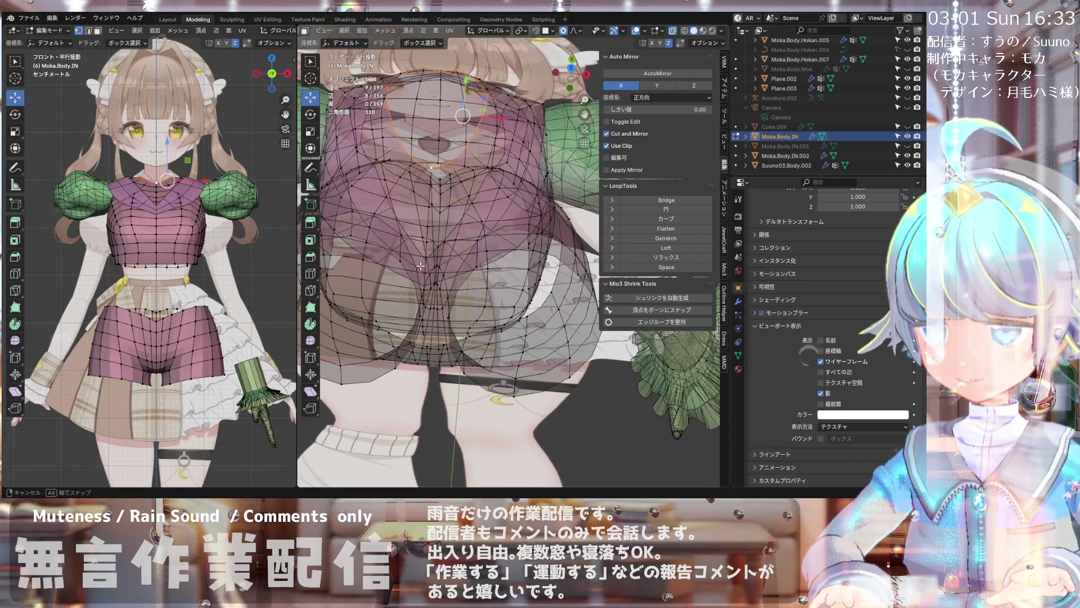
pyautogui.click(662, 48)
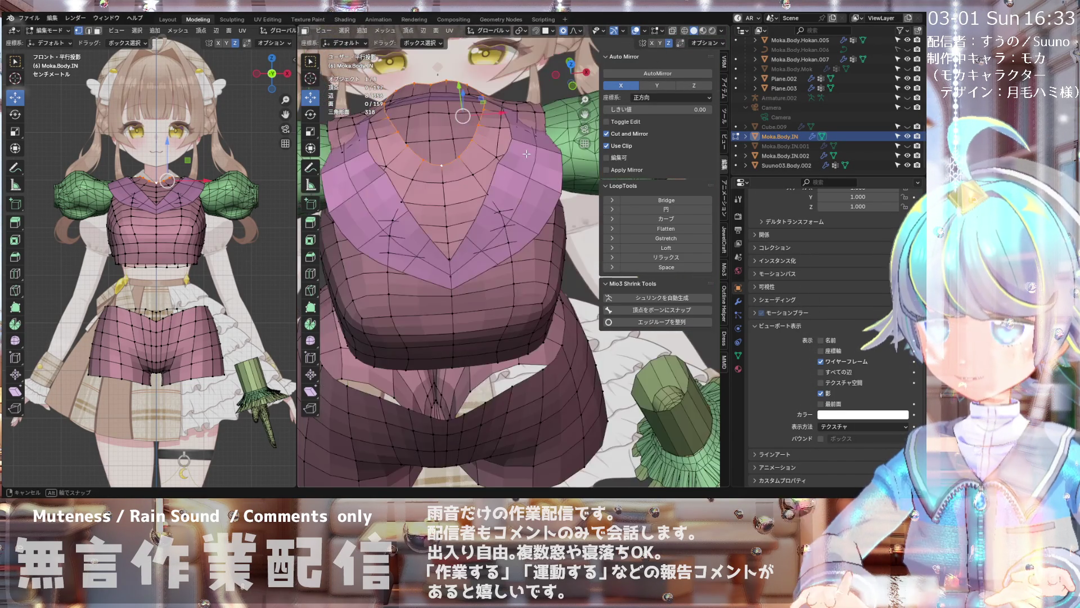
pyautogui.scroll(6, 455, 243)
pyautogui.scroll(3, 456, 243)
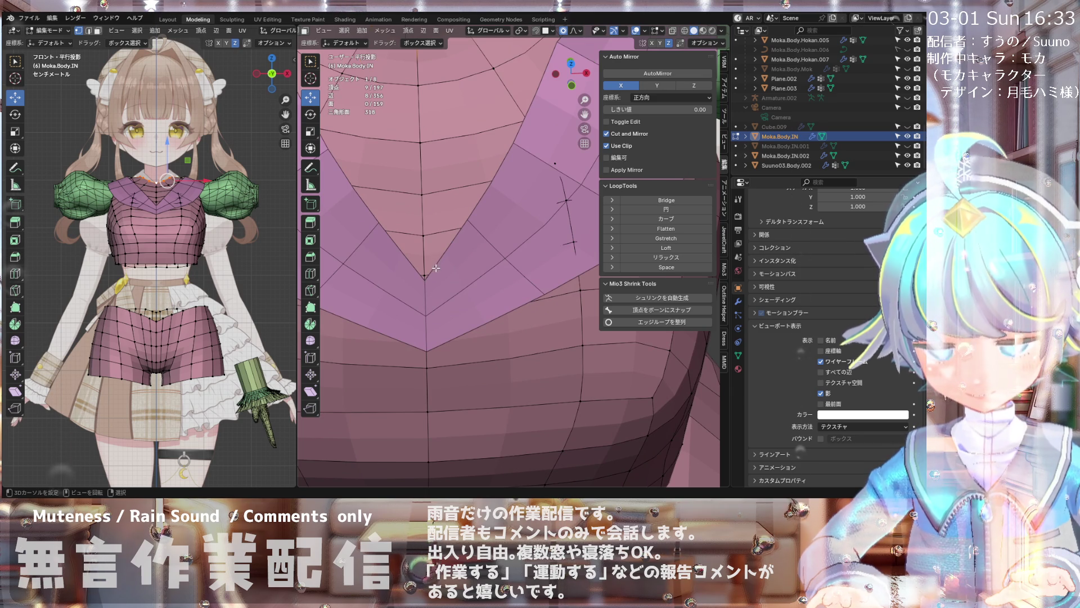
# - Start a knife cut anchored at the V-neck vertex, cancel it and begin the cut again
pyautogui.press('k')
pyautogui.click(425, 271)
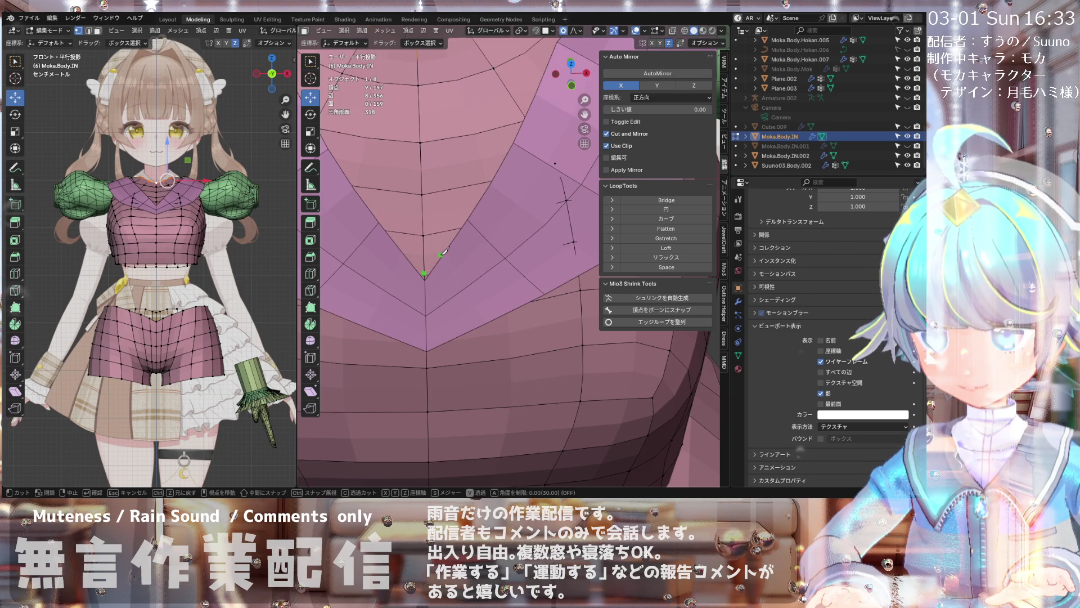
pyautogui.press('Escape')
pyautogui.scroll(2, 429, 264)
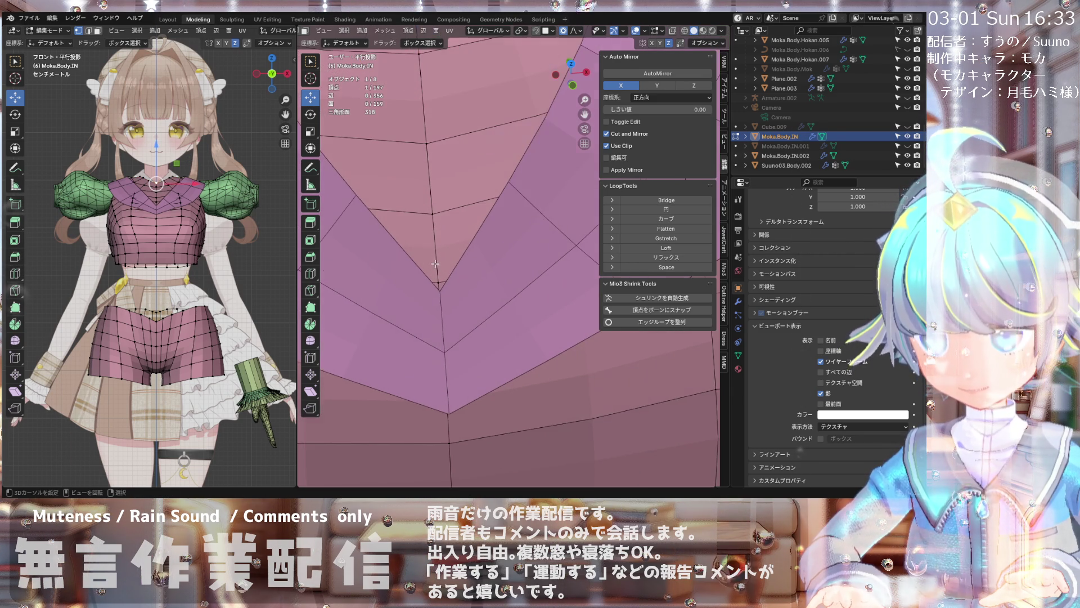
pyautogui.press('k')
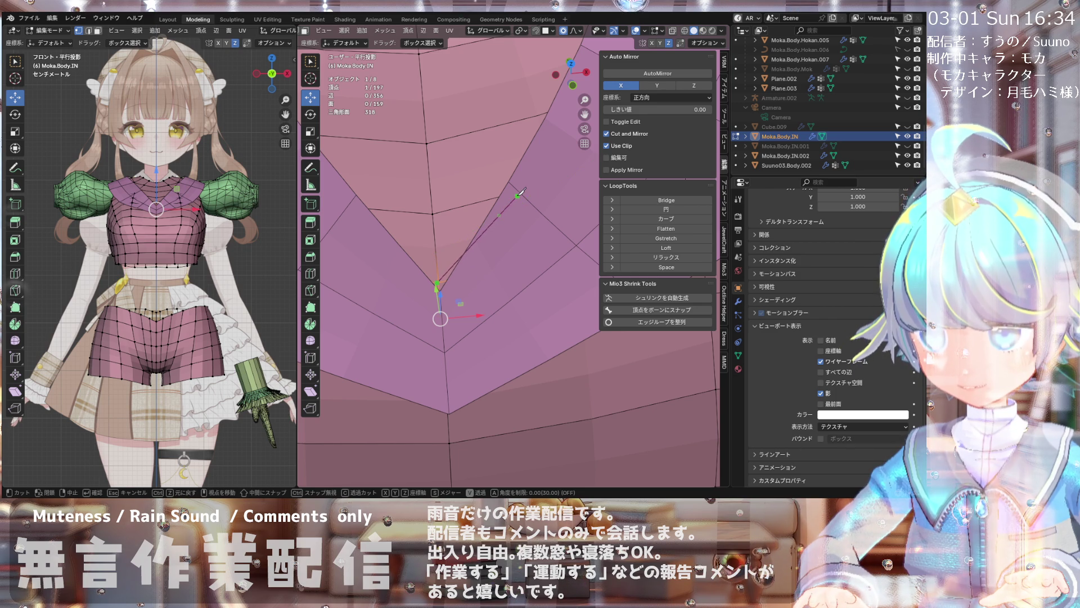
pyautogui.scroll(-3, 520, 192)
pyautogui.scroll(-3, 521, 194)
pyautogui.scroll(-2, 523, 206)
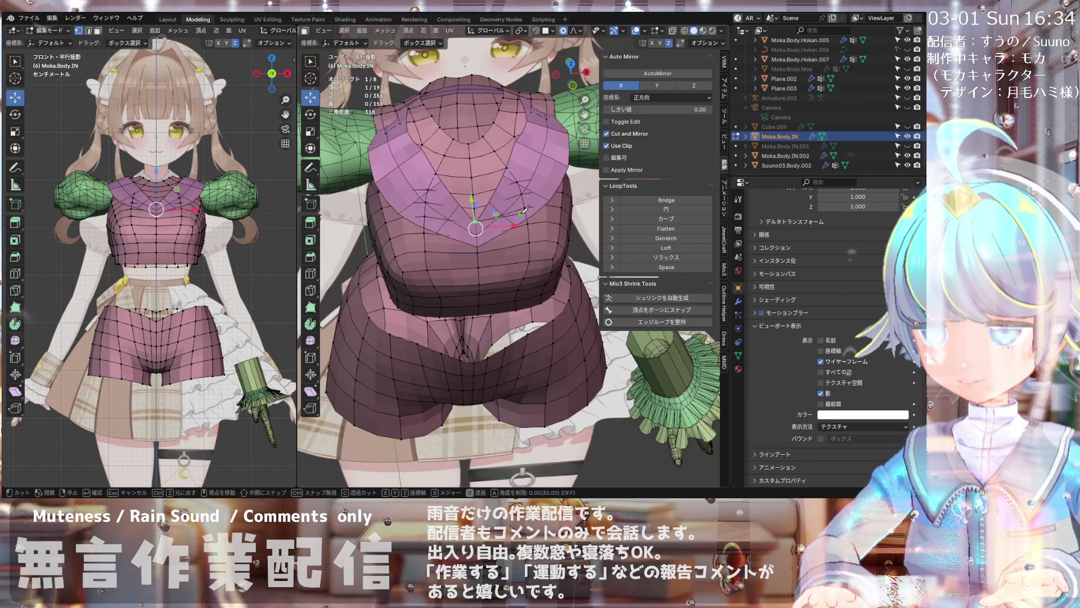
pyautogui.scroll(5, 524, 212)
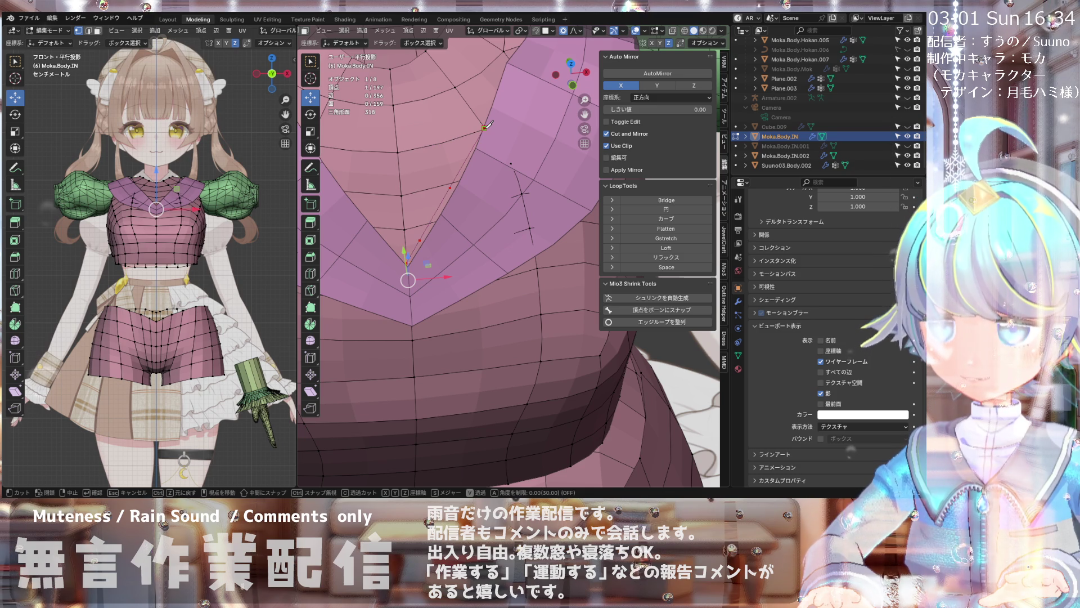
pyautogui.scroll(-4, 486, 125)
pyautogui.scroll(2, 524, 173)
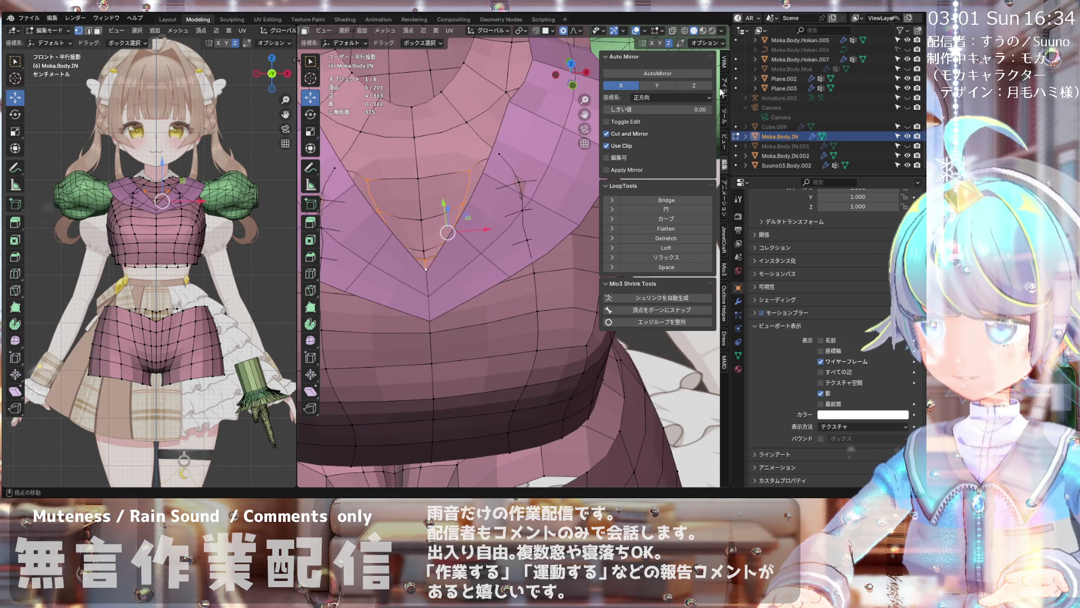
# - Show the selected vertices' transform values in the Item panel and view the collar from the side
pyautogui.click(725, 118)
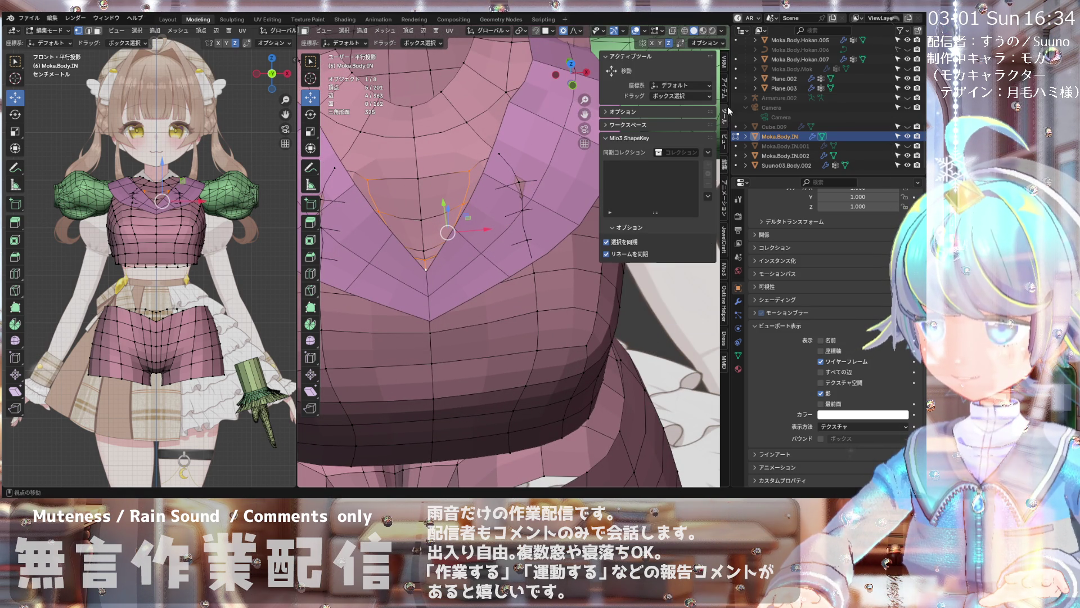
pyautogui.click(726, 71)
pyautogui.click(727, 61)
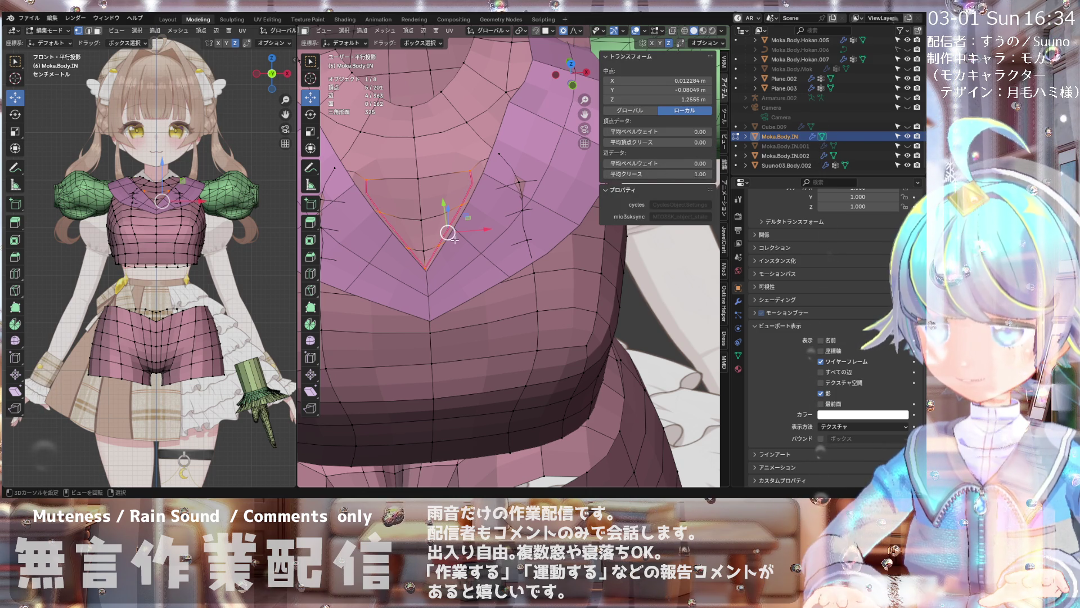
pyautogui.moveTo(451, 238)
pyautogui.mouseDown(button='middle')
pyautogui.moveTo(516, 174)
pyautogui.moveTo(541, 171)
pyautogui.mouseUp(button='middle')
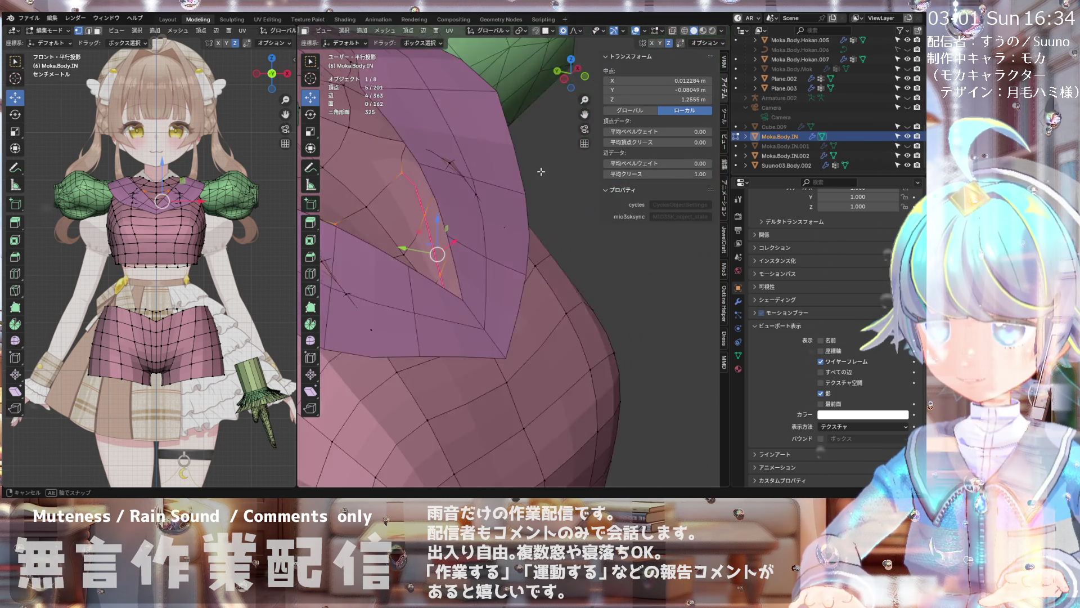
pyautogui.scroll(3, 472, 173)
pyautogui.scroll(2, 422, 175)
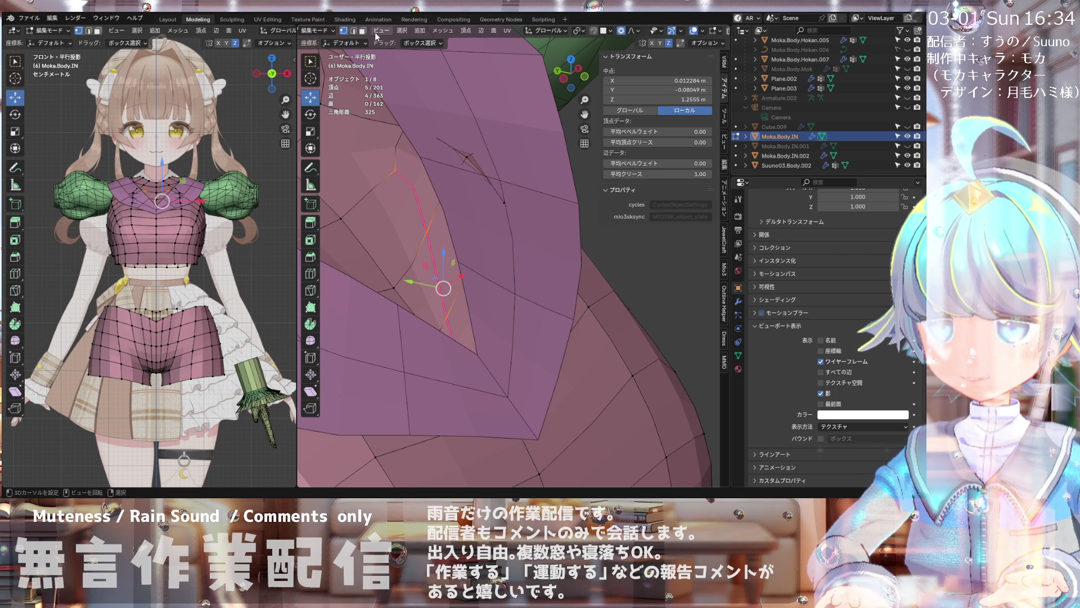
# - Show the body's modifier stack and merge the stray collar vertices at their centre
pyautogui.click(740, 301)
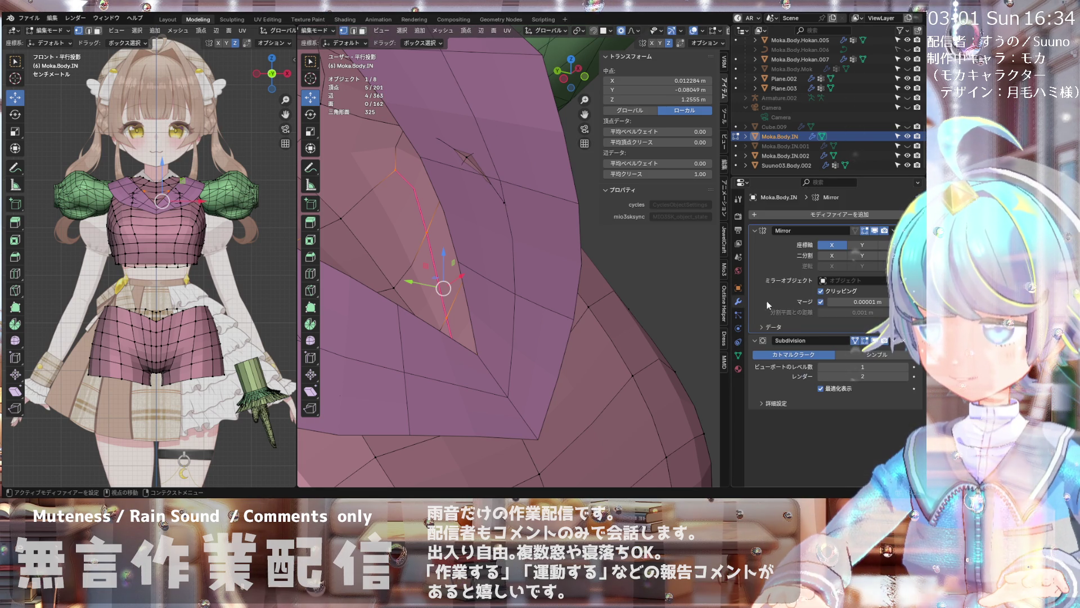
pyautogui.moveTo(443, 287)
pyautogui.mouseDown(button='middle')
pyautogui.moveTo(414, 227)
pyautogui.moveTo(445, 188)
pyautogui.mouseUp(button='middle')
pyautogui.scroll(5, 445, 187)
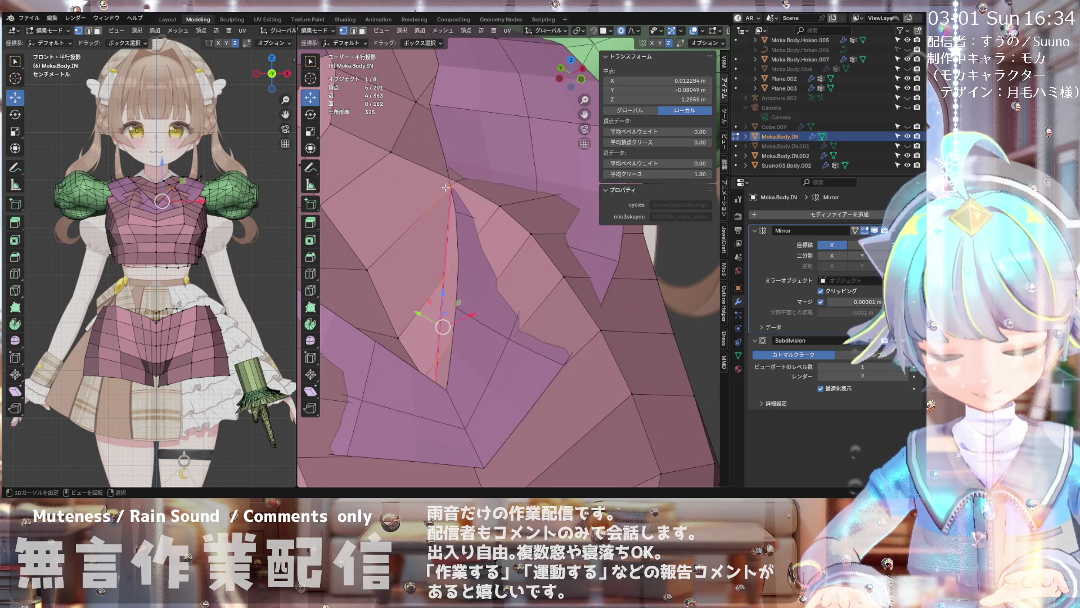
pyautogui.click(445, 187)
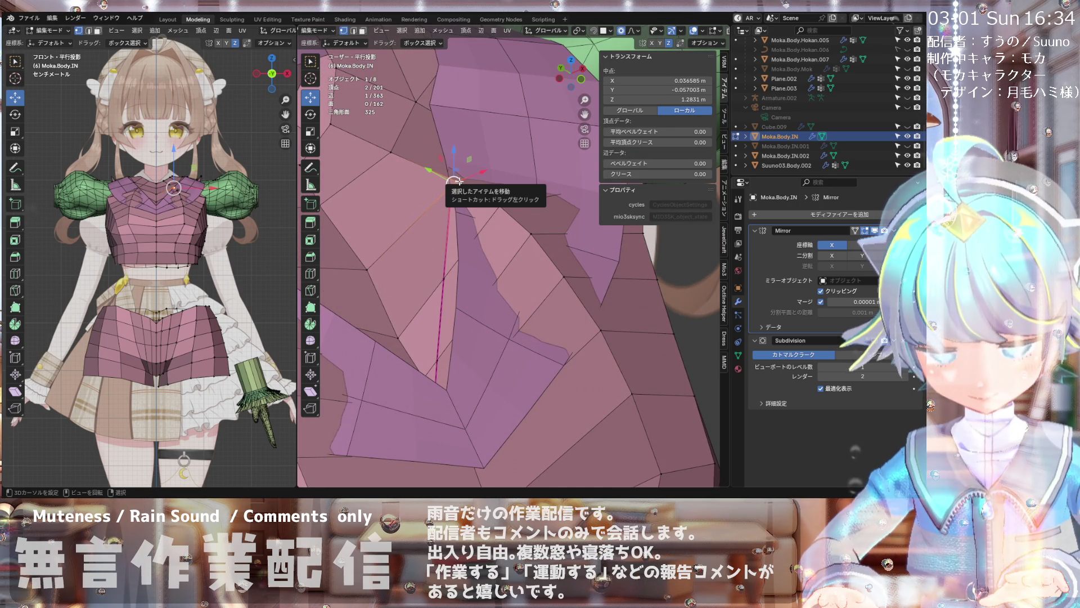
pyautogui.press('m')
pyautogui.click(473, 168)
pyautogui.moveTo(459, 182)
pyautogui.mouseDown(button='middle')
pyautogui.moveTo(456, 194)
pyautogui.moveTo(396, 216)
pyautogui.mouseUp(button='middle')
pyautogui.scroll(-4, 429, 203)
# - Select the triangle and faces above it beside the V-neck and bring up the delete options
pyautogui.click(427, 263)
pyautogui.scroll(4, 426, 263)
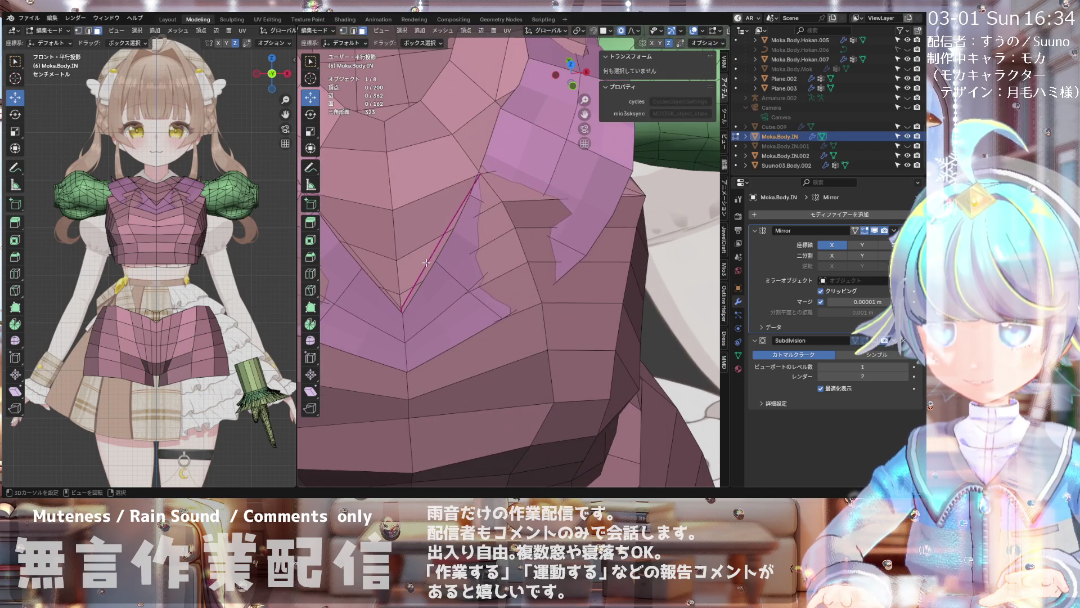
pyautogui.click(397, 293)
pyautogui.keyDown('shift'); pyautogui.click(431, 211); pyautogui.keyUp('shift')
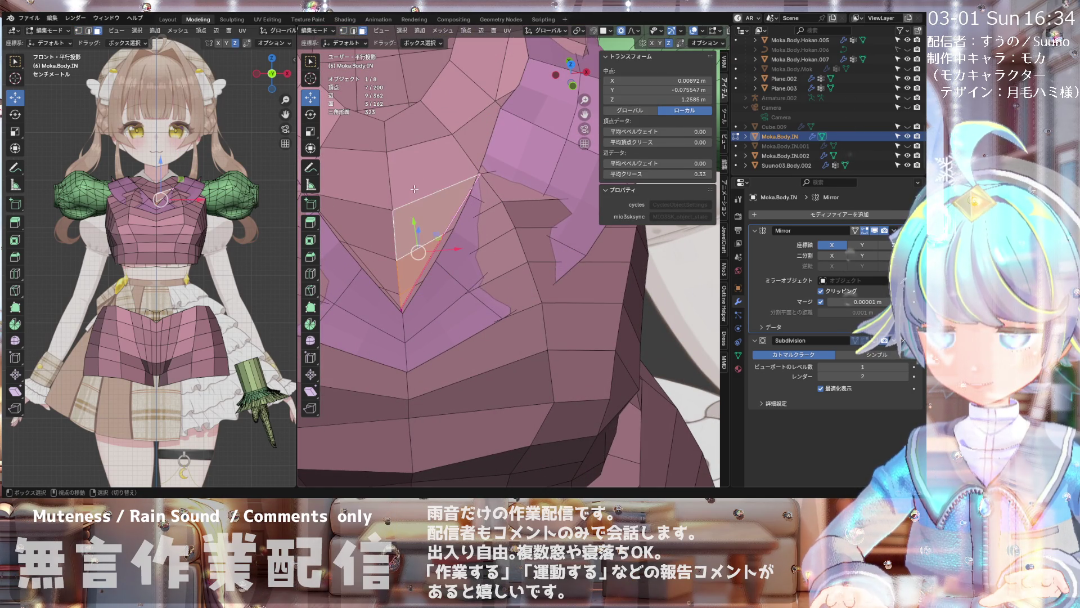
pyautogui.keyDown('shift'); pyautogui.click(416, 174); pyautogui.keyUp('shift')
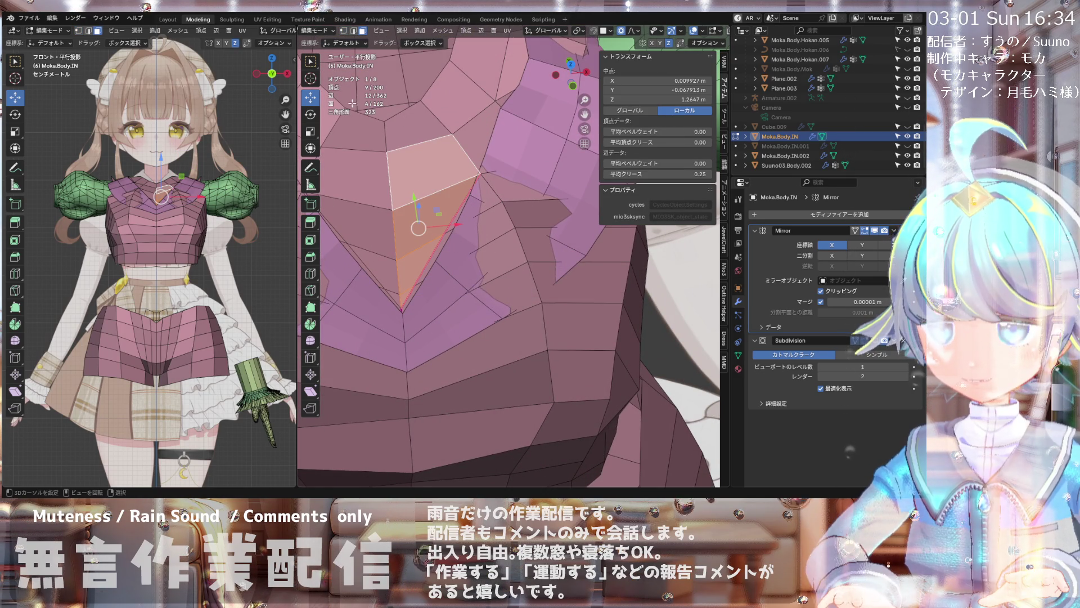
pyautogui.keyDown('shift'); pyautogui.click(419, 132); pyautogui.keyUp('shift')
pyautogui.keyDown('shift'); pyautogui.click(436, 113); pyautogui.keyUp('shift')
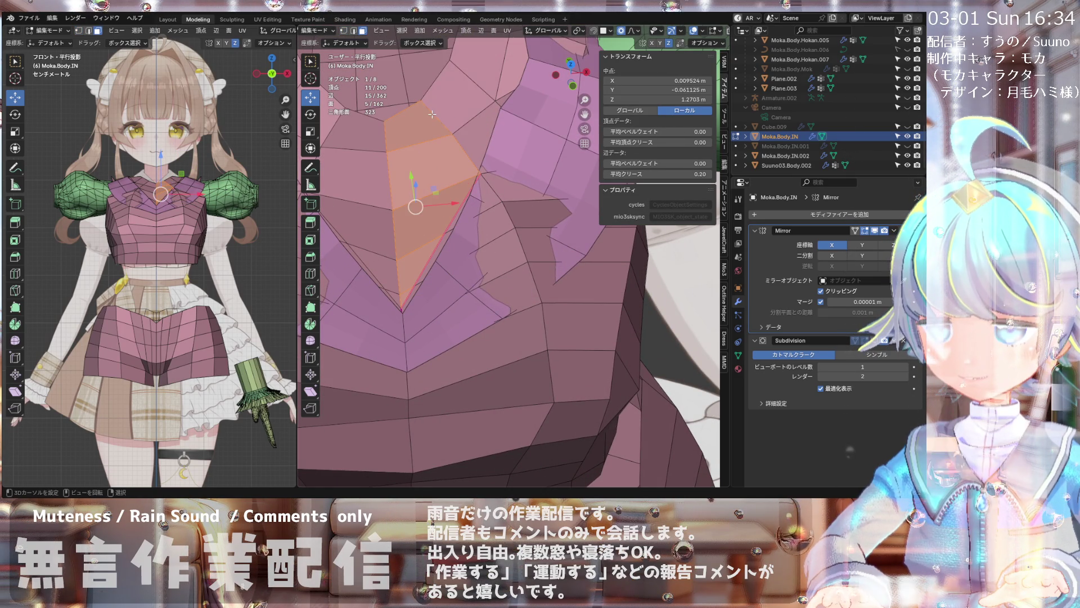
pyautogui.press('x')
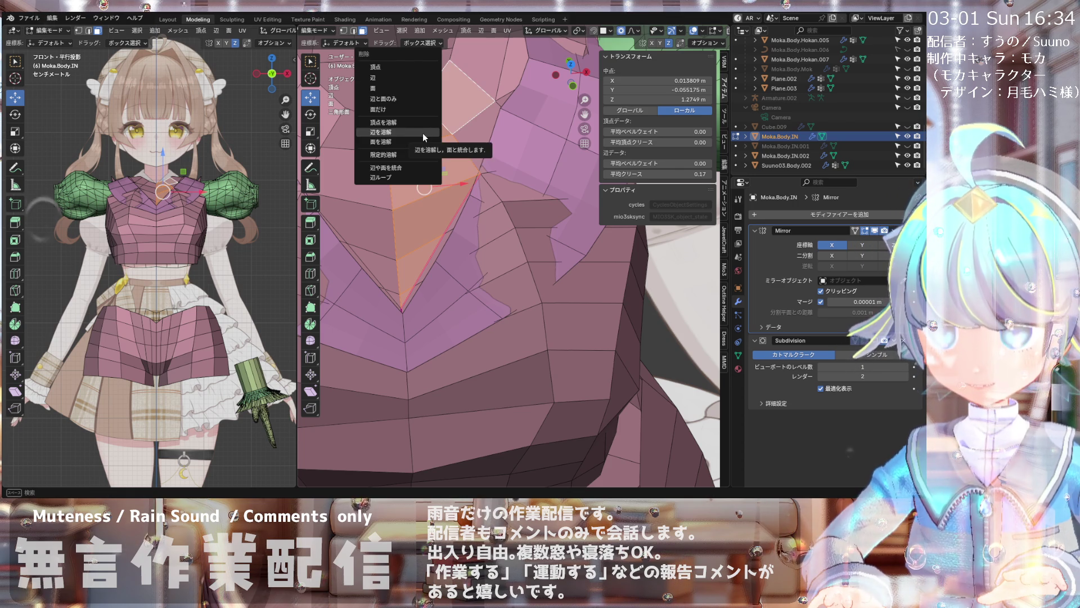
# - Delete the selected faces and inspect the new opening in the torso
pyautogui.click(410, 99)
pyautogui.scroll(-3, 429, 145)
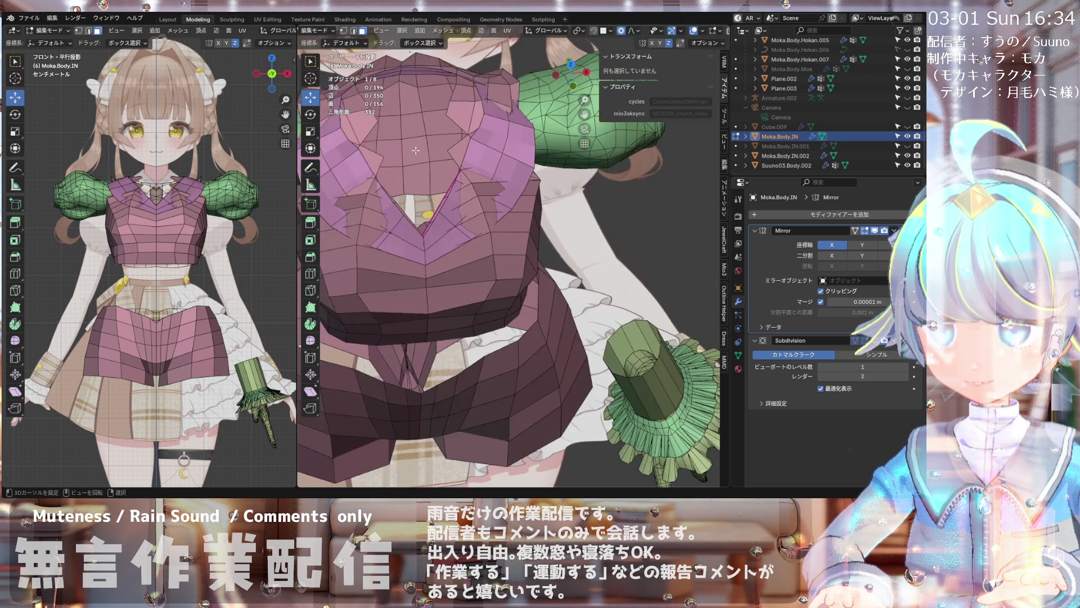
pyautogui.moveTo(430, 145)
pyautogui.mouseDown(button='middle')
pyautogui.moveTo(477, 106)
pyautogui.moveTo(485, 124)
pyautogui.moveTo(476, 87)
pyautogui.moveTo(521, 91)
pyautogui.moveTo(485, 116)
pyautogui.moveTo(504, 185)
pyautogui.moveTo(541, 172)
pyautogui.moveTo(462, 226)
pyautogui.moveTo(474, 158)
pyautogui.mouseUp(button='middle')
pyautogui.scroll(3, 428, 145)
pyautogui.scroll(-3, 476, 122)
pyautogui.scroll(3, 489, 125)
pyautogui.scroll(-4, 489, 125)
pyautogui.scroll(3, 477, 87)
pyautogui.scroll(3, 504, 169)
pyautogui.scroll(2, 503, 169)
# - Inspect the V-neck opening from the front view, closing in on the collar mesh
pyautogui.moveTo(569, 153); pyautogui.dragTo(466, 159, button='middle')
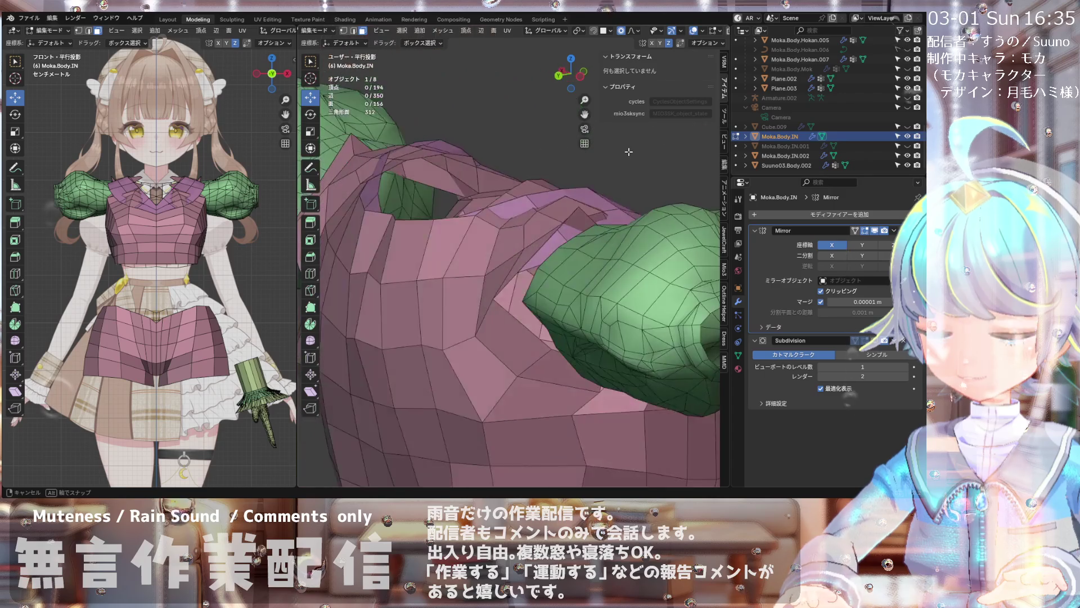
pyautogui.press('KP_1')
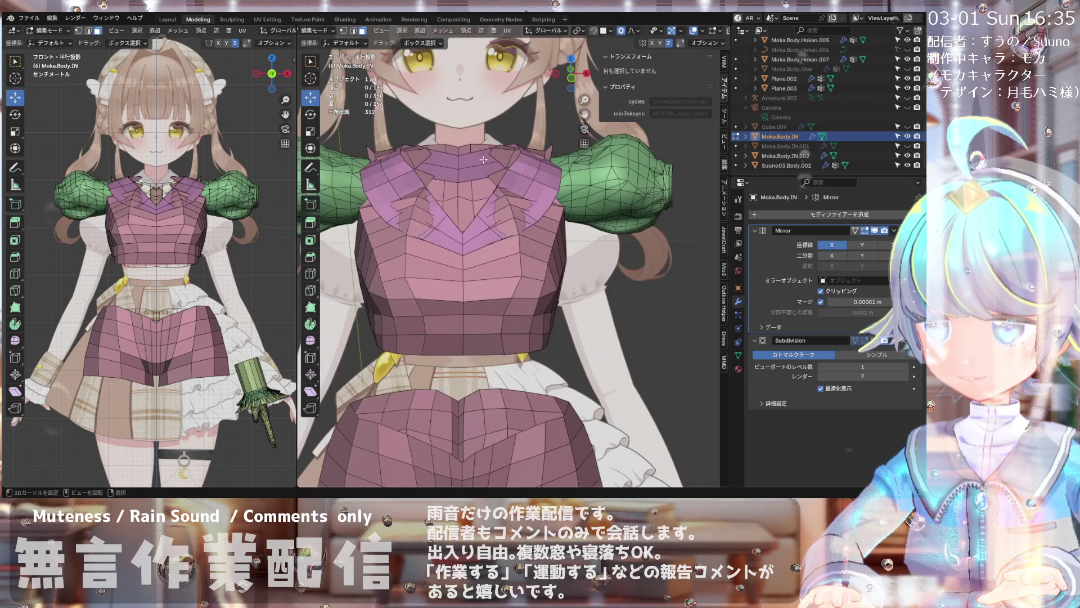
pyautogui.moveTo(494, 192)
pyautogui.mouseDown(button='middle')
pyautogui.moveTo(515, 170)
pyautogui.moveTo(493, 173)
pyautogui.mouseUp(button='middle')
pyautogui.scroll(4, 506, 177)
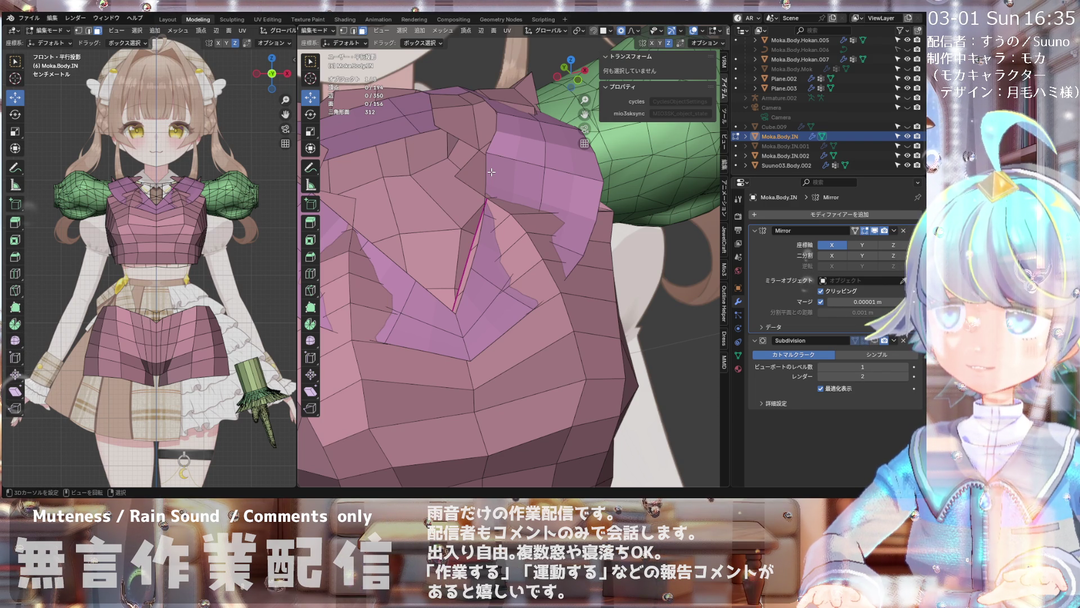
pyautogui.moveTo(475, 153); pyautogui.dragTo(455, 161, button='middle')
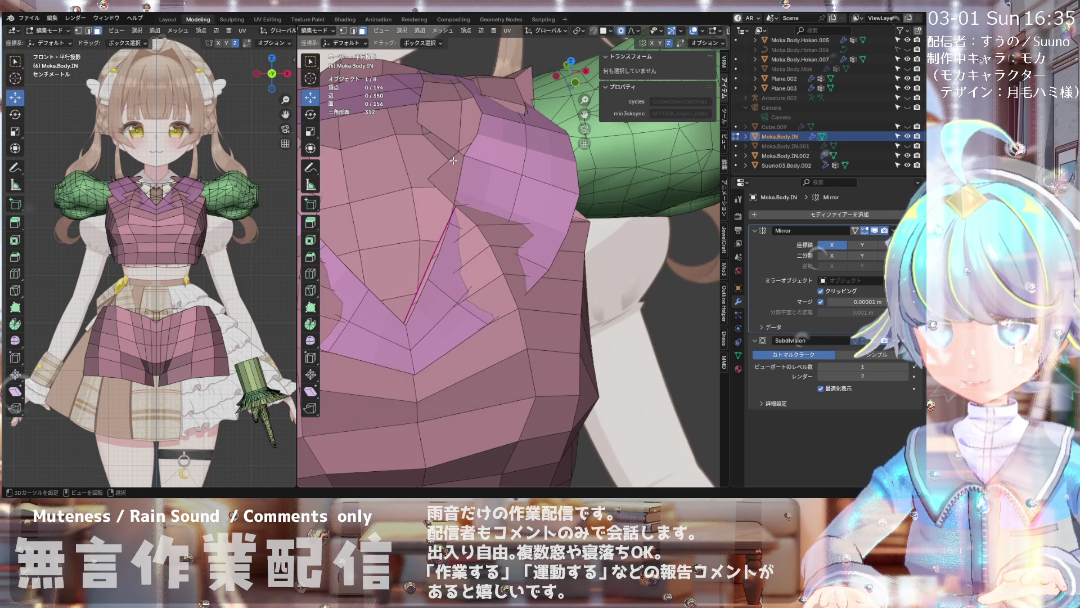
pyautogui.moveTo(453, 161)
pyautogui.mouseDown(button='middle')
pyautogui.moveTo(471, 195)
pyautogui.moveTo(422, 172)
pyautogui.moveTo(439, 165)
pyautogui.mouseUp(button='middle')
# - Select vertices along the V-neck cut and dissolve the leftover vertex from the collar
pyautogui.click(451, 144)
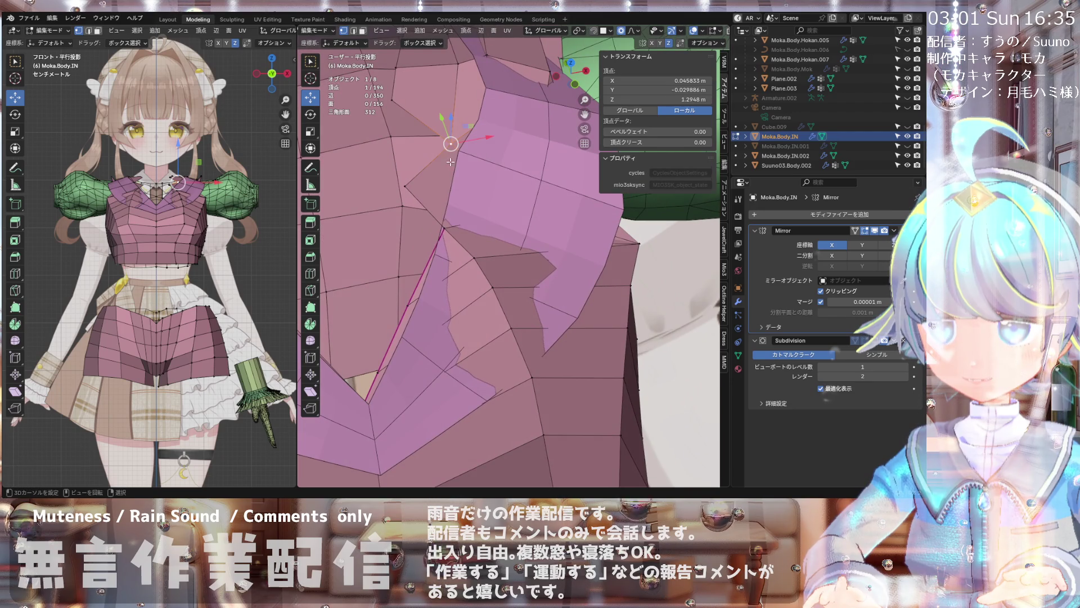
pyautogui.keyDown('shift'); pyautogui.click(441, 224); pyautogui.keyUp('shift')
pyautogui.moveTo(441, 220); pyautogui.dragTo(443, 144, button='middle')
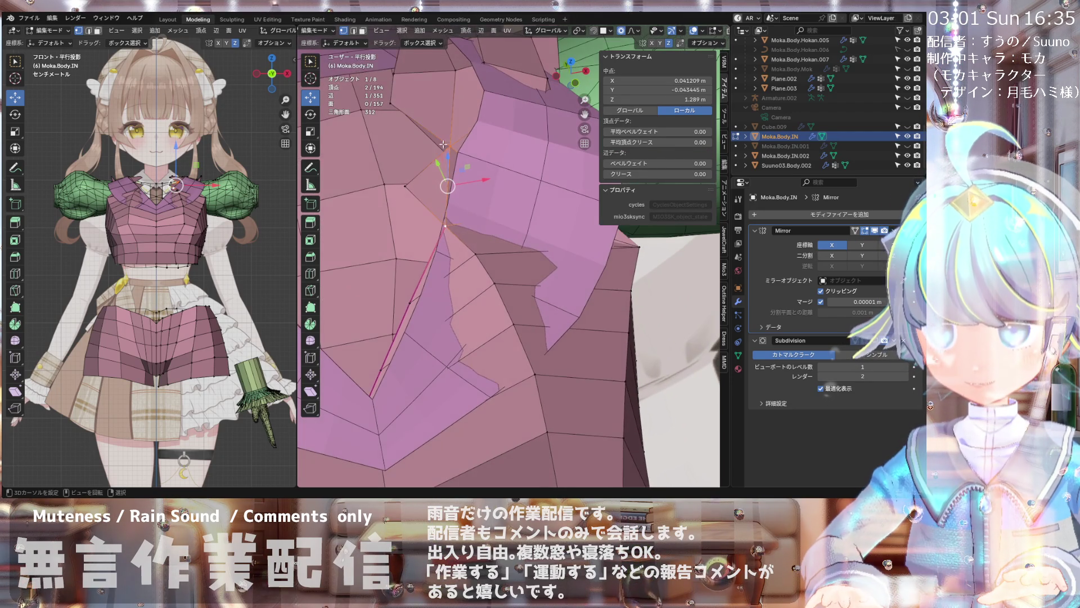
pyautogui.keyDown('shift'); pyautogui.click(407, 184); pyautogui.keyUp('shift')
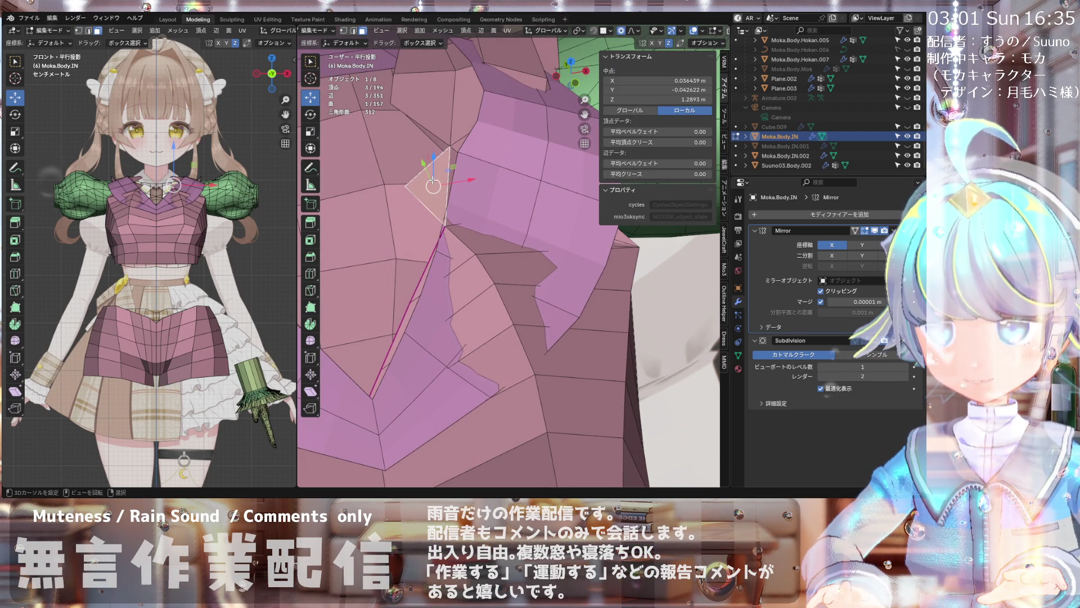
pyautogui.rightClick(432, 179)
pyautogui.click(448, 202)
pyautogui.moveTo(439, 186)
pyautogui.mouseDown(button='middle')
pyautogui.moveTo(472, 195)
pyautogui.moveTo(433, 171)
pyautogui.mouseUp(button='middle')
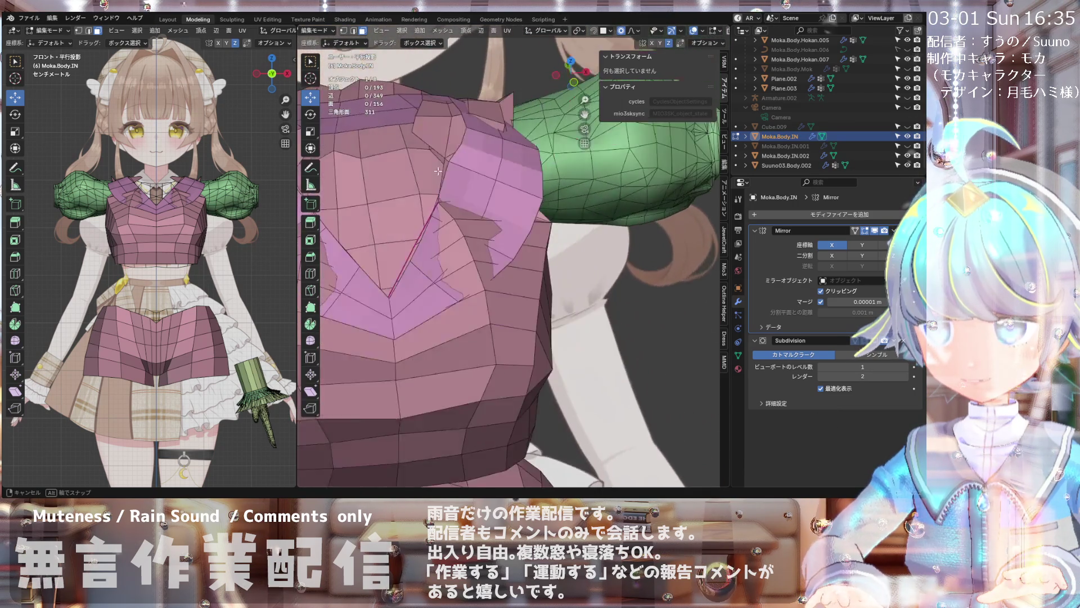
pyautogui.scroll(3, 432, 171)
pyautogui.scroll(3, 435, 168)
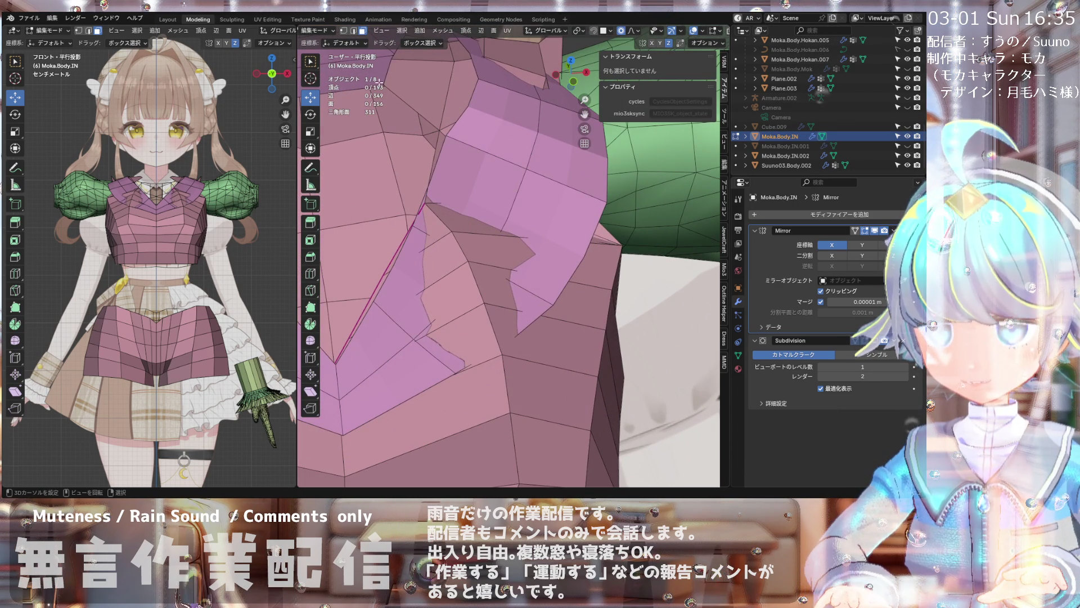
pyautogui.click(28, 19)
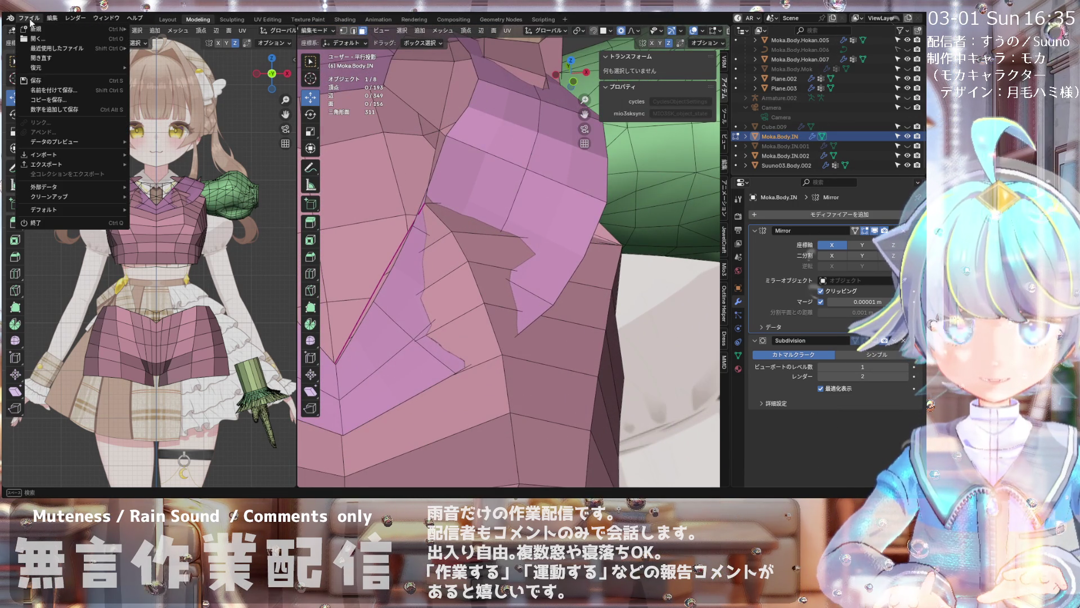
# - Save 20260213Moka.blend and check the torso from a side view
pyautogui.click(42, 81)
pyautogui.scroll(-5, 466, 195)
pyautogui.scroll(3, 467, 194)
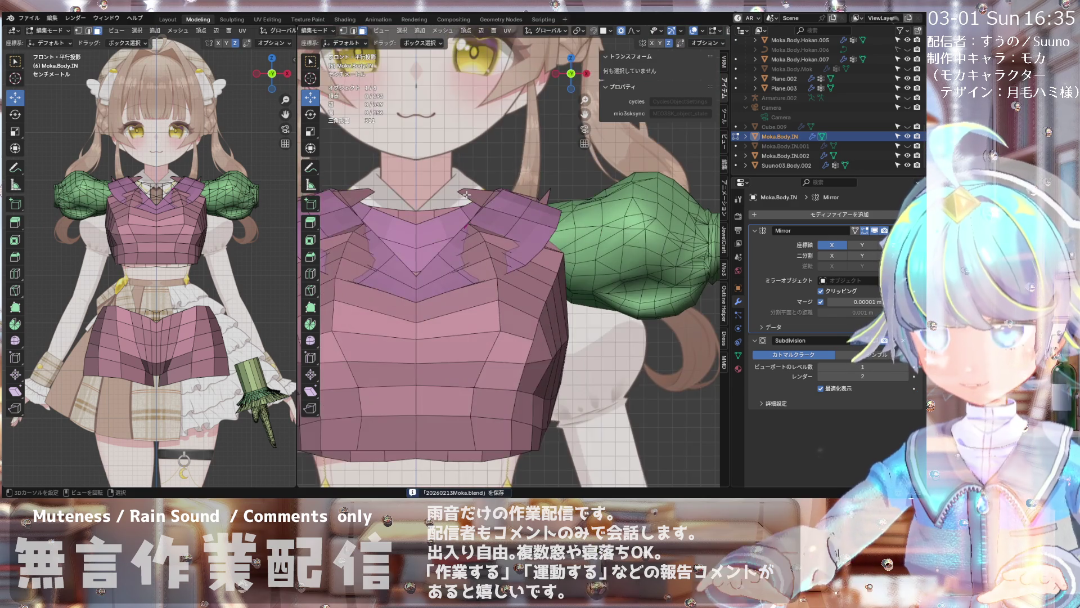
pyautogui.moveTo(467, 194)
pyautogui.mouseDown(button='middle')
pyautogui.moveTo(470, 277)
pyautogui.moveTo(455, 223)
pyautogui.moveTo(480, 220)
pyautogui.mouseUp(button='middle')
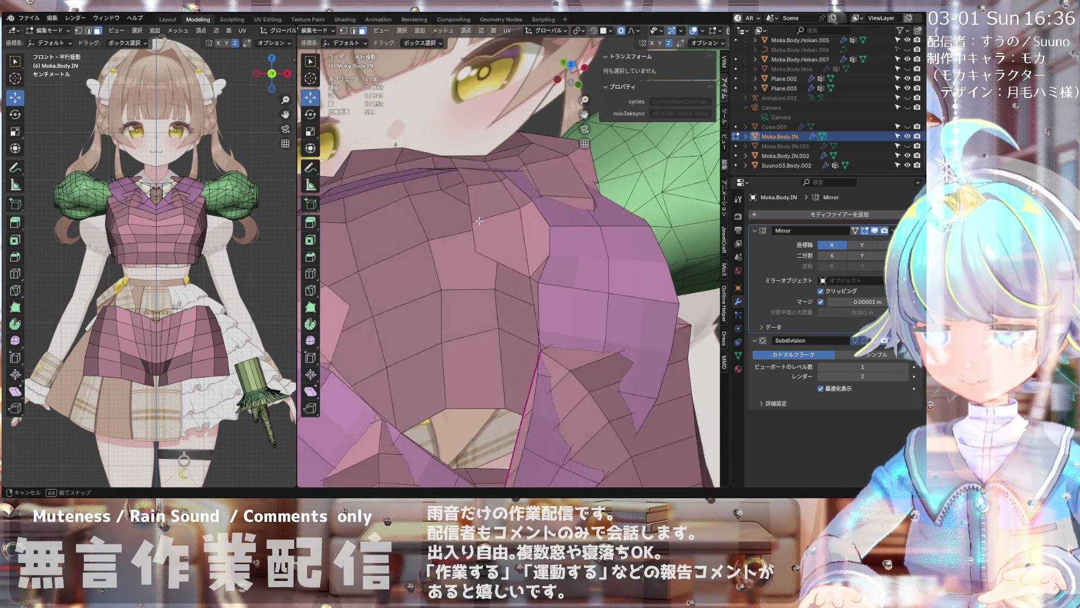
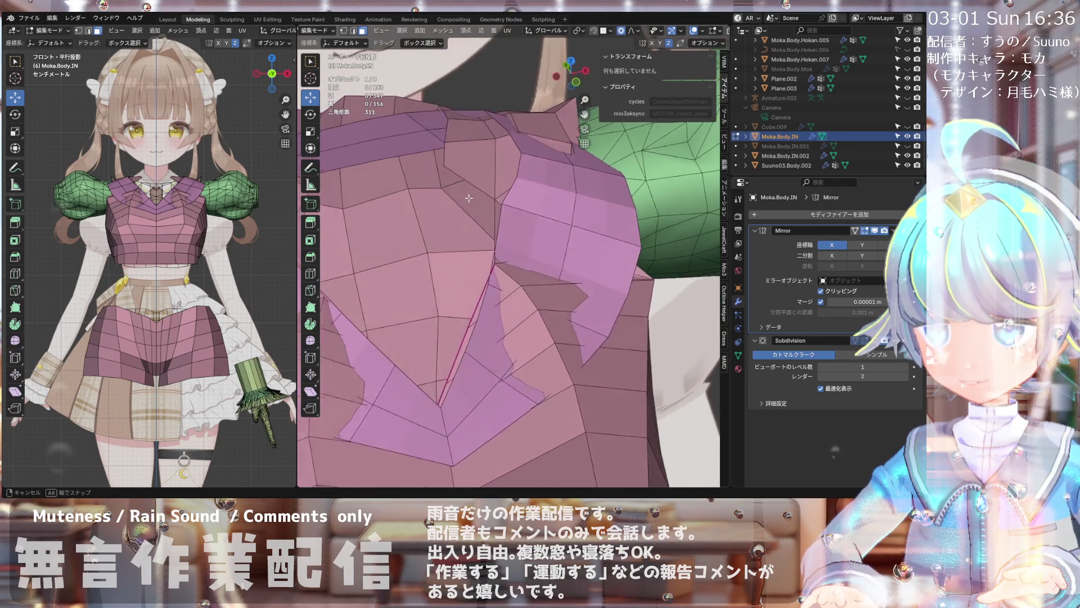
# - Orbit around the torso to locate the stray geometry at the collar and select its face
pyautogui.moveTo(478, 195); pyautogui.dragTo(462, 218, button='middle')
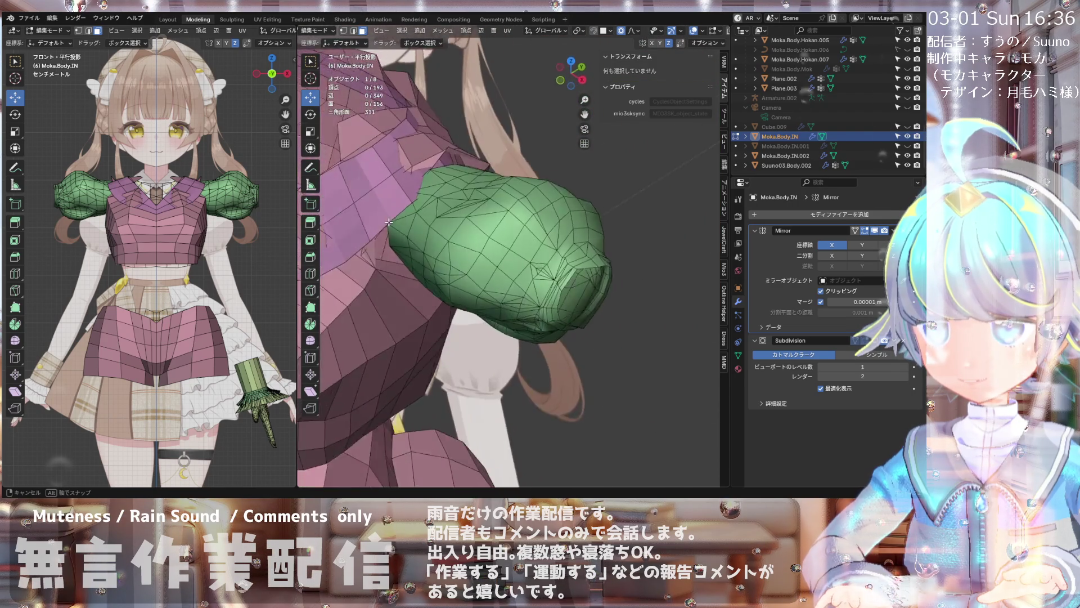
pyautogui.moveTo(441, 225); pyautogui.dragTo(456, 238, button='middle')
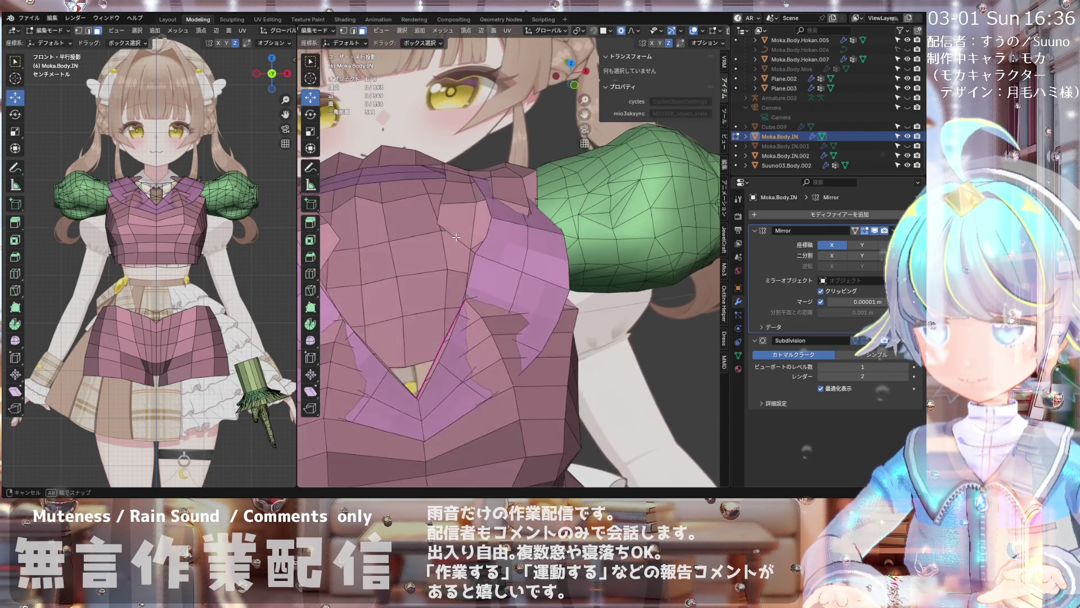
pyautogui.scroll(1, 454, 257)
pyautogui.click(445, 247)
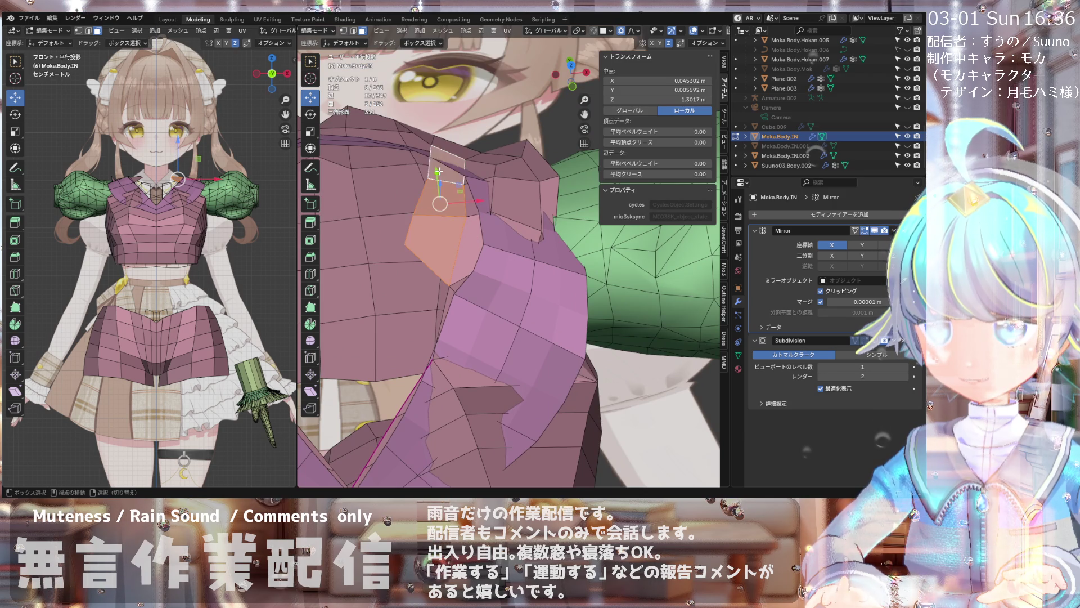
pyautogui.moveTo(440, 173); pyautogui.dragTo(407, 224, button='middle')
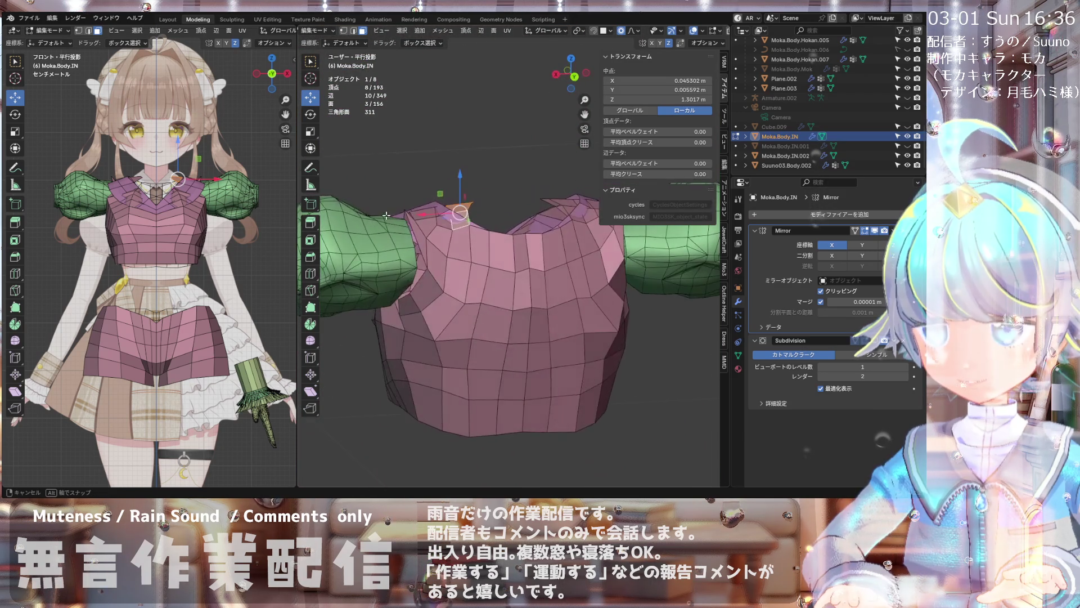
pyautogui.moveTo(458, 252)
pyautogui.mouseDown(button='middle')
pyautogui.moveTo(476, 284)
pyautogui.moveTo(408, 256)
pyautogui.moveTo(502, 242)
pyautogui.moveTo(537, 275)
pyautogui.mouseUp(button='middle')
pyautogui.moveTo(483, 245); pyautogui.dragTo(451, 212, button='middle')
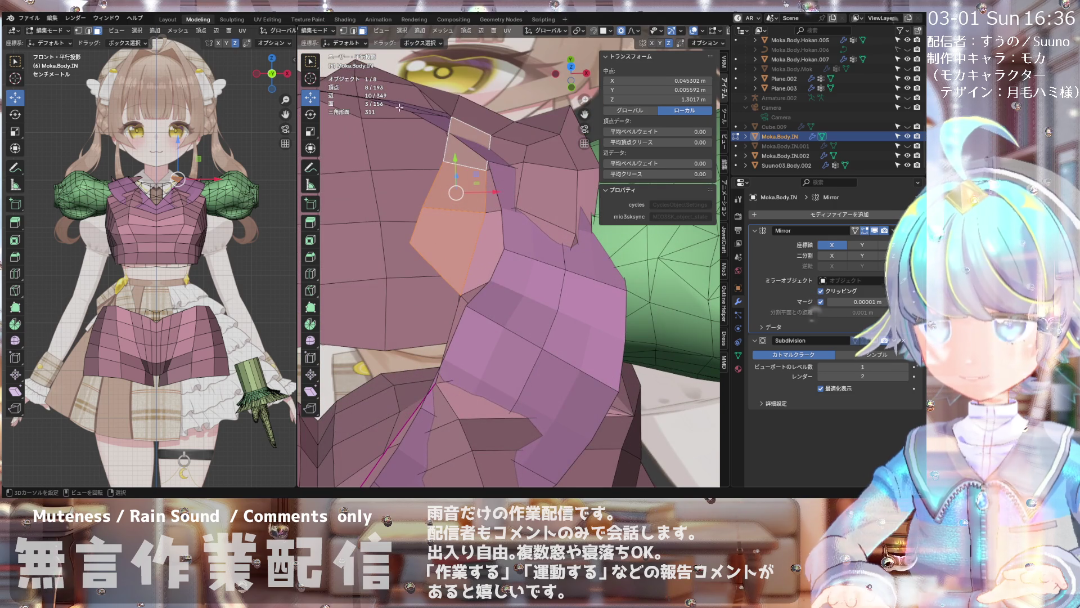
# - Select the small stray collar triangle's vertices and delete them as Vertices
pyautogui.keyDown('shift'); pyautogui.click(486, 167); pyautogui.keyUp('shift')
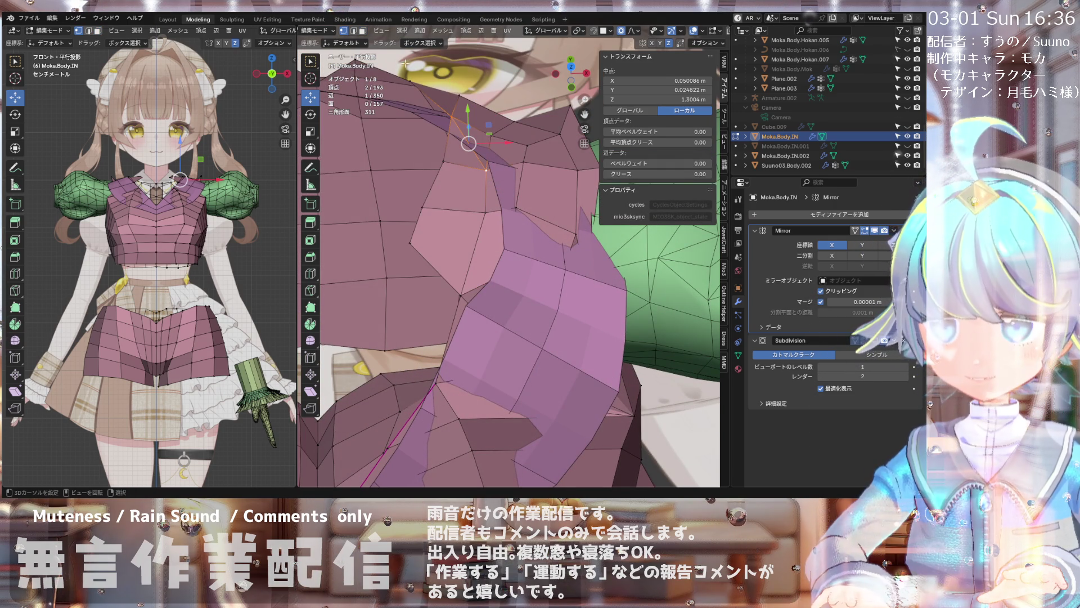
pyautogui.keyDown('shift'); pyautogui.click(460, 152); pyautogui.keyUp('shift')
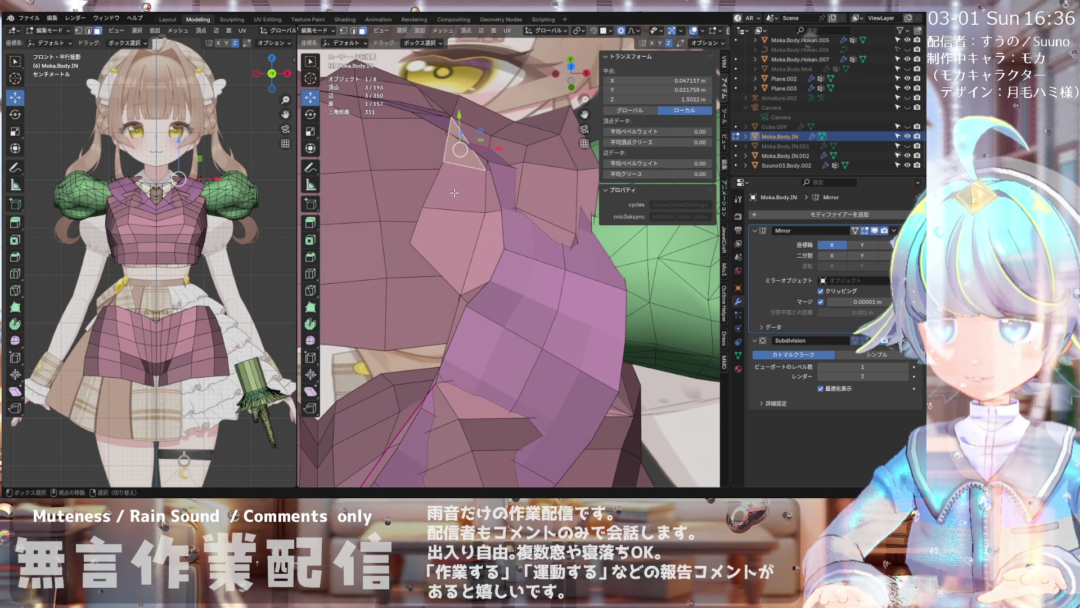
pyautogui.press('x')
pyautogui.click(451, 222)
pyautogui.moveTo(450, 216)
pyautogui.mouseDown(button='middle')
pyautogui.moveTo(395, 208)
pyautogui.moveTo(465, 165)
pyautogui.moveTo(456, 215)
pyautogui.moveTo(391, 44)
pyautogui.mouseUp(button='middle')
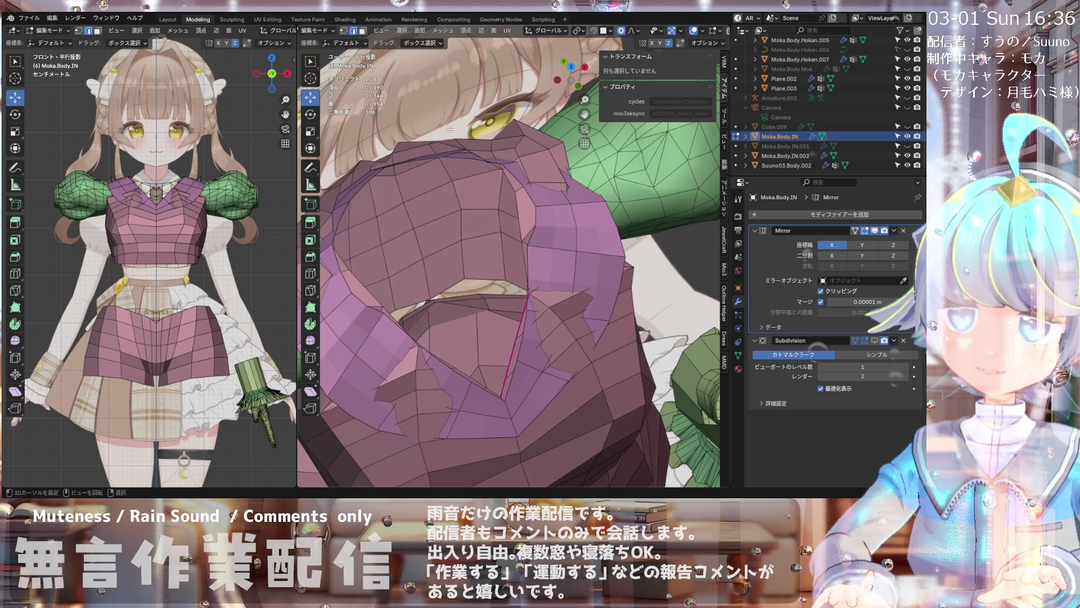
# - Inspect the collar and neck opening from top, side and front angles
pyautogui.moveTo(450, 128); pyautogui.dragTo(473, 211, button='middle')
pyautogui.scroll(3, 473, 211)
pyautogui.click(493, 186)
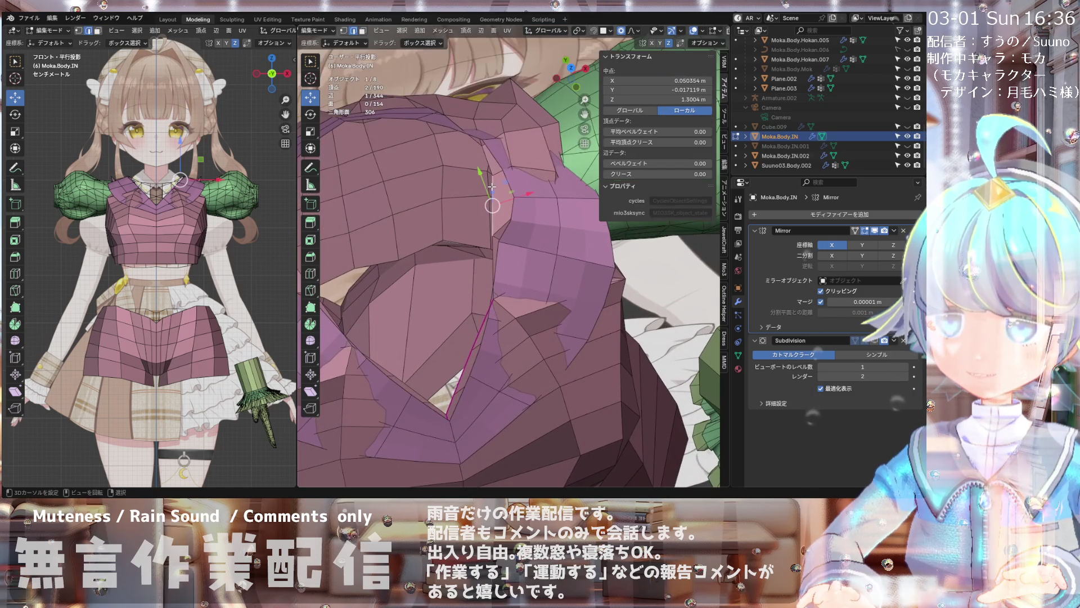
pyautogui.moveTo(492, 185); pyautogui.dragTo(681, 185, button='middle')
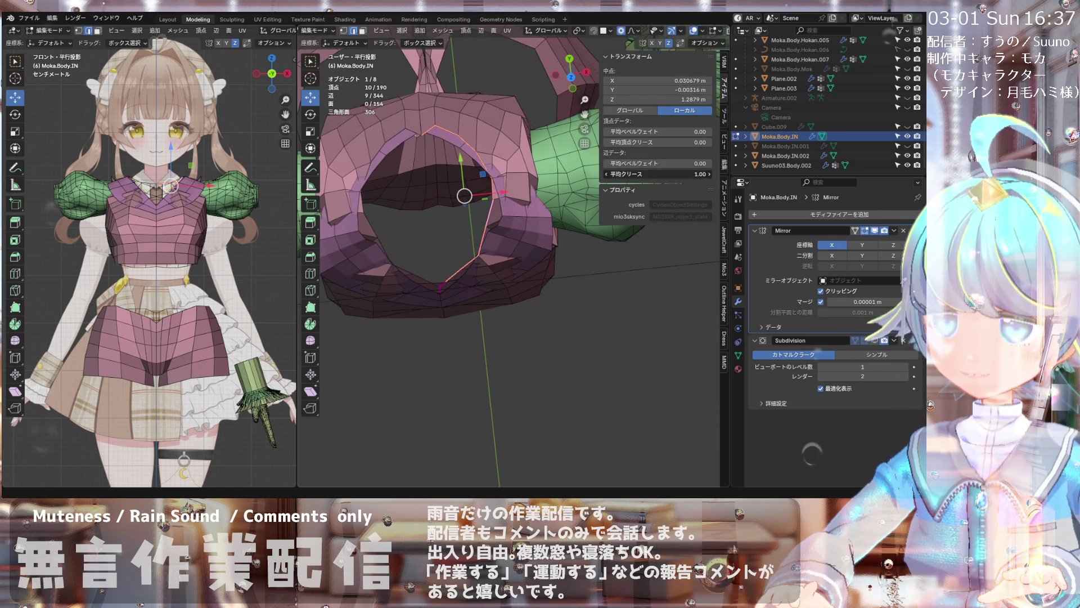
pyautogui.moveTo(592, 195); pyautogui.dragTo(463, 194, button='middle')
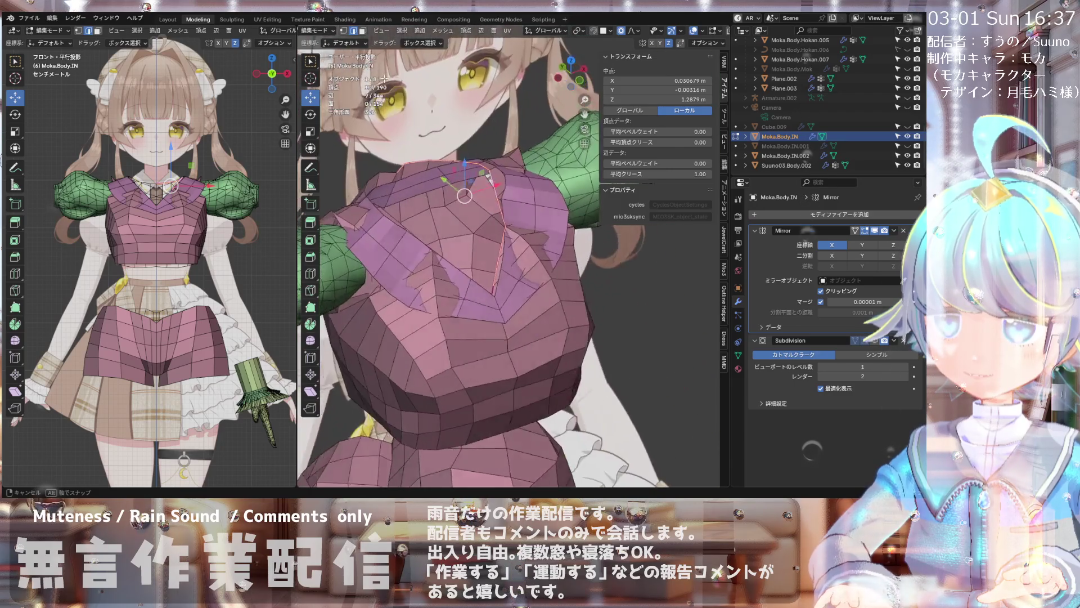
pyautogui.moveTo(506, 253); pyautogui.dragTo(423, 254, button='middle')
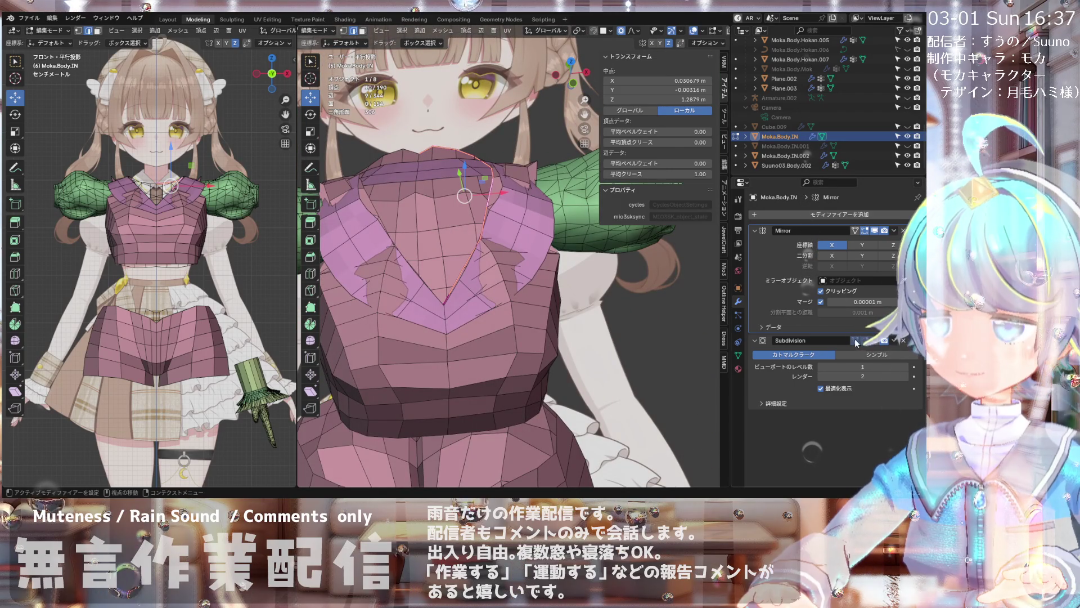
# - Enable the Subdivision modifier's viewport display, leave local view and snap to front view
pyautogui.click(876, 341)
pyautogui.scroll(-3, 465, 196)
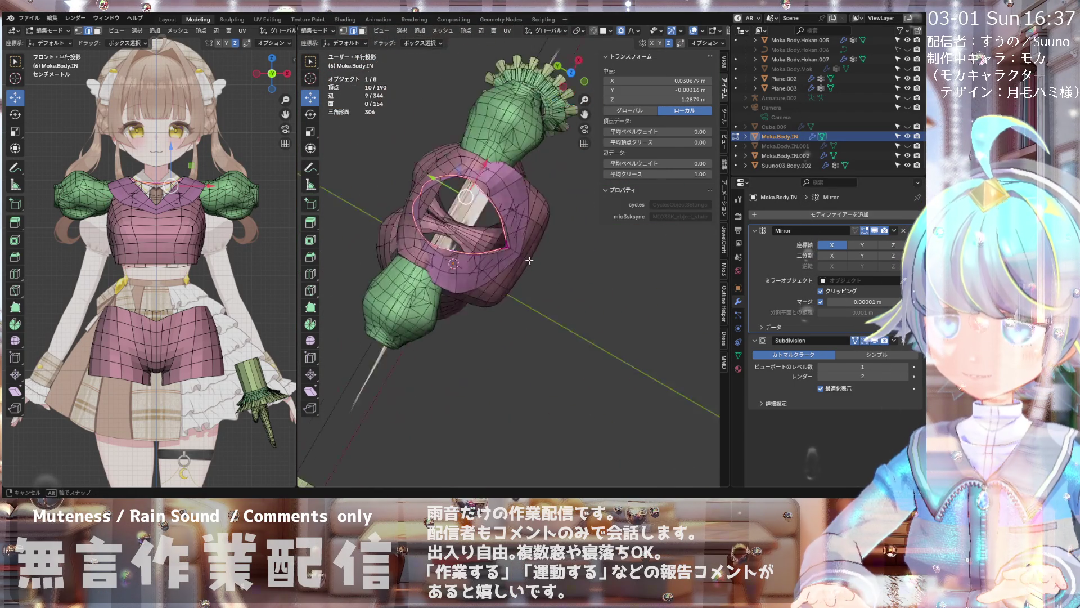
pyautogui.scroll(3, 454, 208)
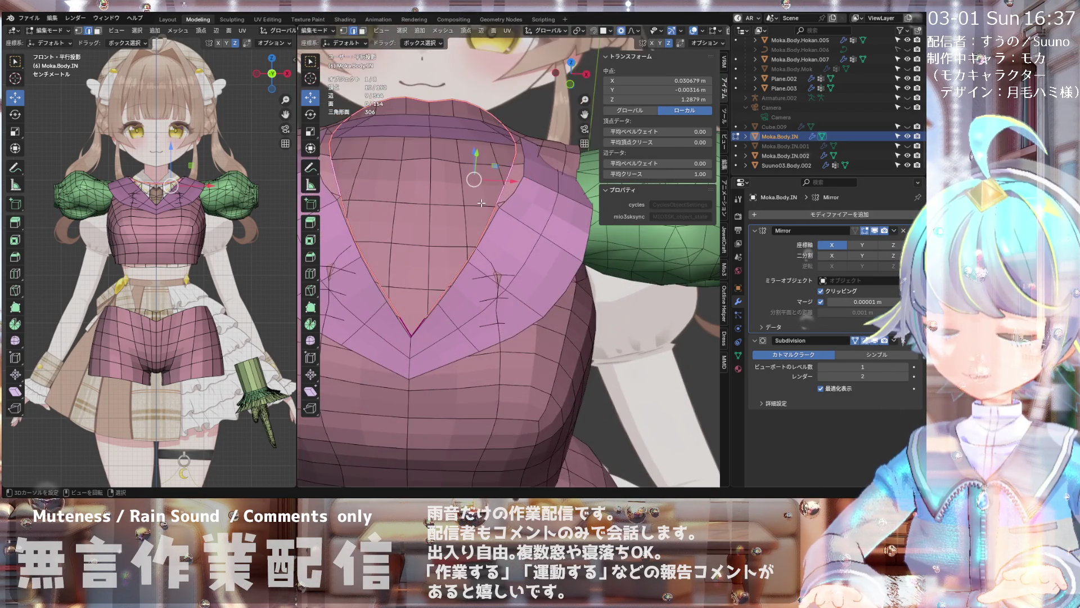
pyautogui.moveTo(473, 203)
pyautogui.mouseDown(button='middle')
pyautogui.moveTo(506, 177)
pyautogui.moveTo(540, 195)
pyautogui.moveTo(510, 161)
pyautogui.moveTo(561, 201)
pyautogui.moveTo(540, 254)
pyautogui.moveTo(524, 219)
pyautogui.moveTo(540, 186)
pyautogui.moveTo(552, 213)
pyautogui.moveTo(523, 253)
pyautogui.moveTo(489, 219)
pyautogui.moveTo(459, 239)
pyautogui.moveTo(473, 271)
pyautogui.moveTo(481, 211)
pyautogui.moveTo(485, 254)
pyautogui.moveTo(489, 244)
pyautogui.moveTo(648, 232)
pyautogui.mouseUp(button='middle')
pyautogui.scroll(-3, 473, 229)
pyautogui.press('/')
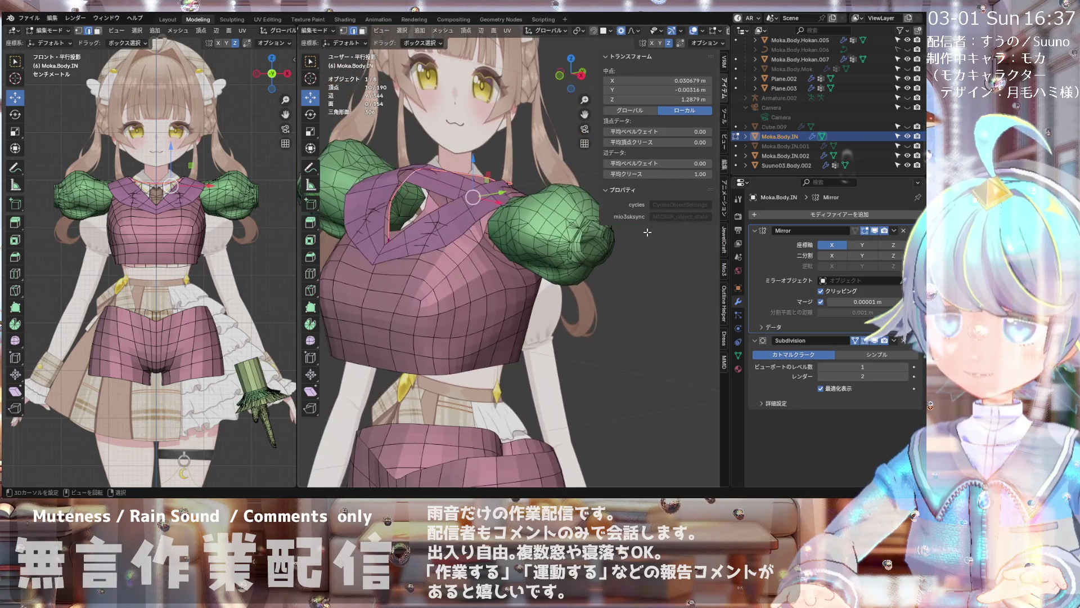
pyautogui.press('KP_1')
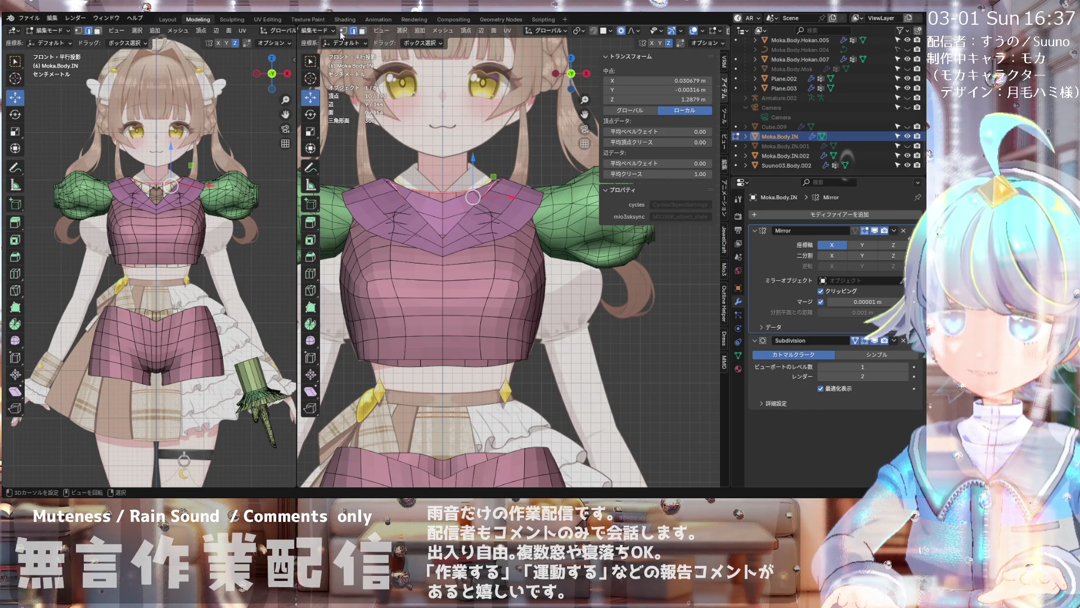
# - Return to Object Mode, show Object Properties and select the collar piece Moka.Body.IN.002
pyautogui.click(350, 42)
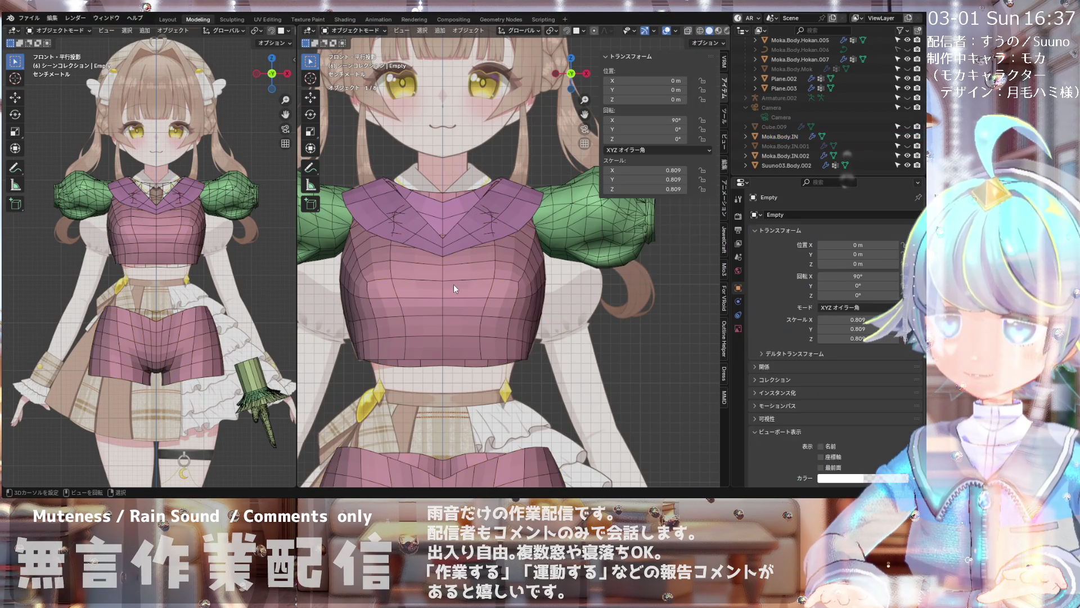
pyautogui.click(740, 344)
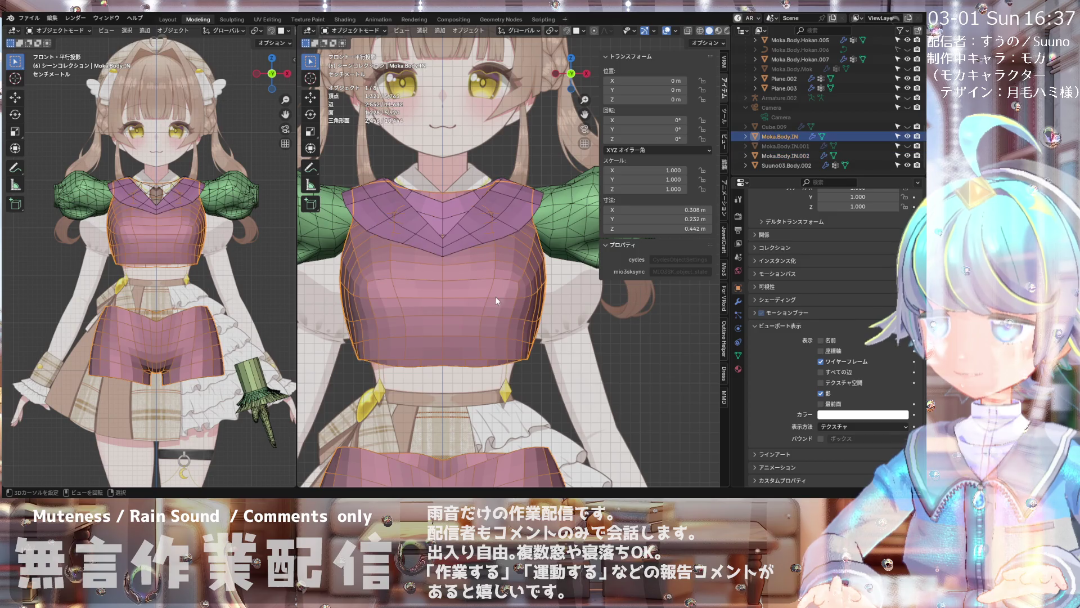
pyautogui.click(444, 215)
pyautogui.moveTo(475, 223)
pyautogui.mouseDown(button='middle')
pyautogui.moveTo(465, 275)
pyautogui.moveTo(380, 283)
pyautogui.moveTo(531, 276)
pyautogui.moveTo(439, 297)
pyautogui.mouseUp(button='middle')
# - Isolate the collar piece, check it from front and side, then bring the other objects back
pyautogui.hotkey('shift', 'h')
pyautogui.press('KP_1')
pyautogui.press('KP_3')
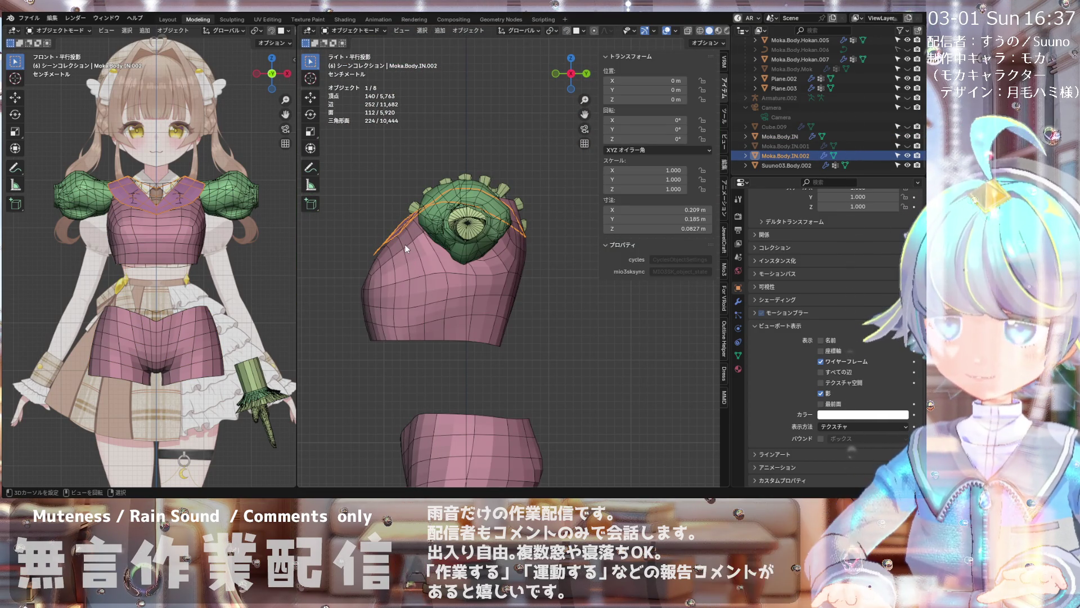
pyautogui.hotkey('alt', 'h')
pyautogui.press('KP_1')
pyautogui.scroll(-3, 405, 244)
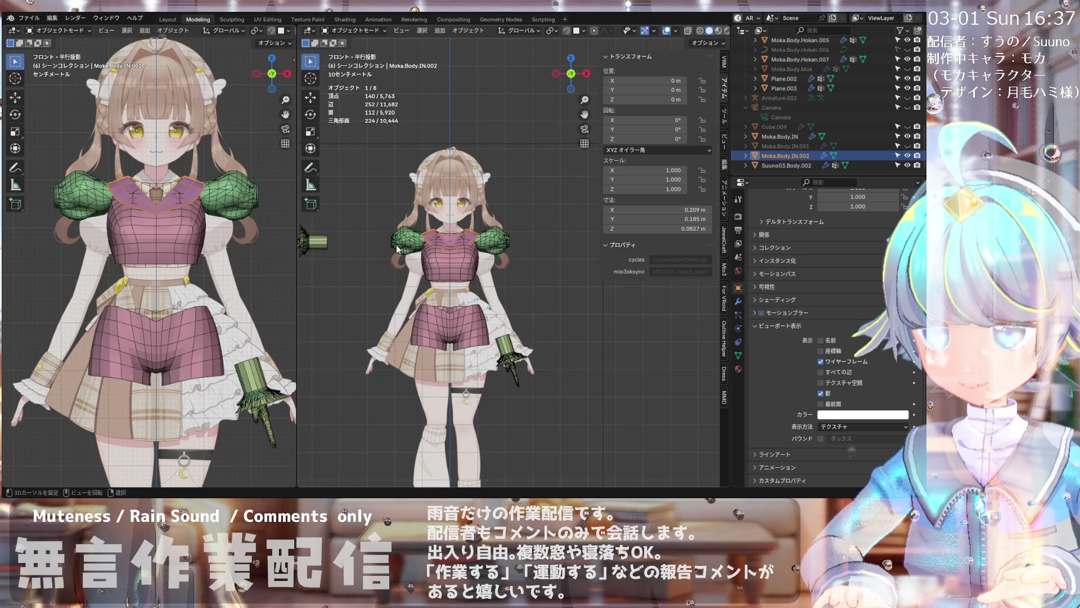
pyautogui.scroll(1, 397, 245)
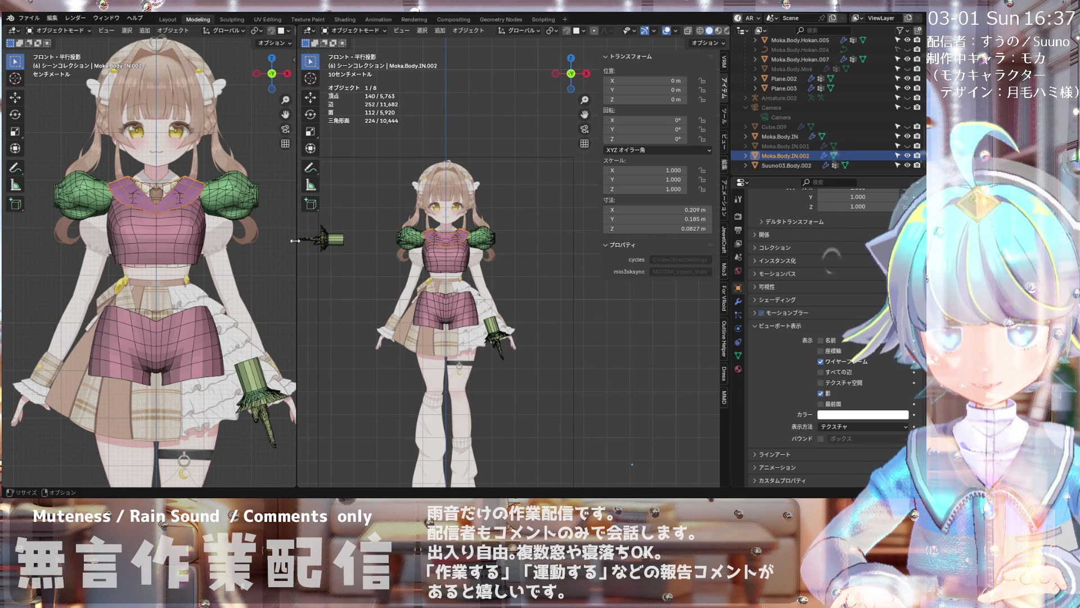
pyautogui.scroll(3, 442, 220)
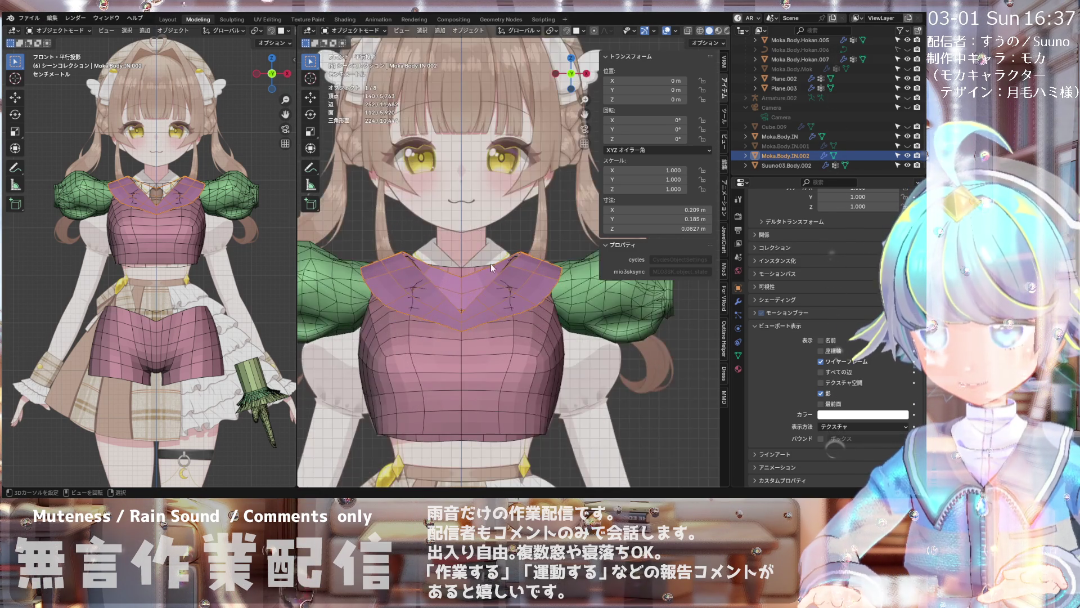
pyautogui.scroll(-2, 490, 263)
pyautogui.moveTo(479, 285)
pyautogui.mouseDown(button='middle')
pyautogui.moveTo(510, 313)
pyautogui.moveTo(563, 305)
pyautogui.moveTo(512, 310)
pyautogui.moveTo(501, 342)
pyautogui.moveTo(487, 308)
pyautogui.moveTo(414, 287)
pyautogui.moveTo(502, 298)
pyautogui.moveTo(479, 306)
pyautogui.moveTo(483, 277)
pyautogui.moveTo(498, 321)
pyautogui.moveTo(507, 285)
pyautogui.moveTo(443, 291)
pyautogui.moveTo(492, 306)
pyautogui.moveTo(465, 300)
pyautogui.moveTo(479, 320)
pyautogui.mouseUp(button='middle')
pyautogui.scroll(2, 474, 274)
pyautogui.scroll(3, 507, 371)
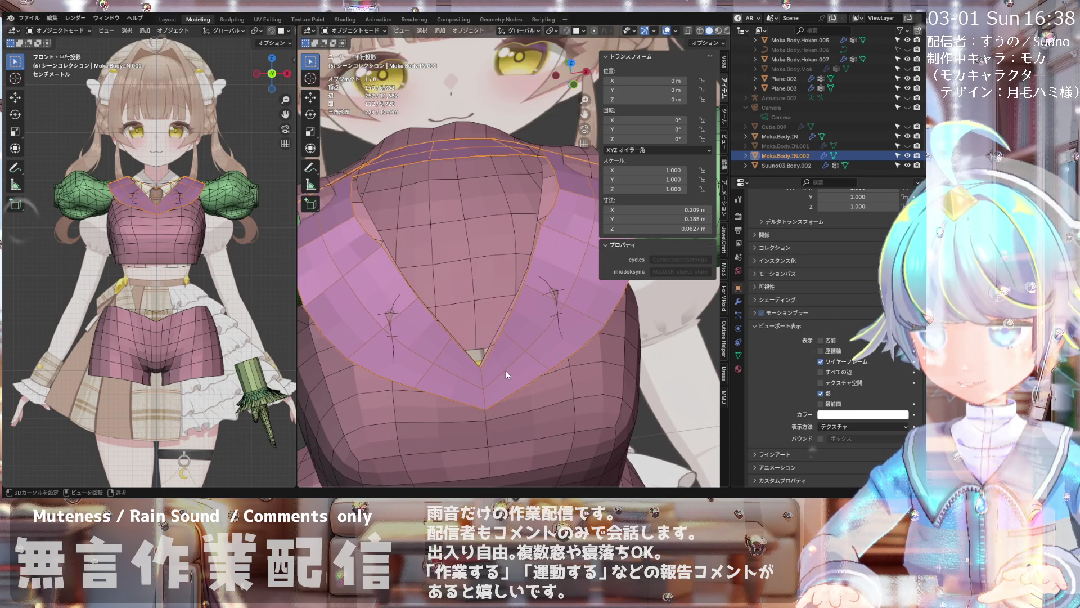
pyautogui.moveTo(505, 371)
pyautogui.mouseDown(button='middle')
pyautogui.moveTo(516, 336)
pyautogui.moveTo(504, 333)
pyautogui.moveTo(501, 299)
pyautogui.moveTo(556, 283)
pyautogui.moveTo(452, 293)
pyautogui.moveTo(556, 280)
pyautogui.moveTo(557, 212)
pyautogui.mouseUp(button='middle')
pyautogui.scroll(-1, 500, 331)
pyautogui.scroll(-2, 483, 335)
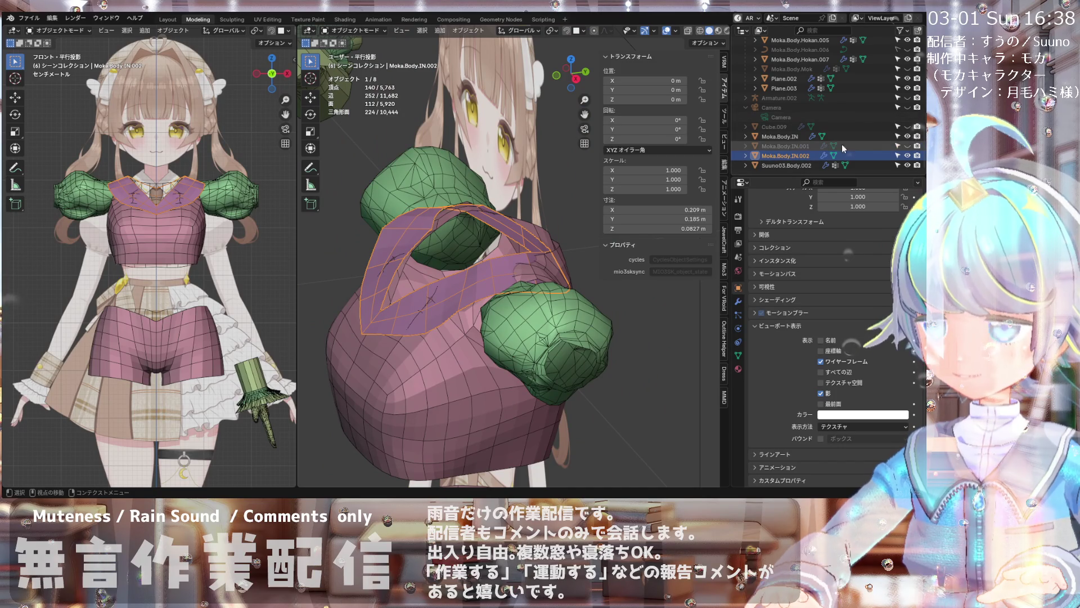
# - Make the blue collar Moka.Body.IN.001 visible and return to a full front view
pyautogui.click(908, 146)
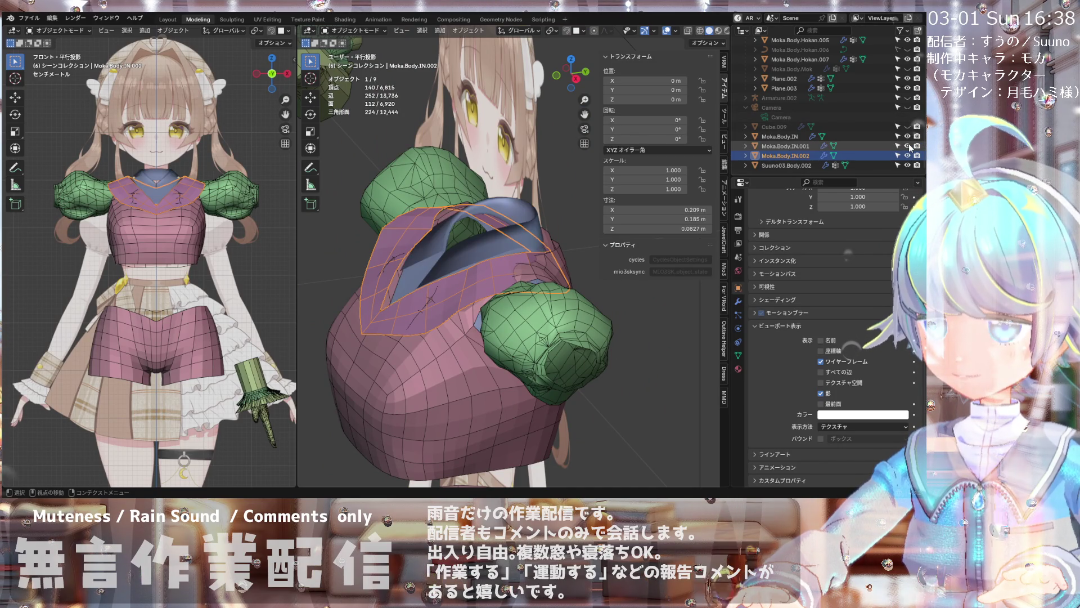
pyautogui.scroll(3, 879, 142)
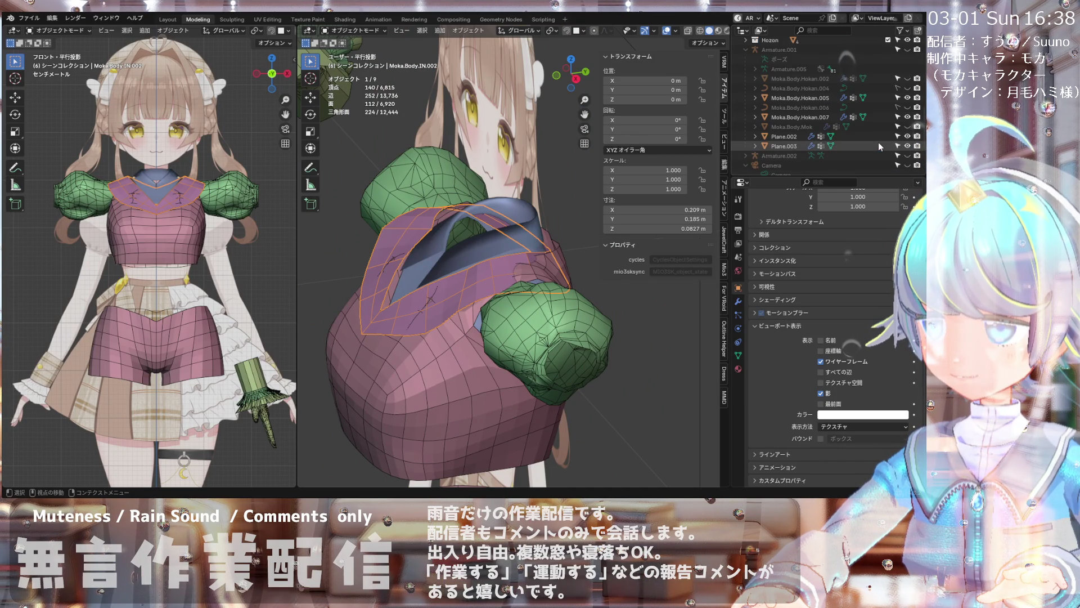
pyautogui.scroll(3, 879, 142)
pyautogui.moveTo(450, 187)
pyautogui.mouseDown(button='middle')
pyautogui.moveTo(607, 206)
pyautogui.moveTo(409, 256)
pyautogui.moveTo(544, 256)
pyautogui.moveTo(472, 257)
pyautogui.moveTo(441, 325)
pyautogui.moveTo(399, 338)
pyautogui.moveTo(383, 283)
pyautogui.moveTo(405, 266)
pyautogui.moveTo(424, 257)
pyautogui.moveTo(545, 266)
pyautogui.moveTo(565, 255)
pyautogui.moveTo(551, 260)
pyautogui.moveTo(563, 264)
pyautogui.moveTo(555, 254)
pyautogui.mouseUp(button='middle')
pyautogui.press('KP_Divide')
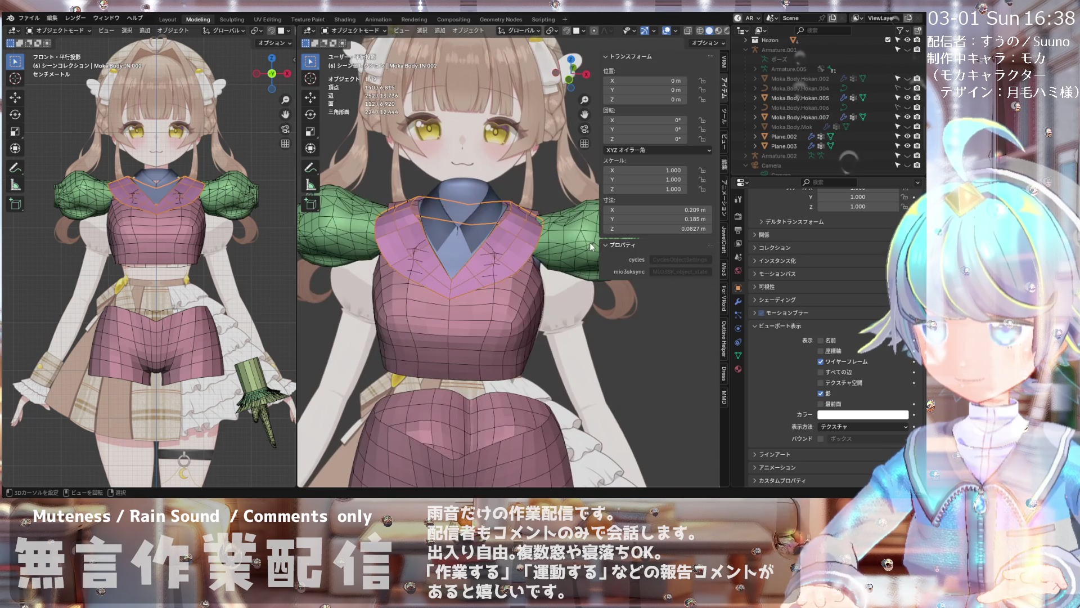
pyautogui.press('KP_1')
pyautogui.scroll(3, 524, 238)
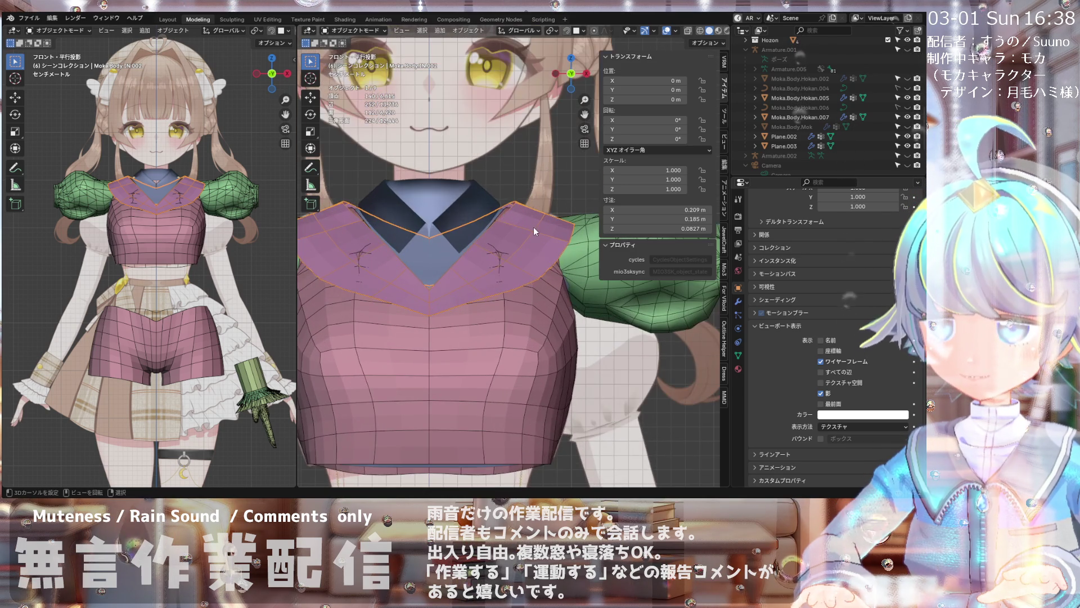
# - Select the pink collar Moka.Body.IN.002 and enter Edit Mode on it
pyautogui.click(534, 227)
pyautogui.scroll(-2, 533, 227)
pyautogui.click(520, 207)
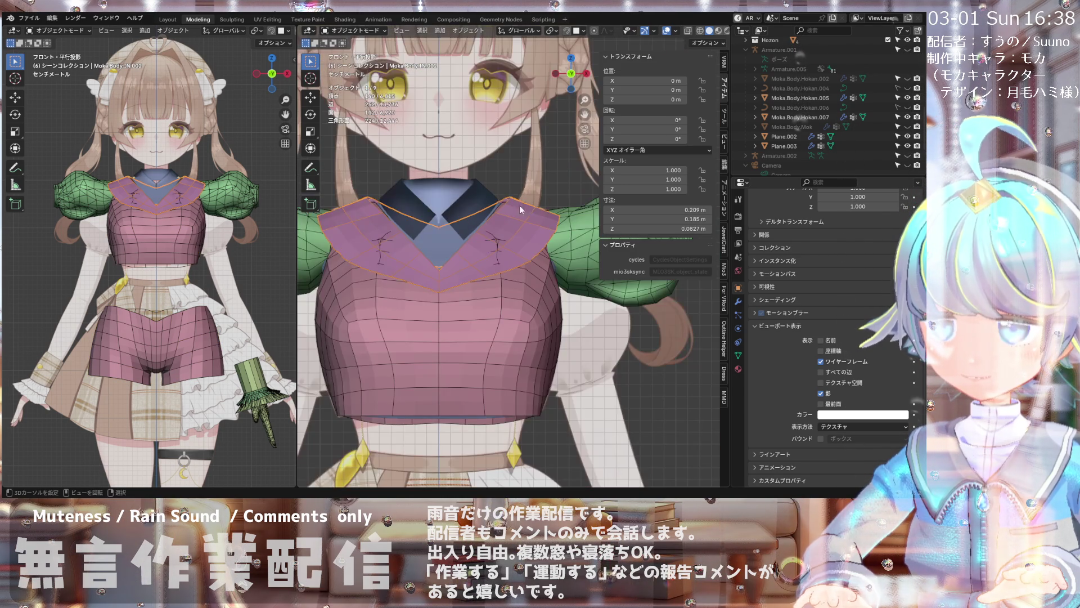
pyautogui.click(342, 32)
pyautogui.click(346, 59)
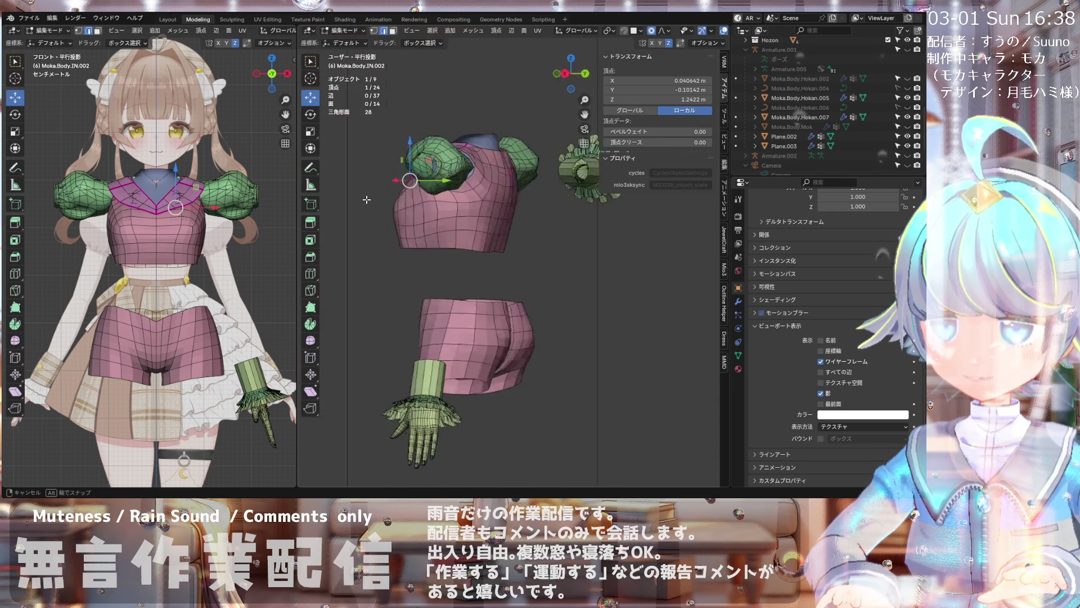
pyautogui.scroll(3, 405, 254)
# - Move a shoulder vertex of the top outward along Y with proportional falloff
pyautogui.moveTo(406, 254); pyautogui.dragTo(494, 231, button='middle')
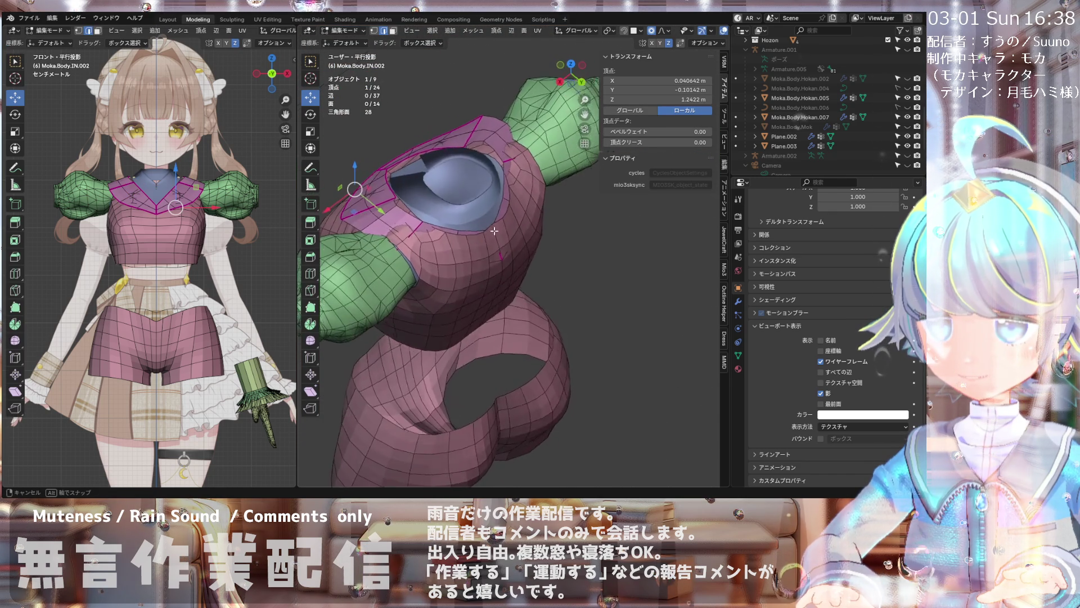
pyautogui.scroll(-3, 494, 230)
pyautogui.scroll(3, 494, 230)
pyautogui.scroll(2, 490, 230)
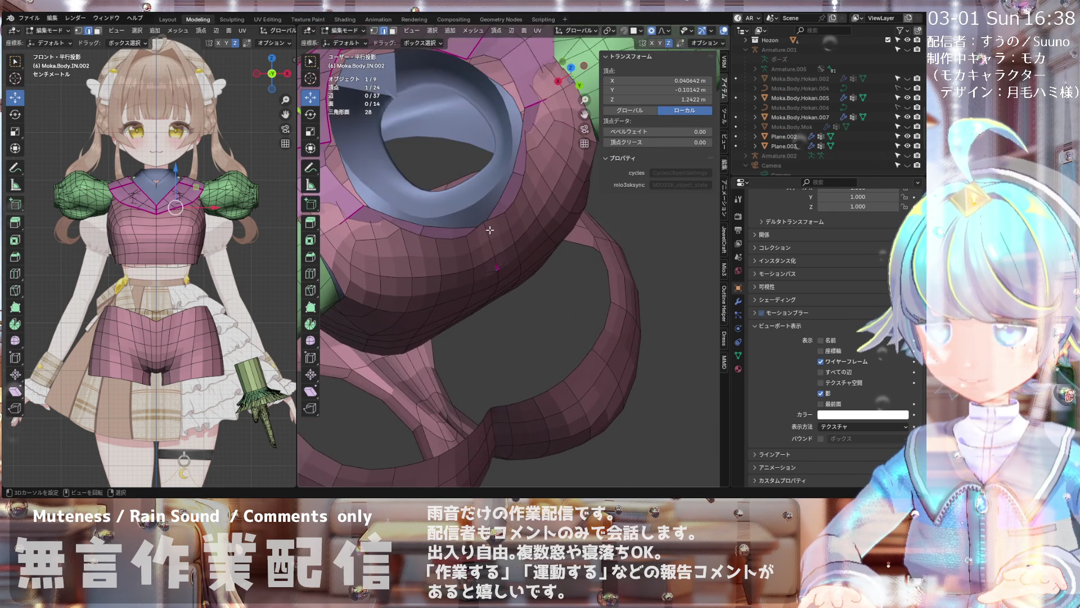
pyautogui.moveTo(489, 230); pyautogui.dragTo(507, 230, button='middle')
pyautogui.click(488, 238)
pyautogui.press('g')
pyautogui.press('y')
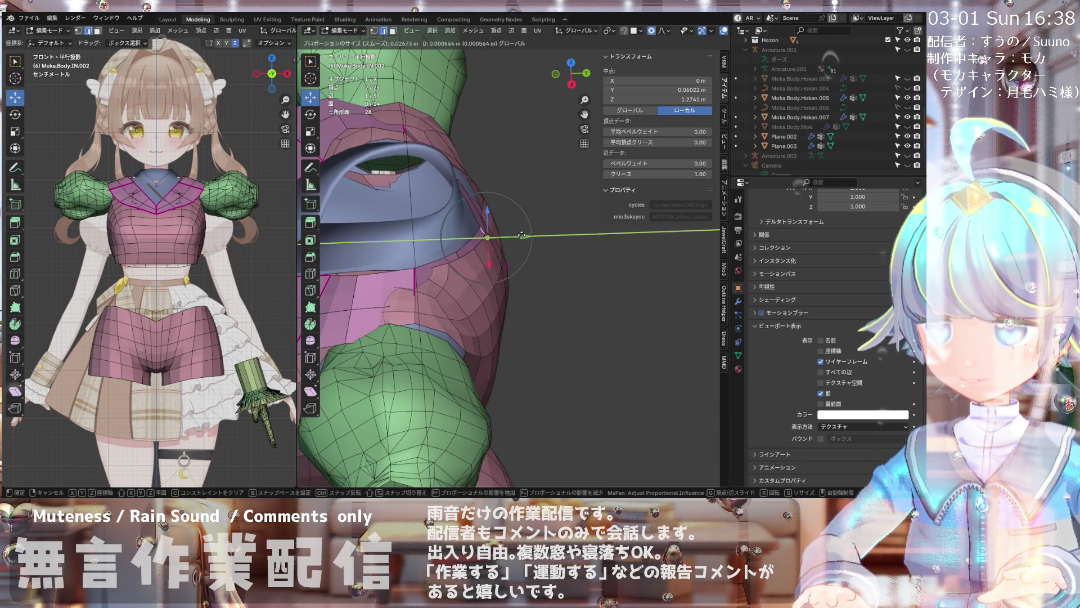
pyautogui.click(537, 234)
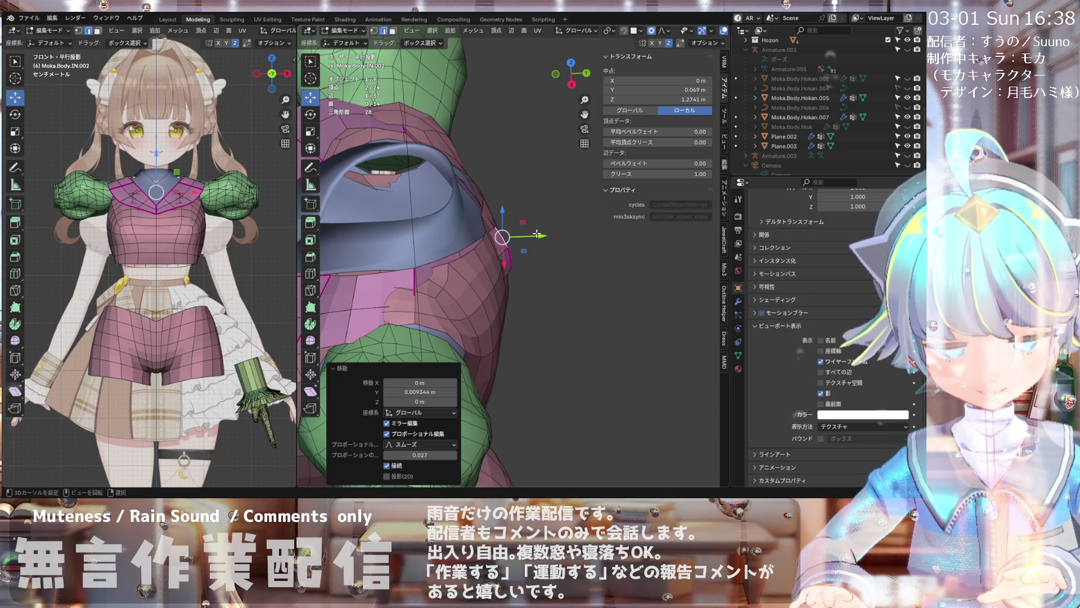
pyautogui.scroll(2, 496, 186)
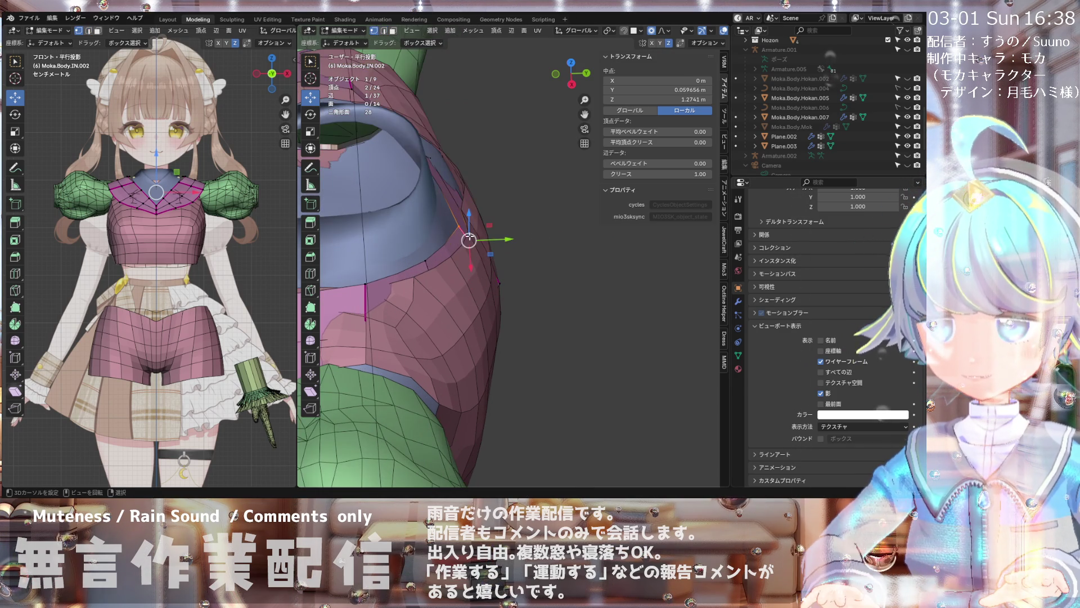
pyautogui.moveTo(465, 230)
pyautogui.mouseDown(button='middle')
pyautogui.moveTo(479, 245)
pyautogui.moveTo(490, 226)
pyautogui.mouseUp(button='middle')
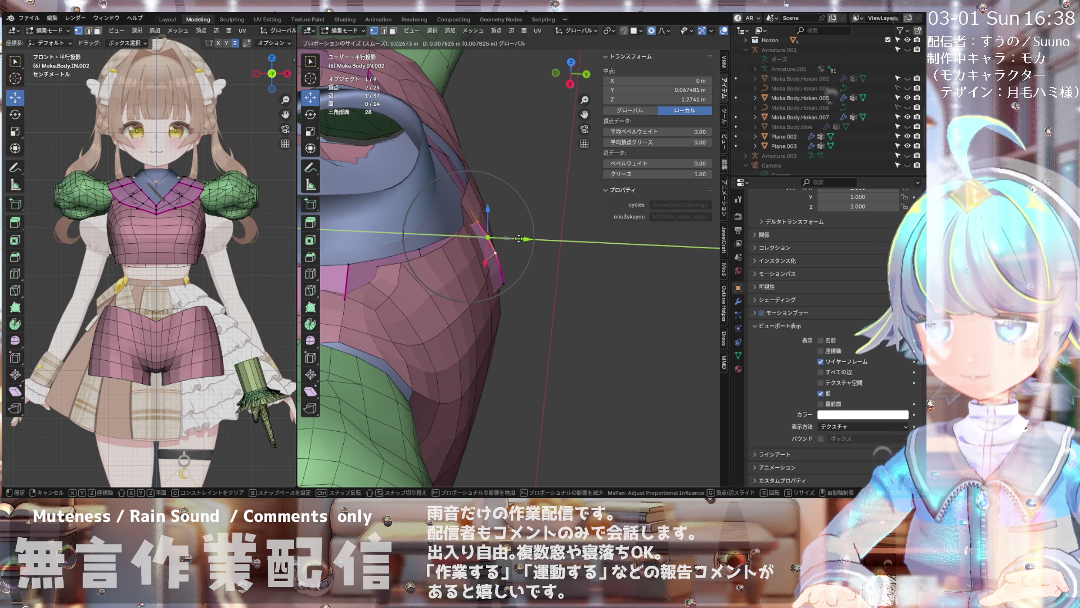
pyautogui.click(518, 239)
# - Add another shoulder vertex and adjust the pair with shrink/fatten
pyautogui.moveTo(507, 253)
pyautogui.mouseDown(button='middle')
pyautogui.moveTo(459, 305)
pyautogui.moveTo(422, 254)
pyautogui.mouseUp(button='middle')
pyautogui.keyDown('shift'); pyautogui.click(430, 203); pyautogui.keyUp('shift')
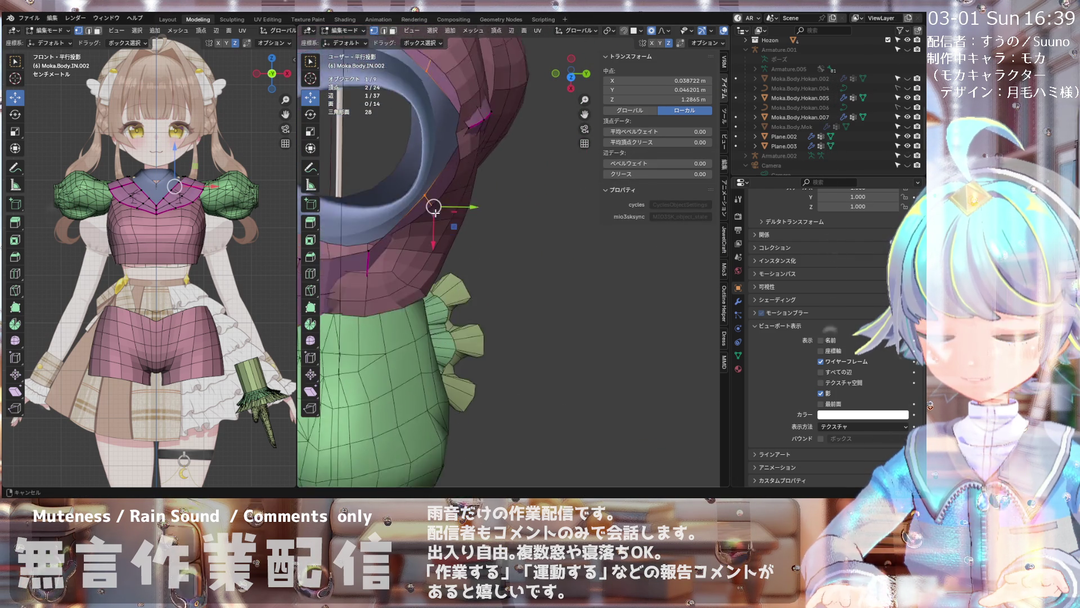
pyautogui.moveTo(431, 203)
pyautogui.mouseDown(button='middle')
pyautogui.moveTo(361, 132)
pyautogui.moveTo(422, 169)
pyautogui.mouseUp(button='middle')
pyautogui.scroll(-3, 439, 186)
pyautogui.moveTo(456, 203); pyautogui.dragTo(511, 165, button='middle')
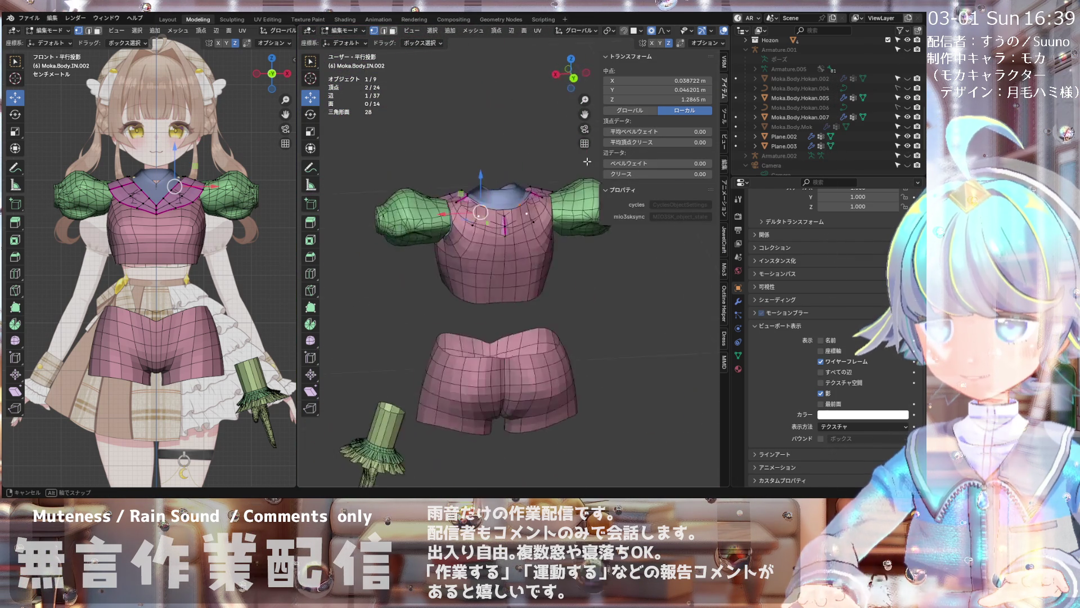
pyautogui.scroll(4, 472, 236)
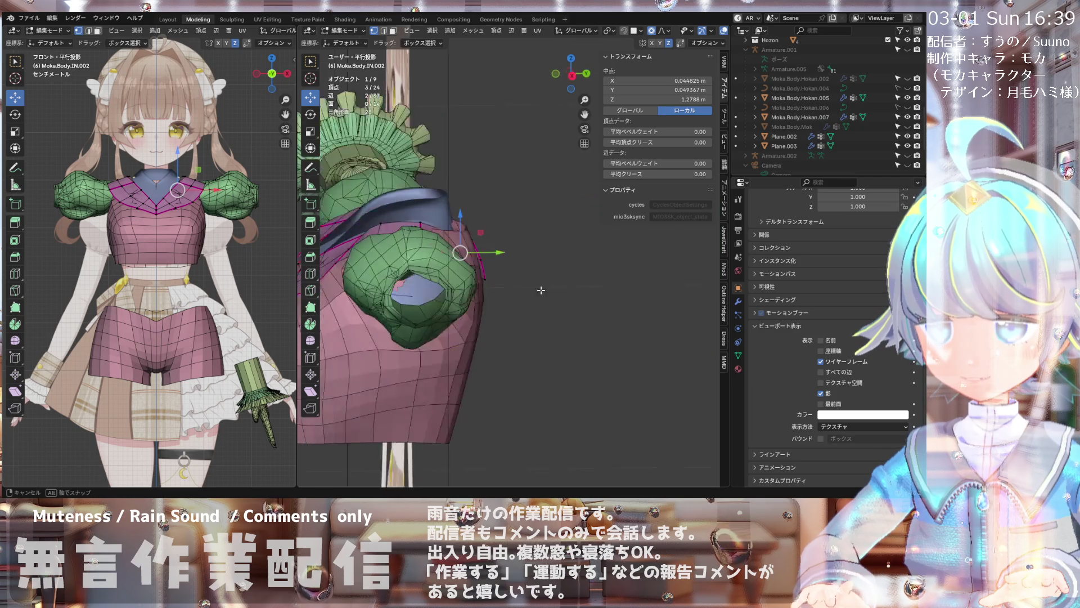
pyautogui.moveTo(454, 271); pyautogui.dragTo(478, 320, button='middle')
pyautogui.press('g')
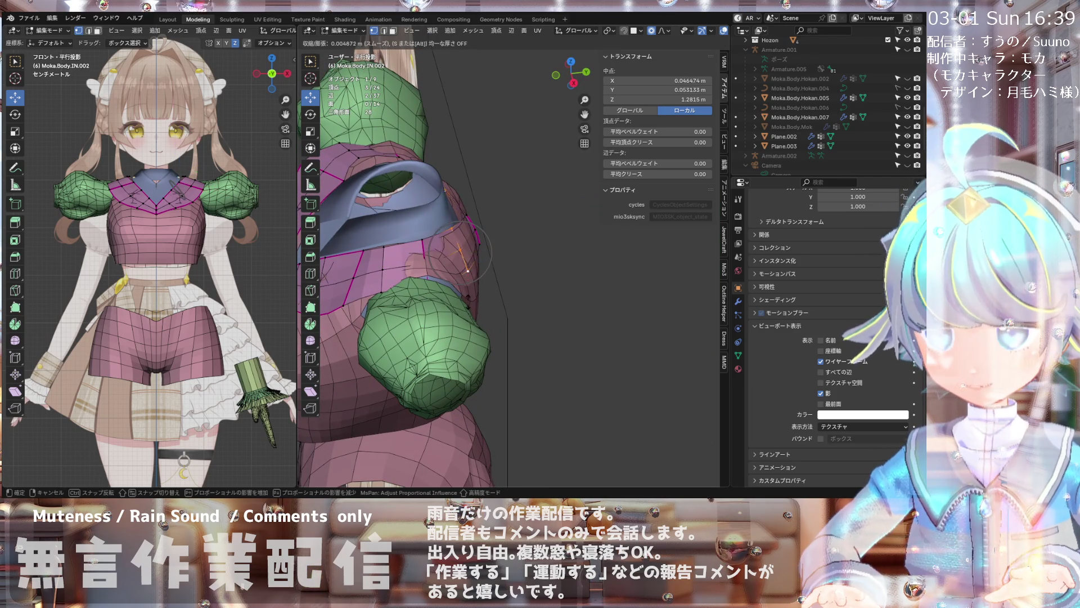
pyautogui.click(471, 271)
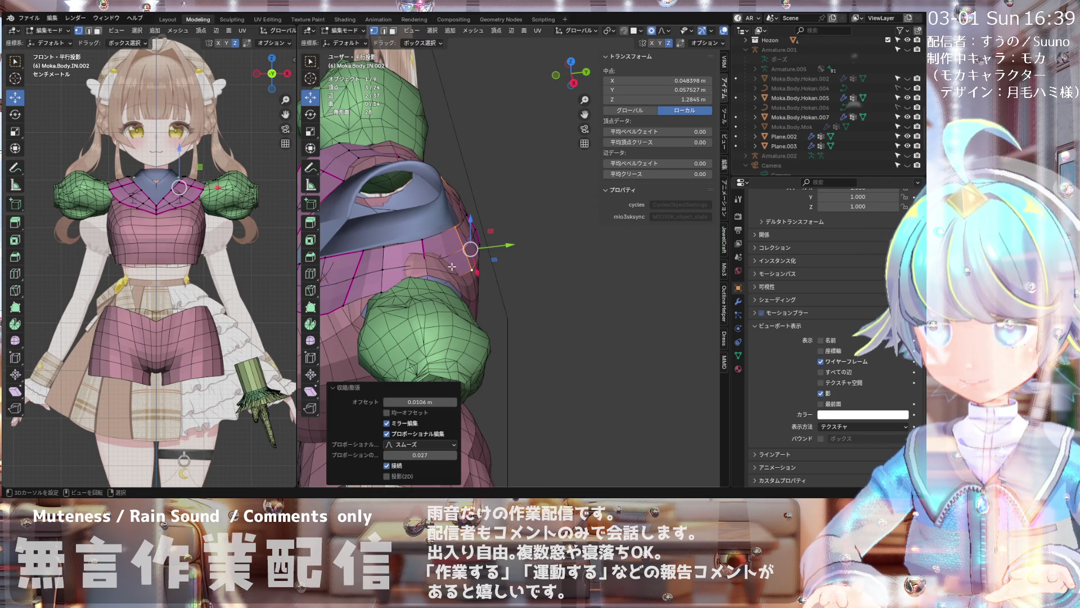
pyautogui.moveTo(471, 270)
pyautogui.mouseDown(button='middle')
pyautogui.moveTo(513, 270)
pyautogui.moveTo(476, 219)
pyautogui.mouseUp(button='middle')
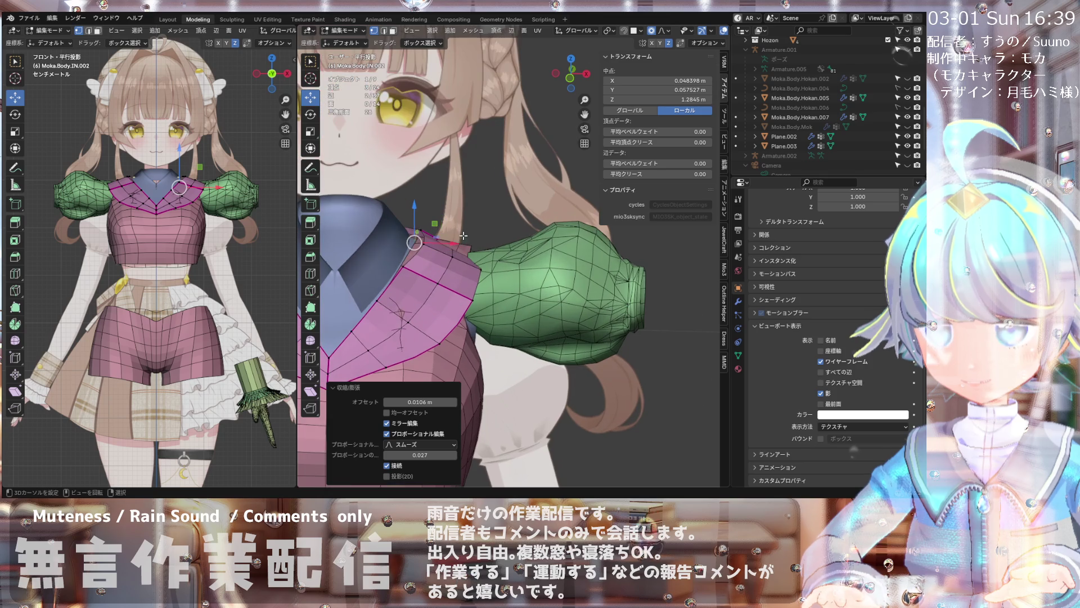
# - Raise the shoulder-edge vertex slightly along Z from front and rotated views
pyautogui.click(475, 218)
pyautogui.moveTo(475, 218)
pyautogui.mouseDown(button='middle')
pyautogui.moveTo(534, 295)
pyautogui.moveTo(492, 252)
pyautogui.moveTo(350, 258)
pyautogui.moveTo(385, 233)
pyautogui.moveTo(417, 279)
pyautogui.mouseUp(button='middle')
pyautogui.scroll(3, 492, 253)
pyautogui.click(493, 253)
pyautogui.press('KP_1')
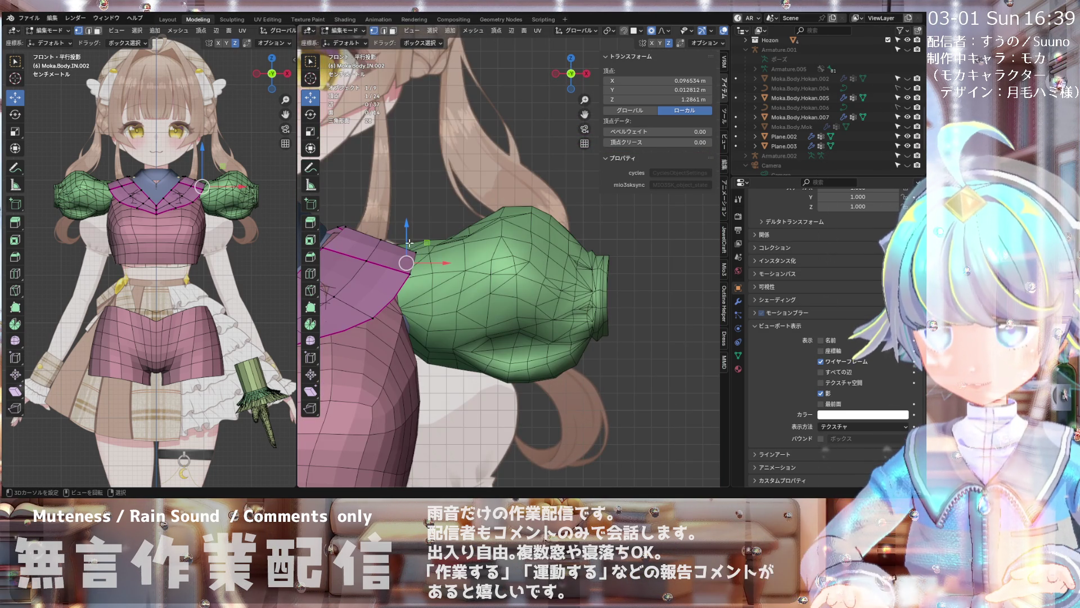
pyautogui.moveTo(408, 243); pyautogui.dragTo(408, 233)
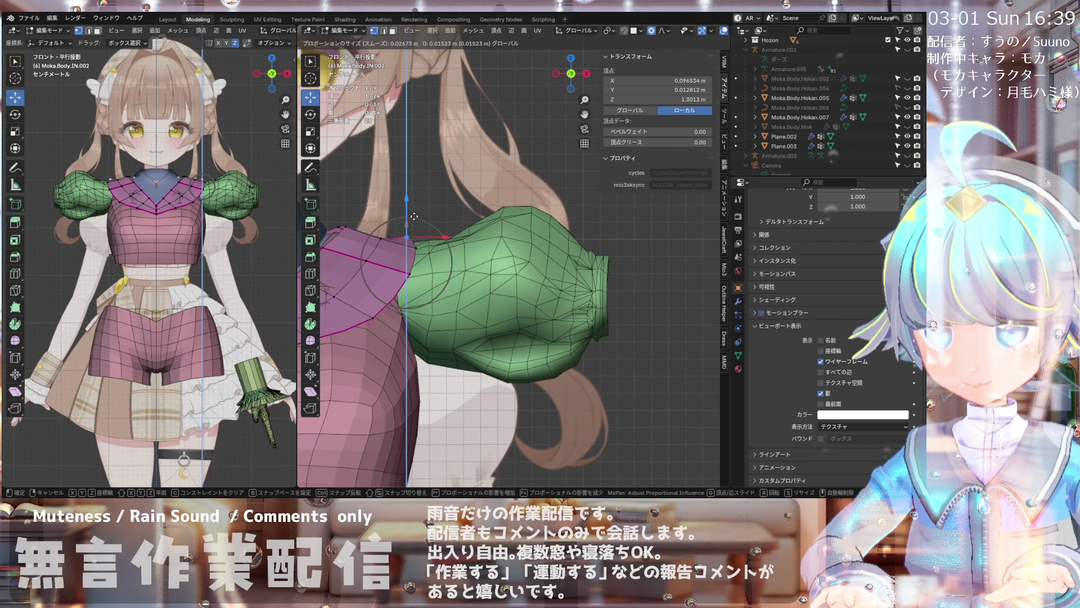
pyautogui.moveTo(413, 216)
pyautogui.mouseDown(button='middle')
pyautogui.moveTo(374, 241)
pyautogui.moveTo(420, 244)
pyautogui.mouseUp(button='middle')
pyautogui.moveTo(422, 221); pyautogui.dragTo(424, 203)
pyautogui.scroll(-3, 423, 220)
pyautogui.scroll(3, 402, 231)
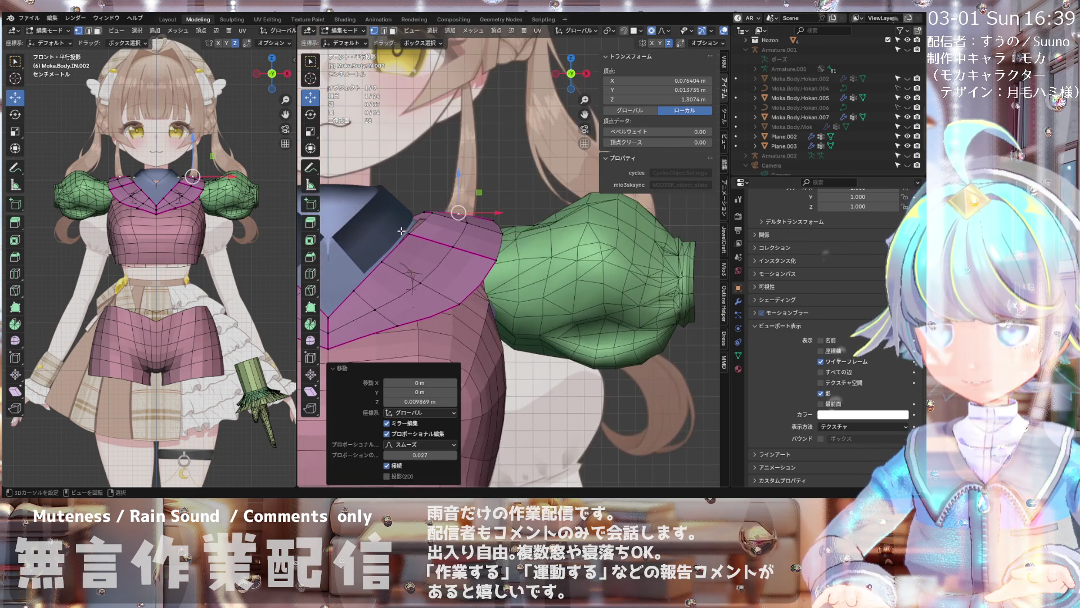
pyautogui.moveTo(401, 230)
pyautogui.mouseDown(button='middle')
pyautogui.moveTo(610, 254)
pyautogui.moveTo(408, 283)
pyautogui.moveTo(462, 289)
pyautogui.moveTo(492, 190)
pyautogui.mouseUp(button='middle')
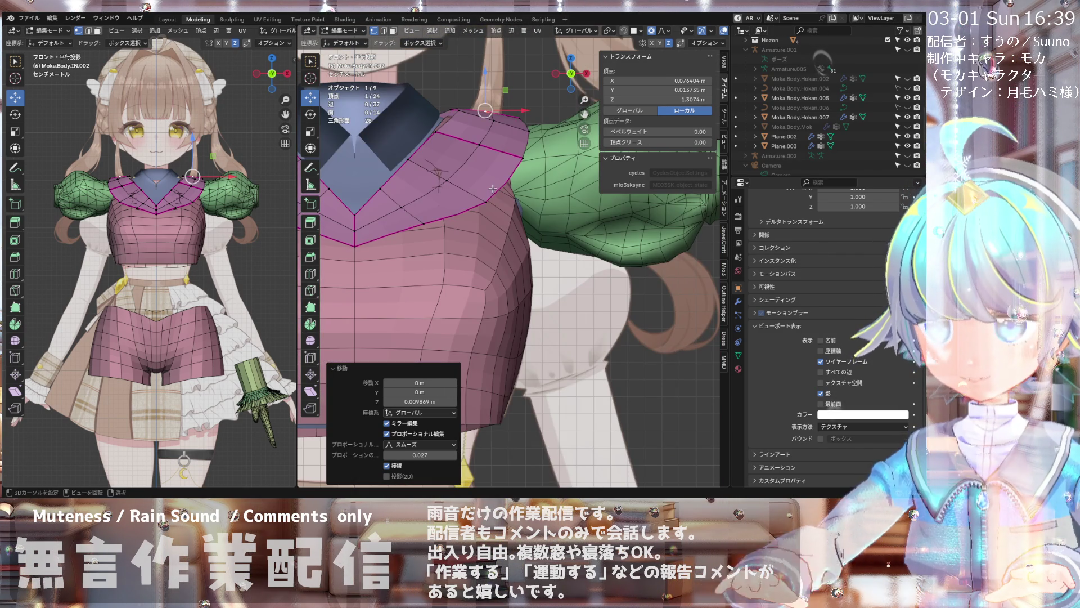
# - Select the centre neckline edge path and set its Mean Crease to 0
pyautogui.keyDown('ctrl'); pyautogui.click(478, 144); pyautogui.keyUp('ctrl')
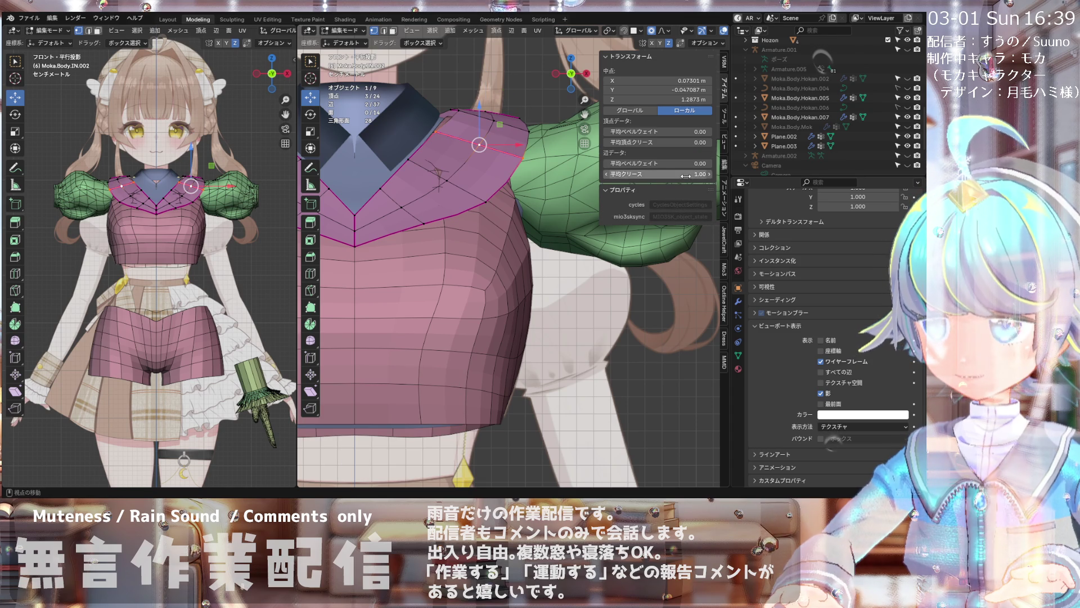
pyautogui.scroll(-3, 448, 172)
pyautogui.moveTo(447, 172)
pyautogui.mouseDown(button='middle')
pyautogui.moveTo(493, 204)
pyautogui.moveTo(626, 172)
pyautogui.moveTo(418, 186)
pyautogui.moveTo(532, 200)
pyautogui.mouseUp(button='middle')
pyautogui.scroll(-2, 473, 194)
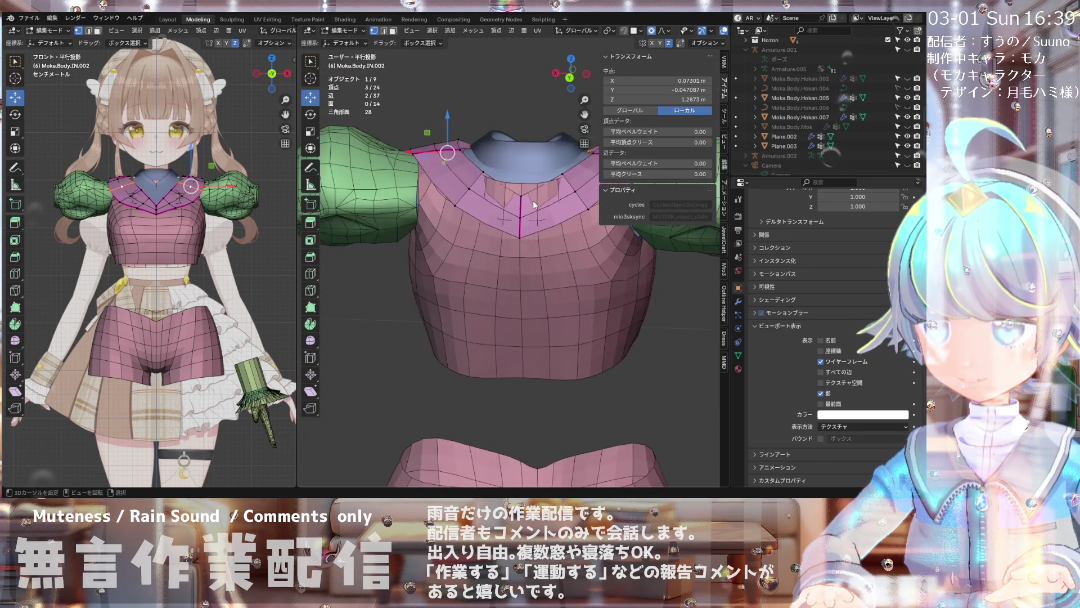
pyautogui.click(512, 197)
pyautogui.keyDown('ctrl'); pyautogui.click(510, 263); pyautogui.keyUp('ctrl')
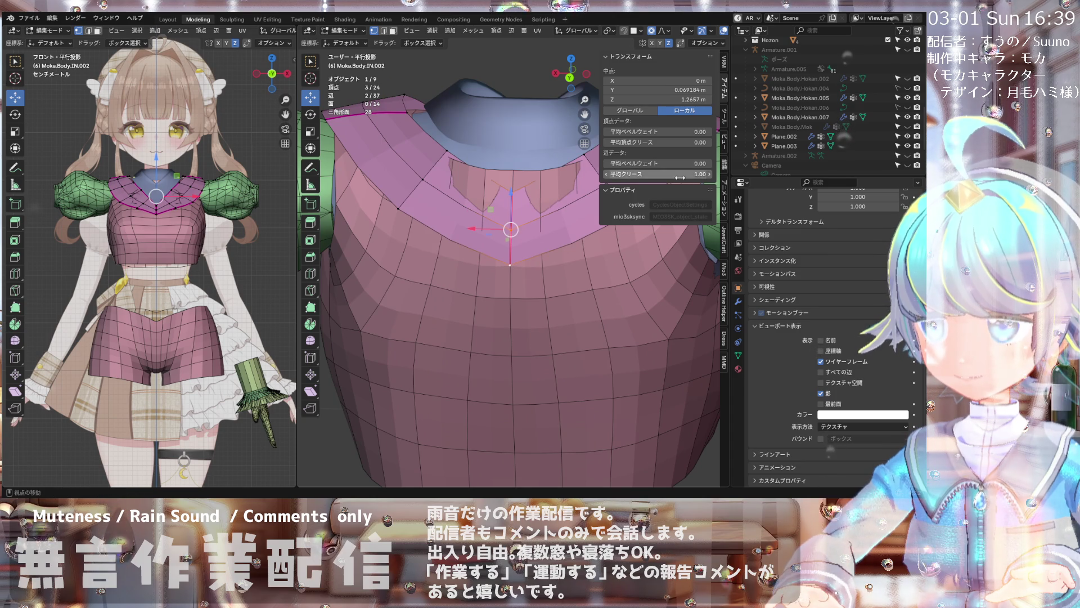
pyautogui.moveTo(680, 175); pyautogui.dragTo(616, 175)
pyautogui.moveTo(555, 209)
pyautogui.mouseDown(button='middle')
pyautogui.moveTo(500, 159)
pyautogui.moveTo(447, 185)
pyautogui.moveTo(483, 162)
pyautogui.mouseUp(button='middle')
pyautogui.scroll(-3, 524, 168)
pyautogui.scroll(-2, 447, 185)
pyautogui.scroll(4, 447, 185)
pyautogui.scroll(2, 447, 185)
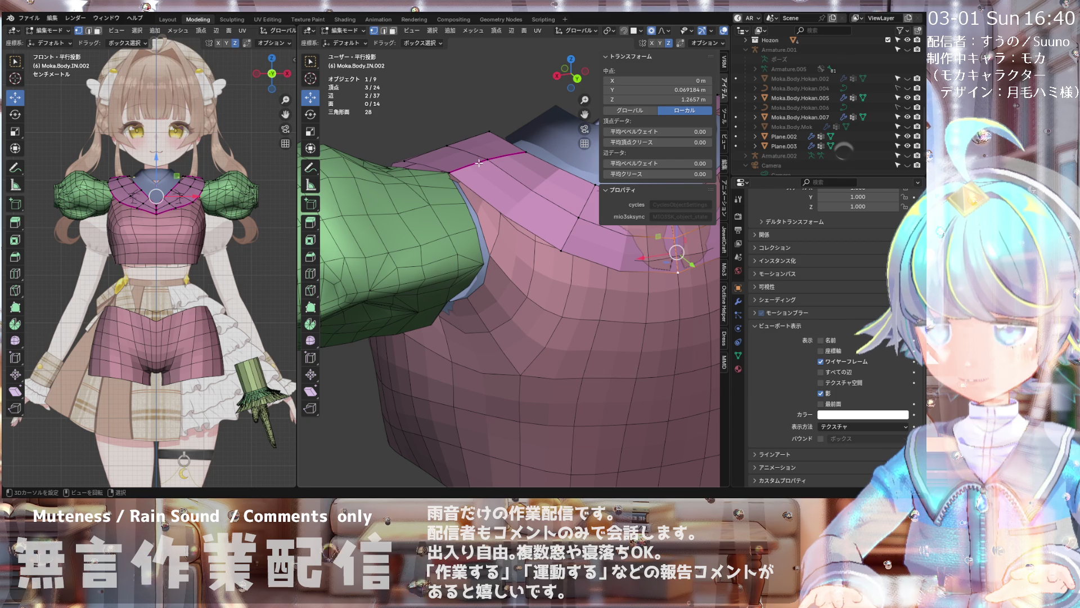
# - Select vertices along the shoulder edge and check both shoulders from above
pyautogui.click(449, 174)
pyautogui.keyDown('shift'); pyautogui.click(496, 170); pyautogui.keyUp('shift')
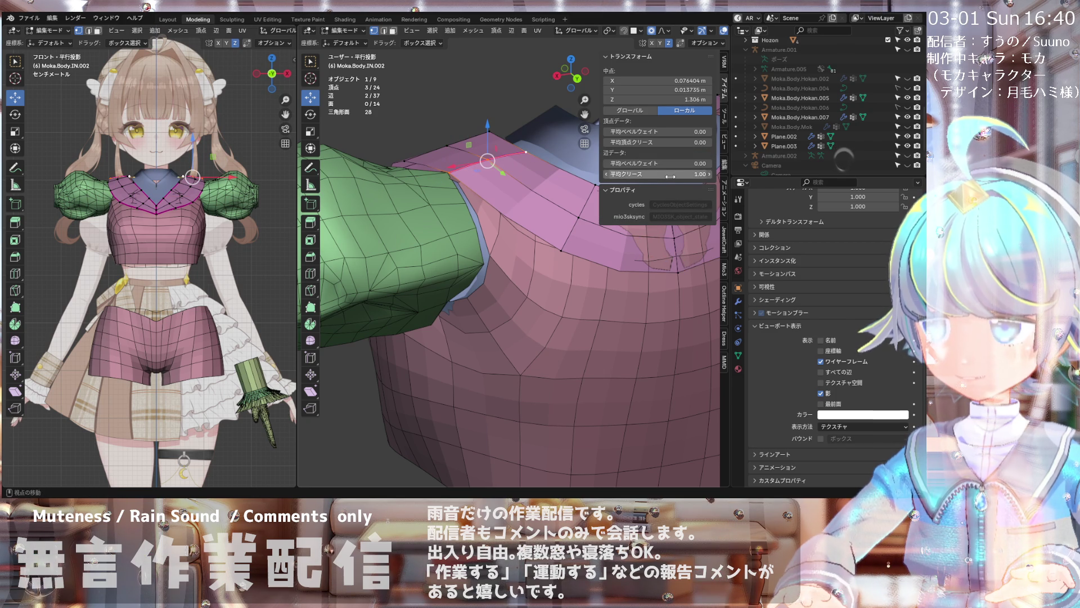
pyautogui.scroll(-5, 486, 195)
pyautogui.moveTo(486, 195)
pyautogui.mouseDown(button='middle')
pyautogui.moveTo(456, 211)
pyautogui.moveTo(480, 235)
pyautogui.mouseUp(button='middle')
pyautogui.scroll(4, 431, 234)
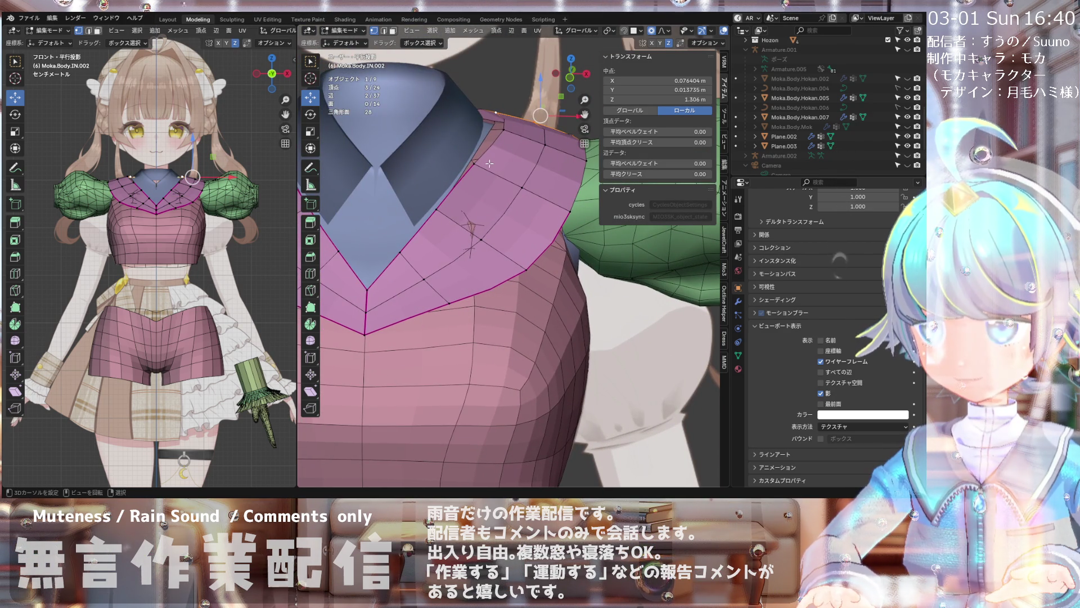
pyautogui.scroll(-4, 489, 162)
pyautogui.moveTo(488, 178)
pyautogui.mouseDown(button='middle')
pyautogui.moveTo(596, 241)
pyautogui.moveTo(481, 228)
pyautogui.moveTo(499, 196)
pyautogui.moveTo(486, 173)
pyautogui.mouseUp(button='middle')
pyautogui.scroll(3, 482, 227)
# - Lower the collar-side shoulder vertex along Z, then pull it inward along X, mirrored with falloff
pyautogui.press('KP_1')
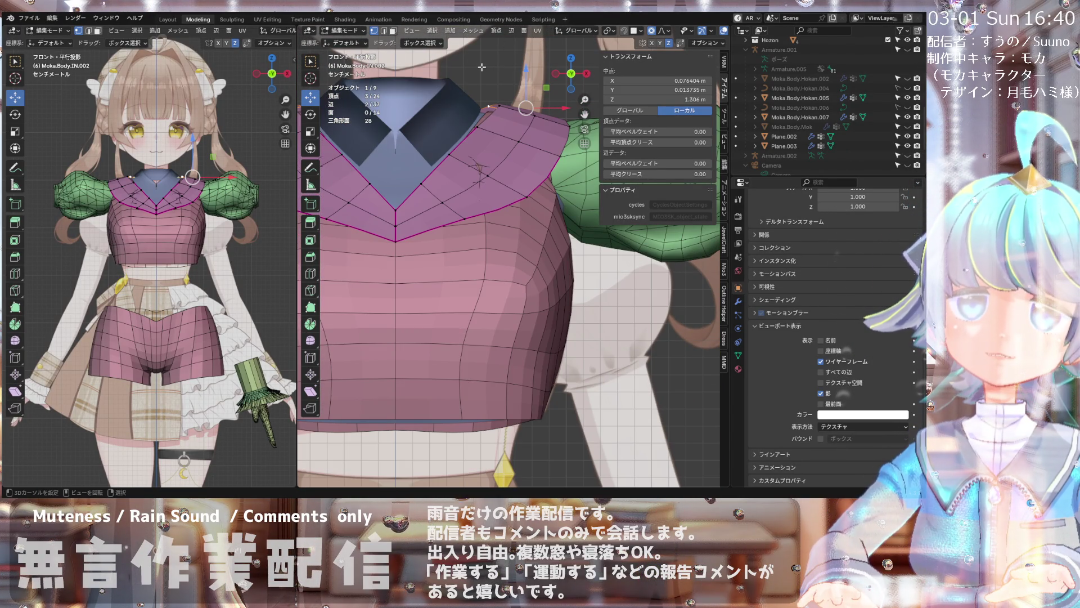
pyautogui.scroll(-3, 484, 74)
pyautogui.scroll(1, 484, 85)
pyautogui.click(490, 124)
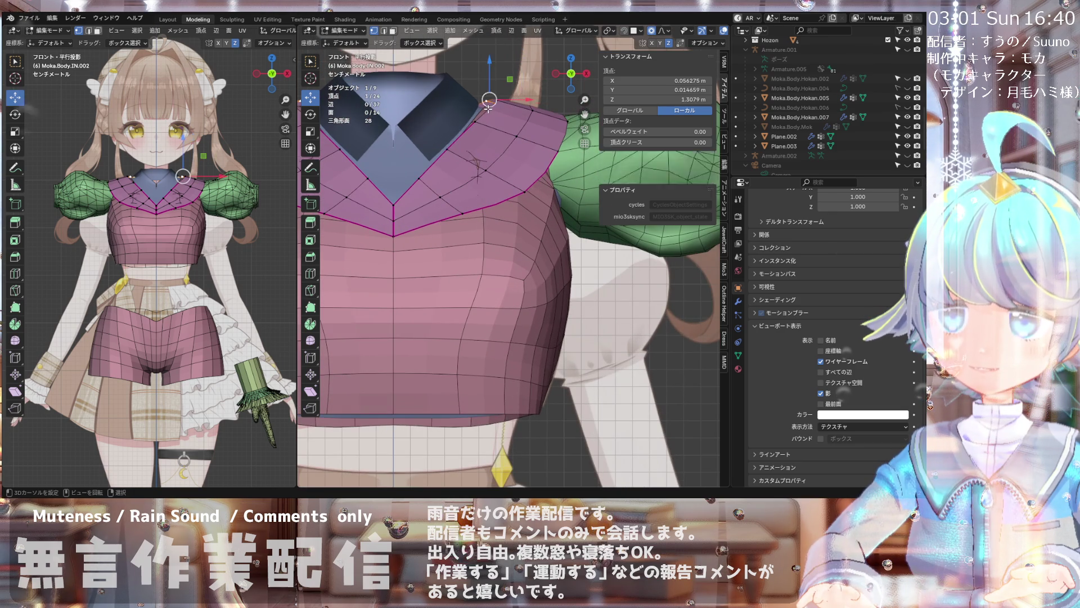
pyautogui.scroll(1, 482, 114)
pyautogui.moveTo(482, 114)
pyautogui.mouseDown(button='middle')
pyautogui.moveTo(471, 119)
pyautogui.moveTo(489, 120)
pyautogui.mouseUp(button='middle')
pyautogui.scroll(2, 494, 127)
pyautogui.scroll(3, 498, 133)
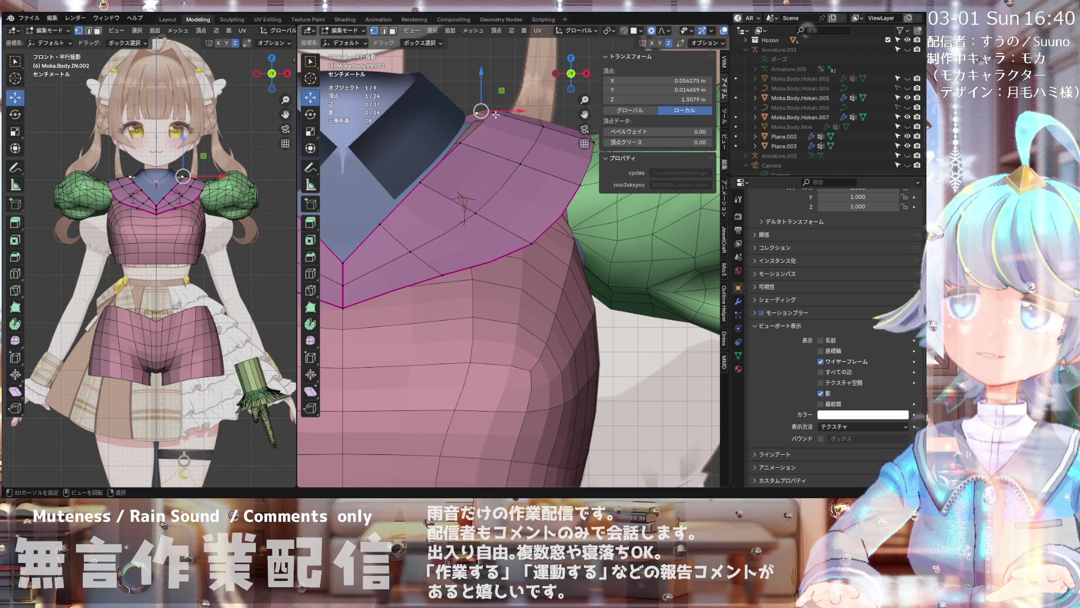
pyautogui.moveTo(495, 114); pyautogui.dragTo(484, 108, button='middle')
pyautogui.press('g')
pyautogui.press('z')
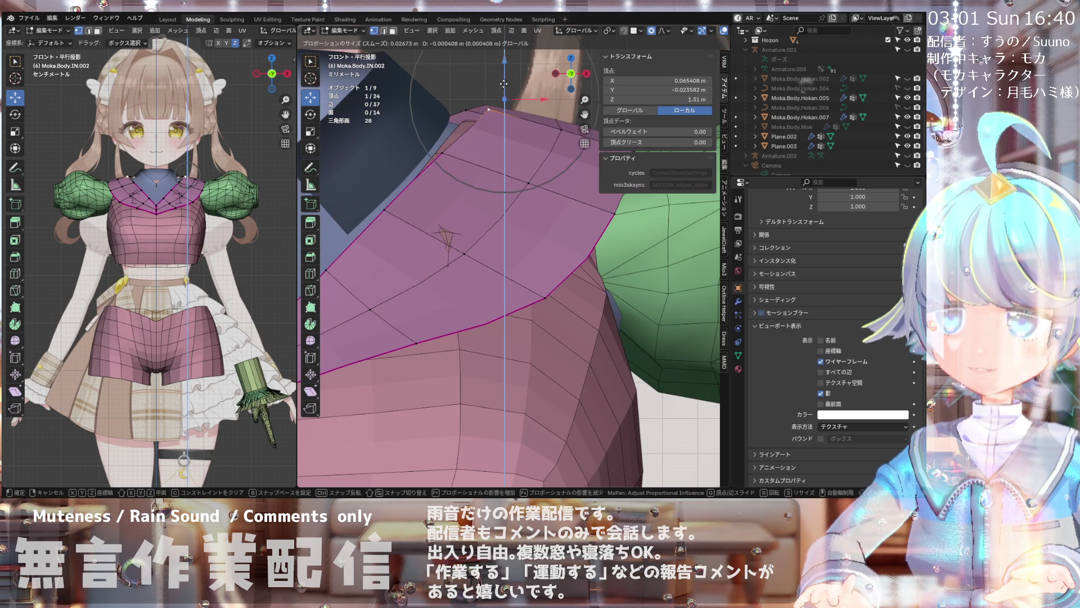
pyautogui.click(504, 91)
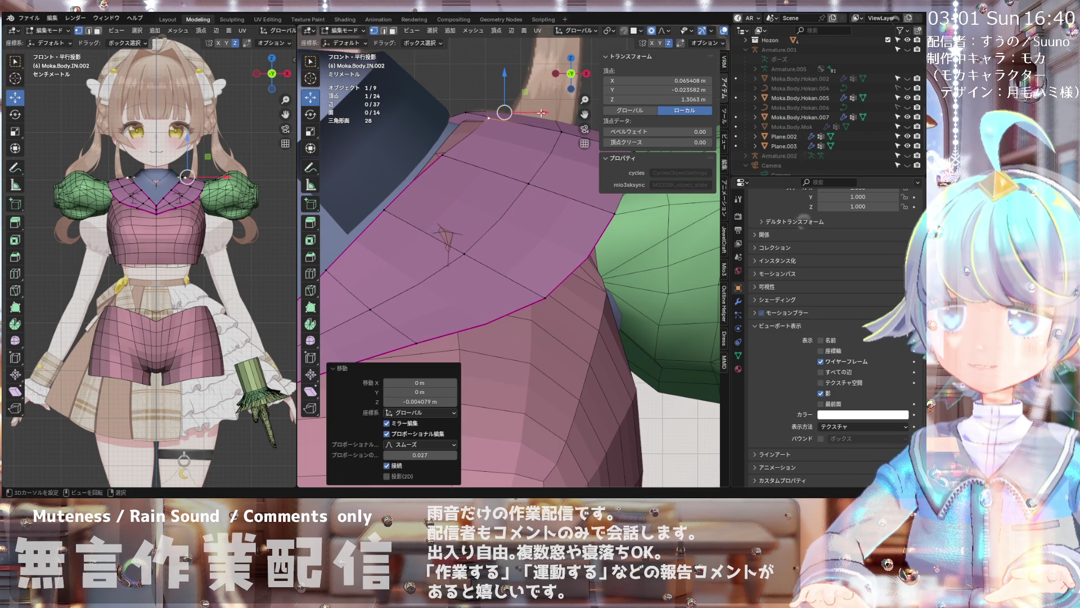
pyautogui.click(498, 112)
pyautogui.press('KP_1')
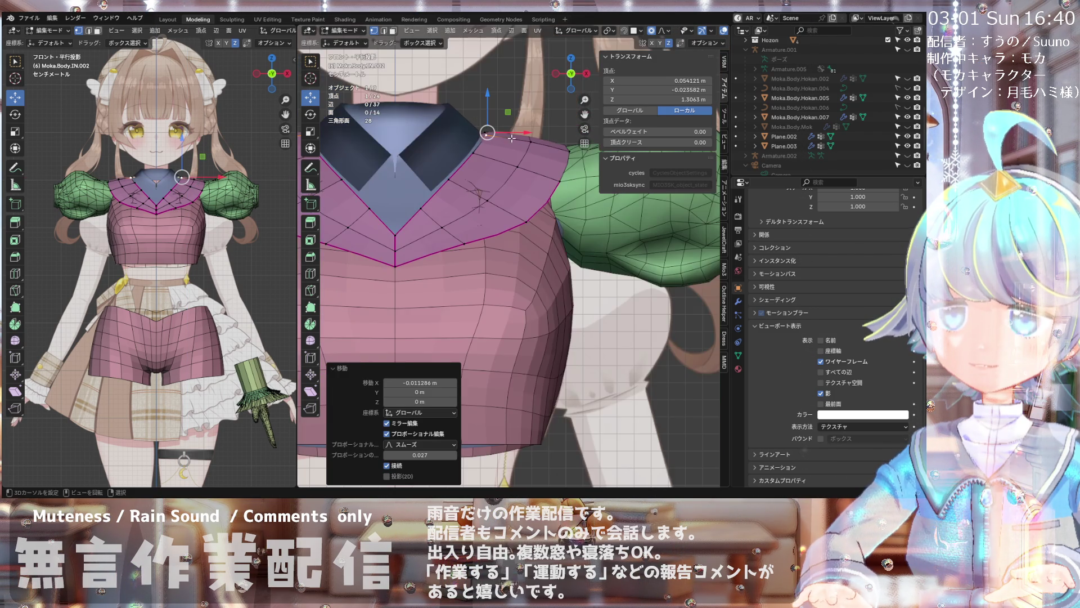
pyautogui.press('KP_6')
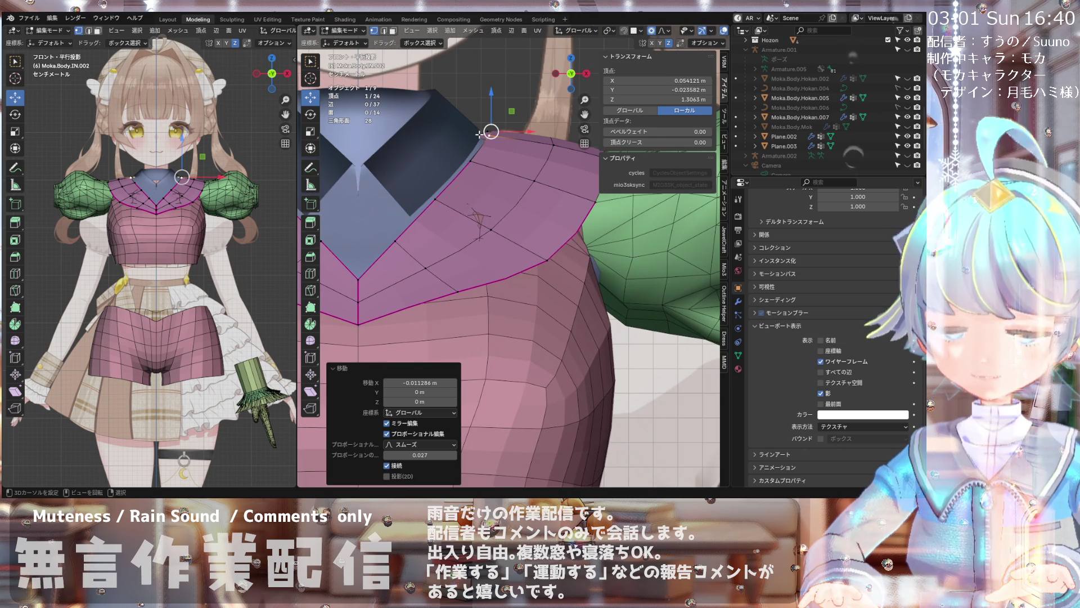
pyautogui.scroll(5, 799, 52)
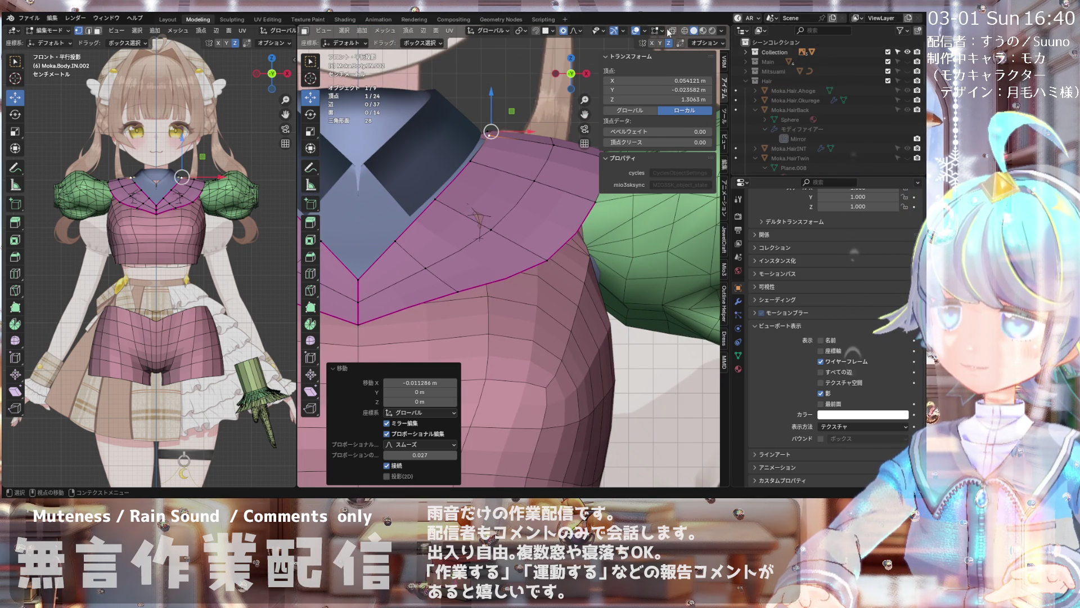
# - Inspect the neckline in X-ray, nudge a shoulder vertex along X, then switch to Solid shading
pyautogui.click(671, 32)
pyautogui.hotkey('shift', 'z')
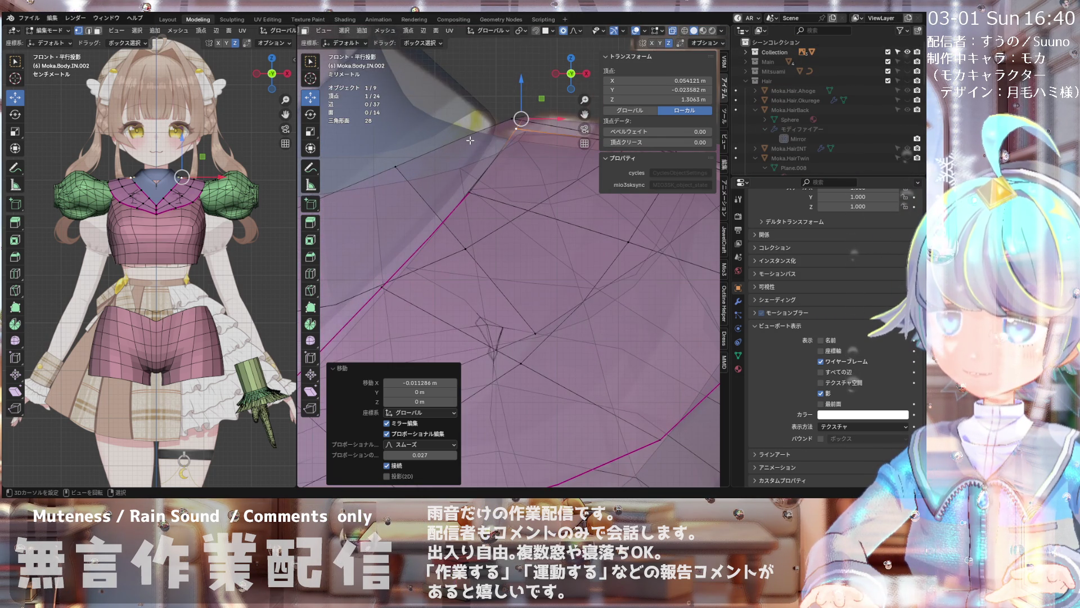
pyautogui.hotkey('shift', 'z')
pyautogui.moveTo(515, 186)
pyautogui.mouseDown(button='middle')
pyautogui.moveTo(518, 176)
pyautogui.moveTo(539, 186)
pyautogui.mouseUp(button='middle')
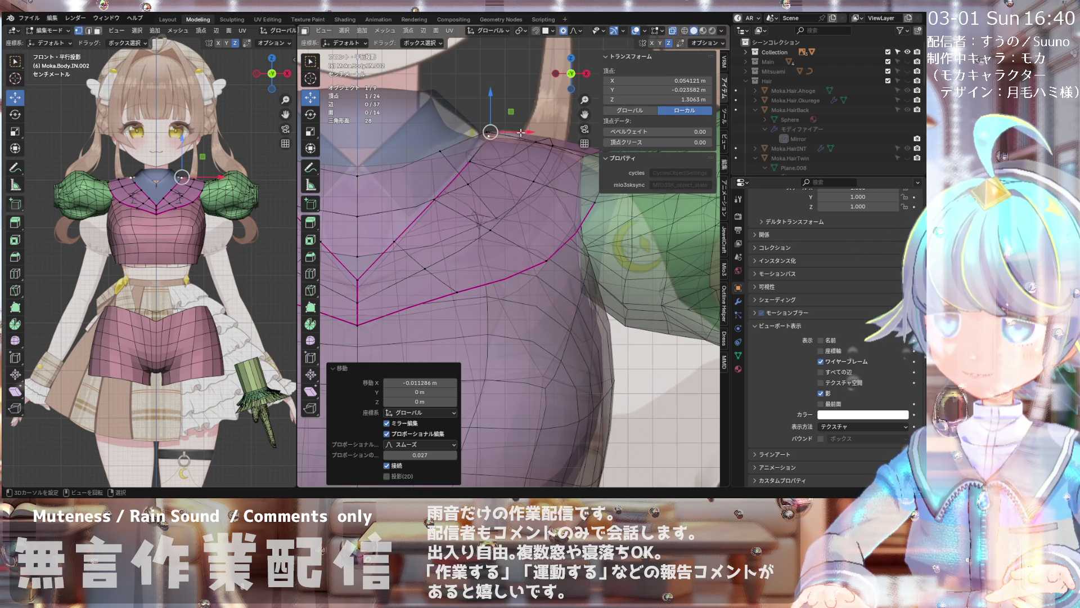
pyautogui.moveTo(525, 133); pyautogui.dragTo(536, 141, button='middle')
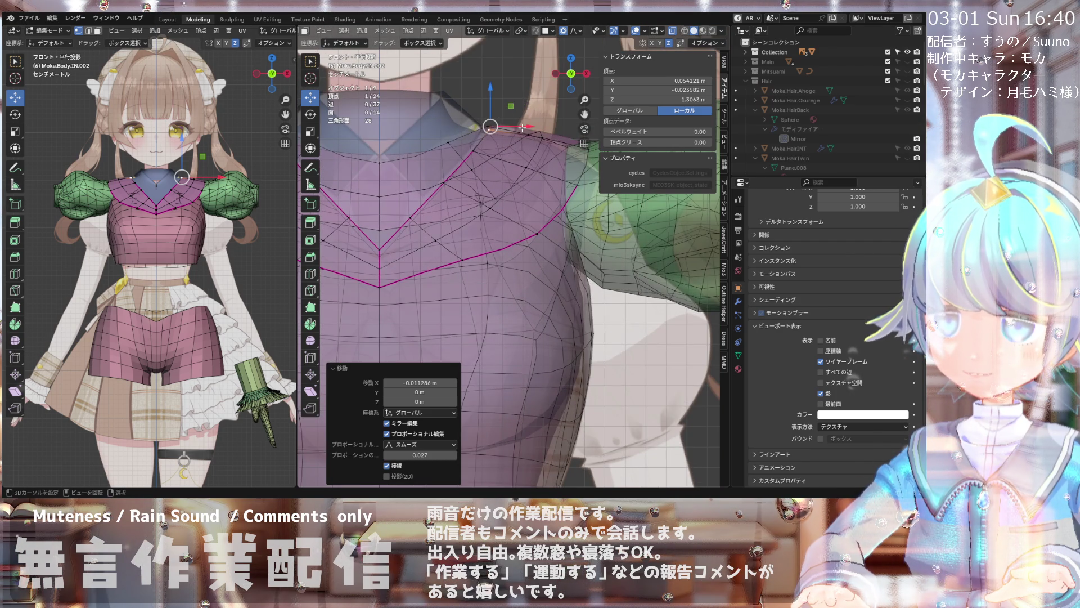
pyautogui.moveTo(523, 128); pyautogui.dragTo(525, 127)
pyautogui.scroll(-4, 473, 169)
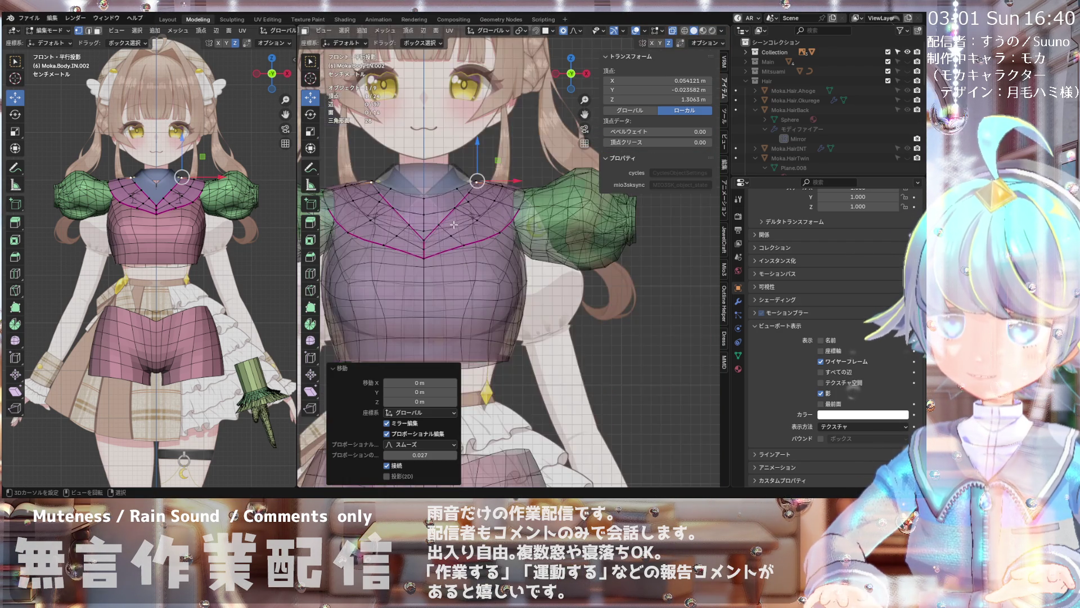
pyautogui.scroll(5, 456, 194)
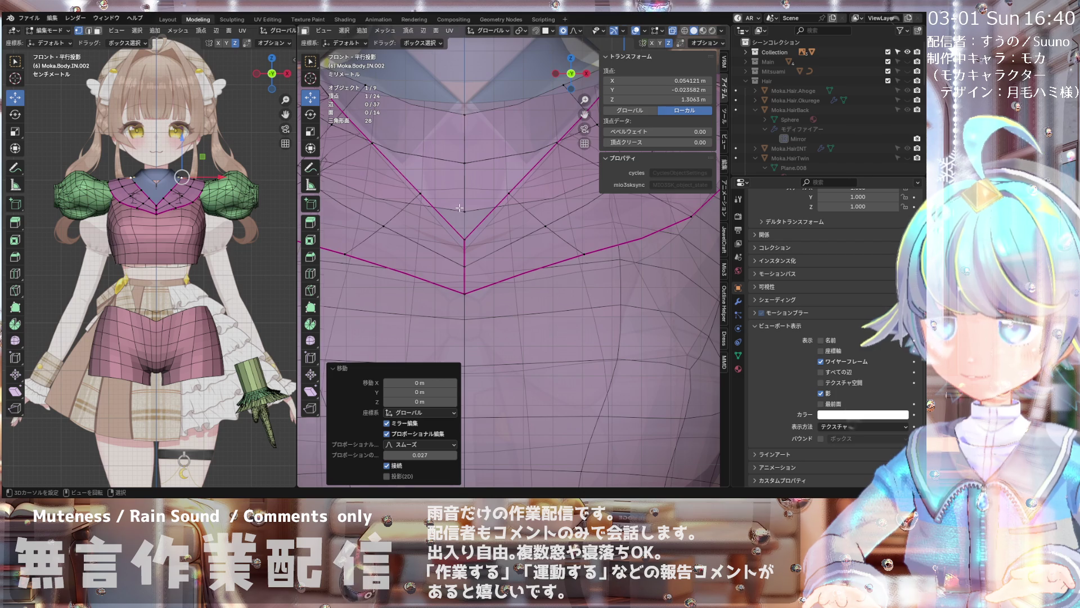
pyautogui.scroll(2, 460, 208)
pyautogui.scroll(-5, 459, 208)
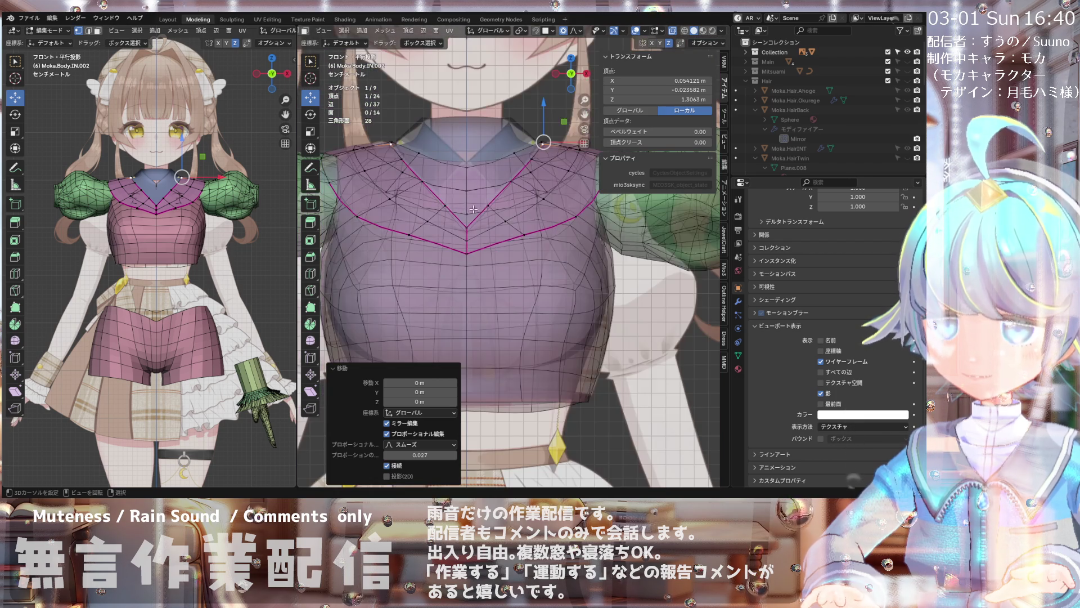
pyautogui.scroll(4, 507, 199)
pyautogui.scroll(-4, 507, 198)
pyautogui.scroll(5, 490, 236)
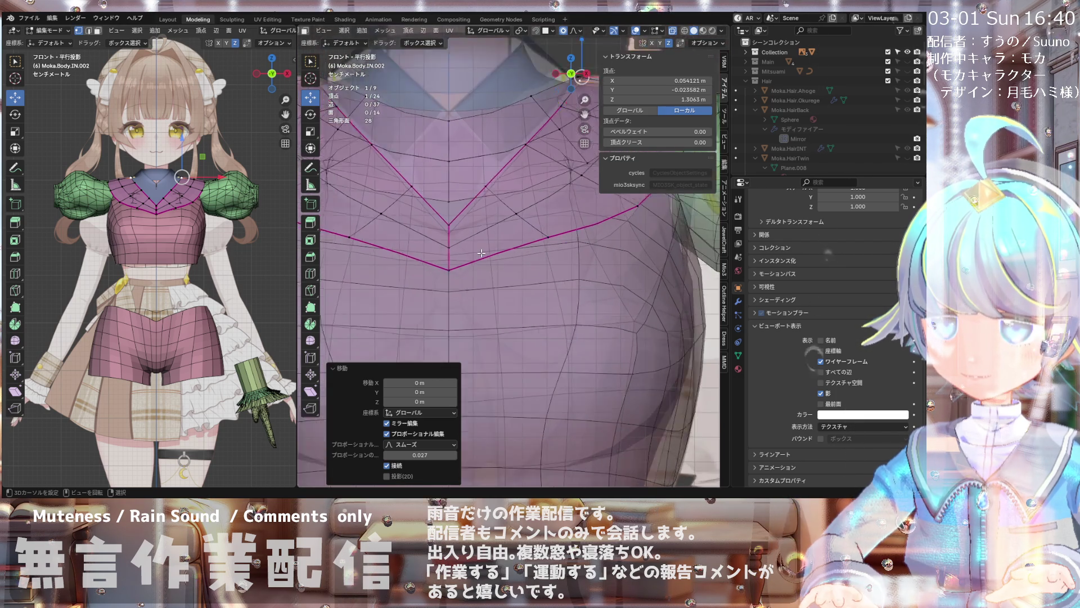
pyautogui.scroll(-4, 481, 253)
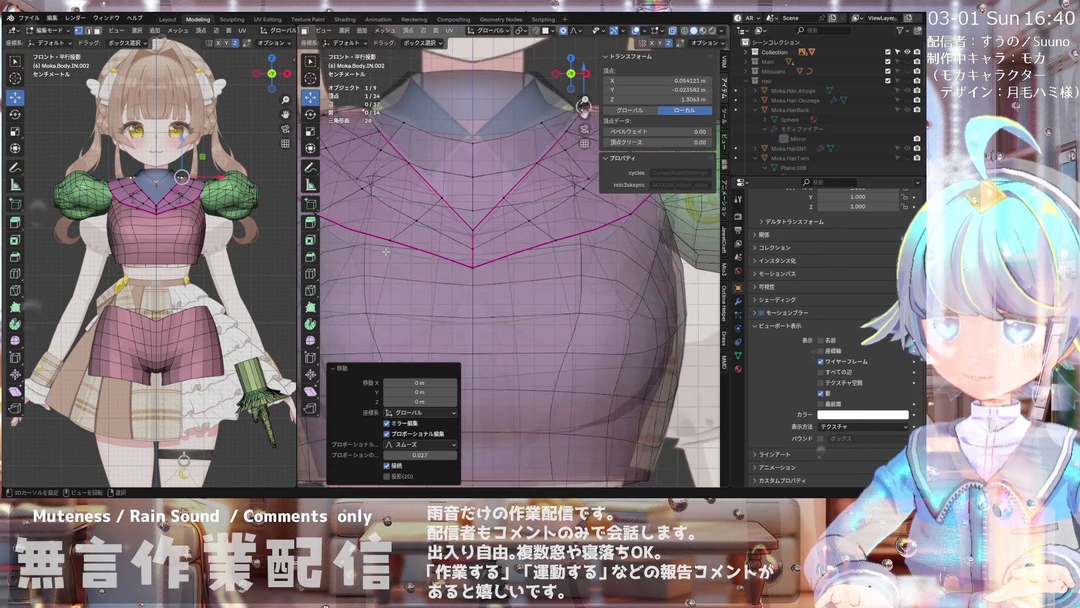
pyautogui.scroll(6, 460, 280)
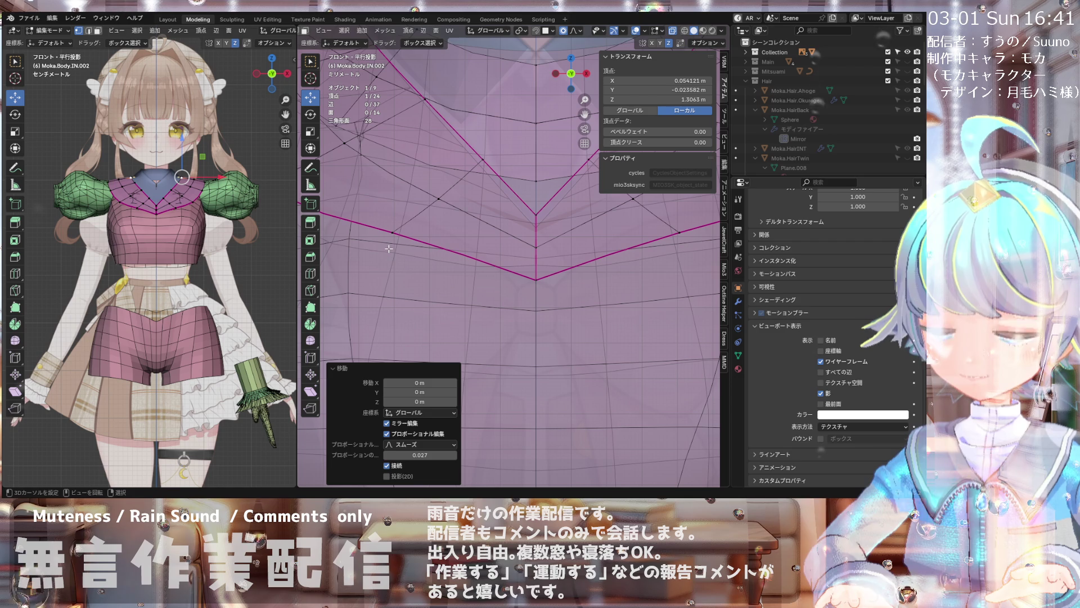
pyautogui.scroll(-2, 389, 248)
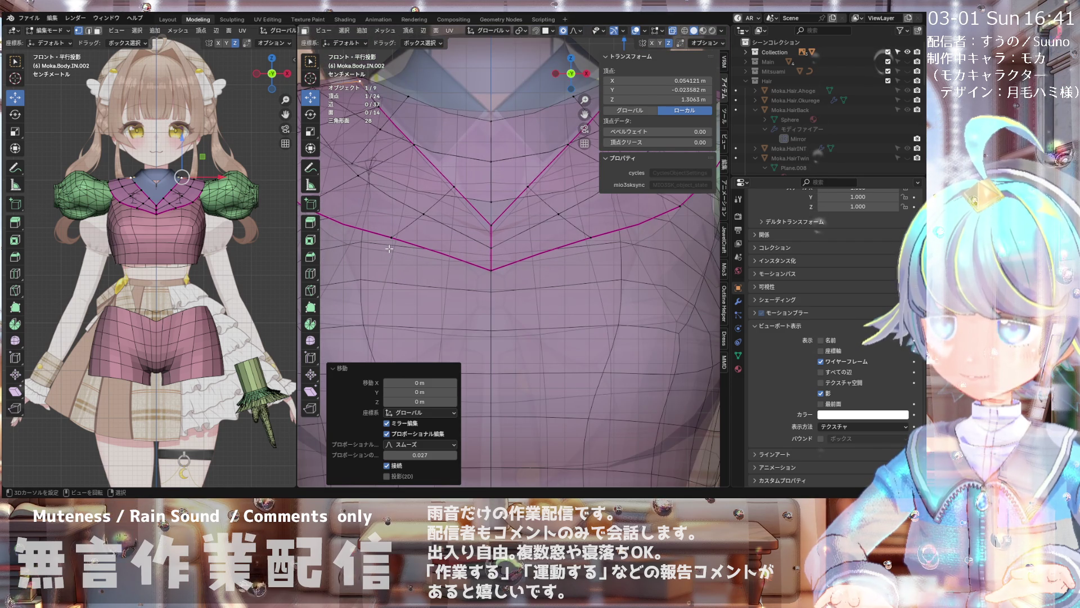
pyautogui.scroll(-2, 388, 249)
pyautogui.scroll(-2, 414, 245)
pyautogui.scroll(-2, 437, 241)
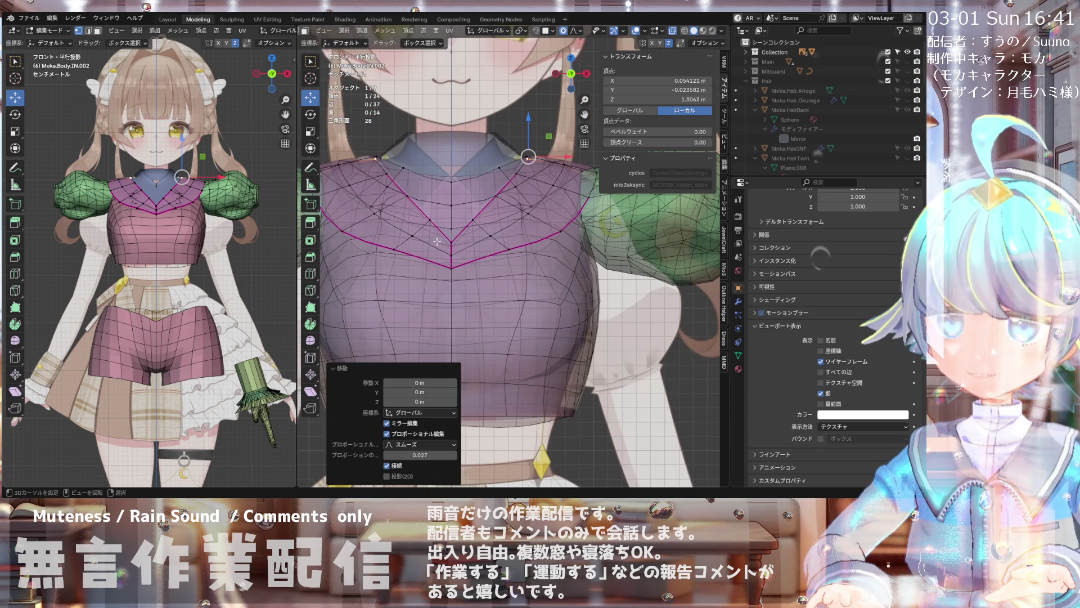
pyautogui.scroll(-2, 495, 200)
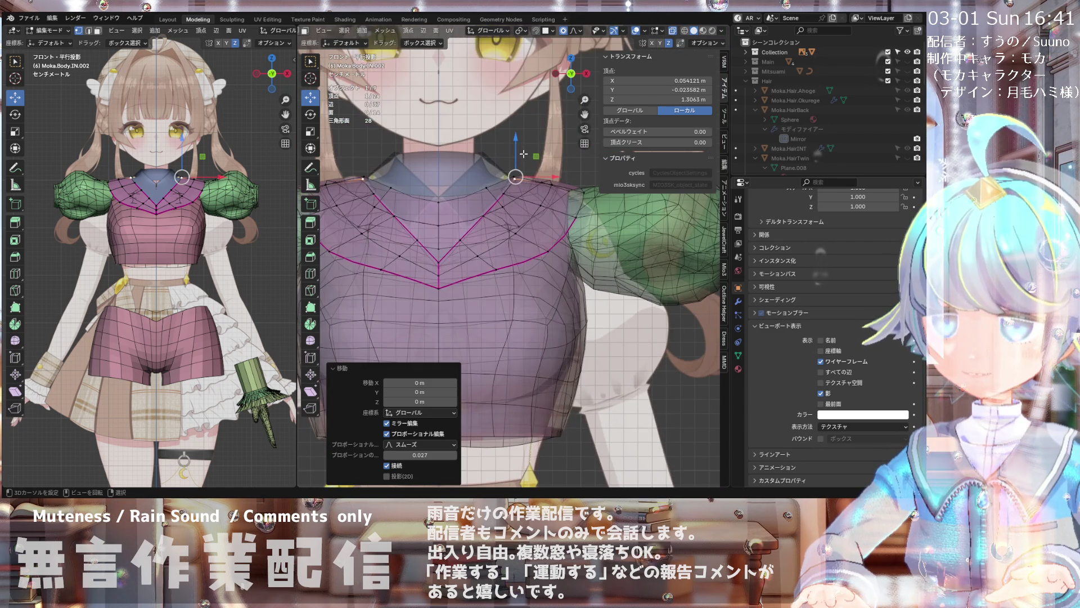
pyautogui.scroll(-2, 506, 169)
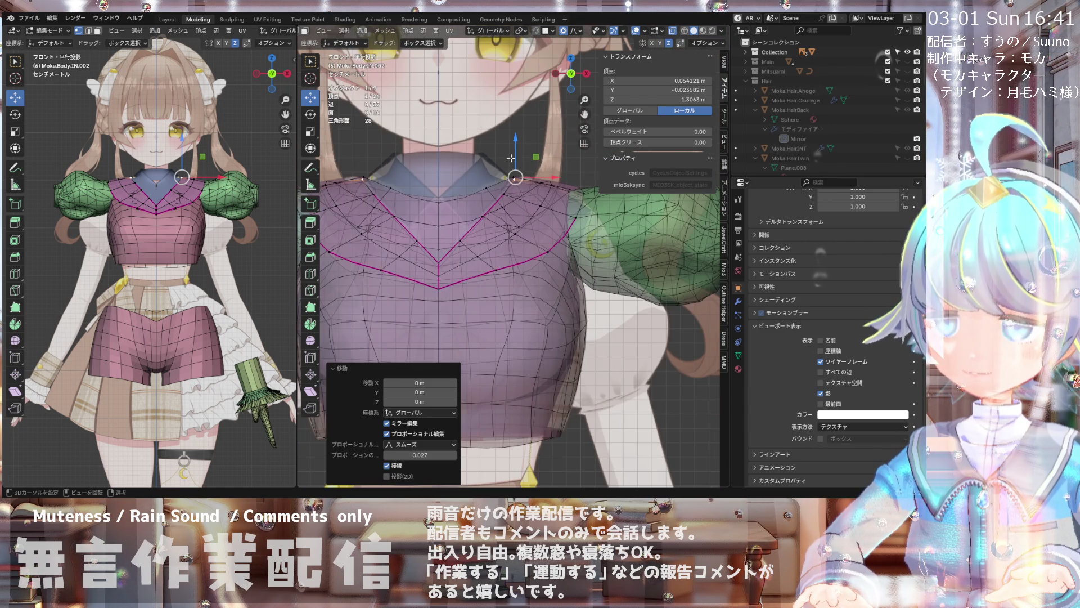
pyautogui.click(672, 34)
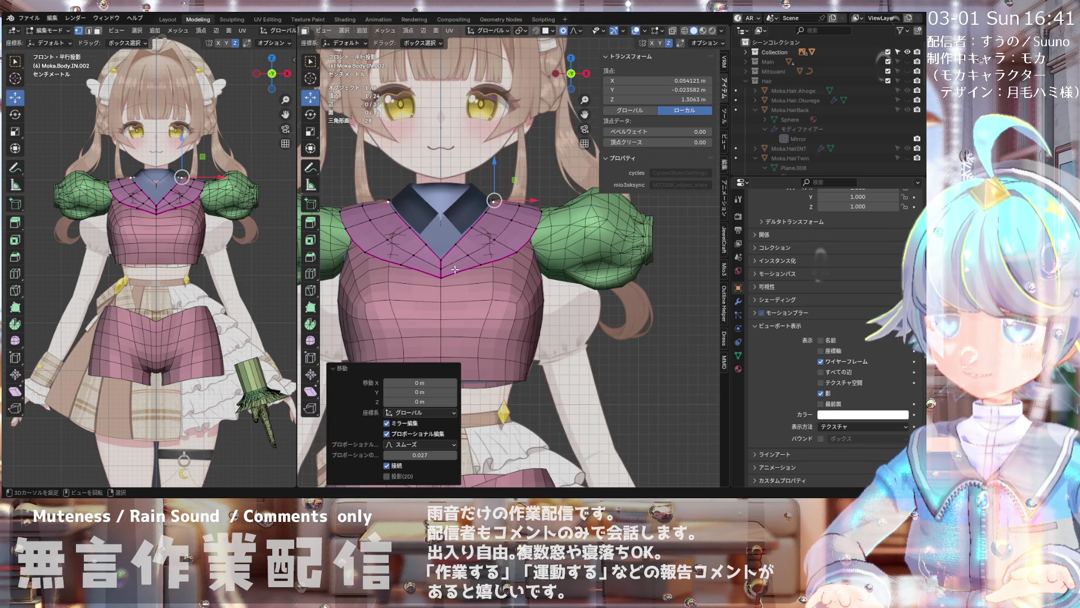
# - Raise the V-neckline's front centre vertex about 0.013 m along Z
pyautogui.moveTo(507, 211)
pyautogui.mouseDown(button='middle')
pyautogui.moveTo(463, 281)
pyautogui.moveTo(506, 254)
pyautogui.moveTo(602, 242)
pyautogui.moveTo(592, 281)
pyautogui.moveTo(608, 211)
pyautogui.moveTo(531, 219)
pyautogui.moveTo(477, 247)
pyautogui.moveTo(480, 263)
pyautogui.moveTo(527, 277)
pyautogui.moveTo(489, 241)
pyautogui.moveTo(506, 253)
pyautogui.mouseUp(button='middle')
pyautogui.scroll(-5, 608, 211)
pyautogui.scroll(3, 613, 187)
pyautogui.scroll(4, 522, 250)
pyautogui.click(525, 268)
pyautogui.moveTo(504, 258); pyautogui.dragTo(507, 262)
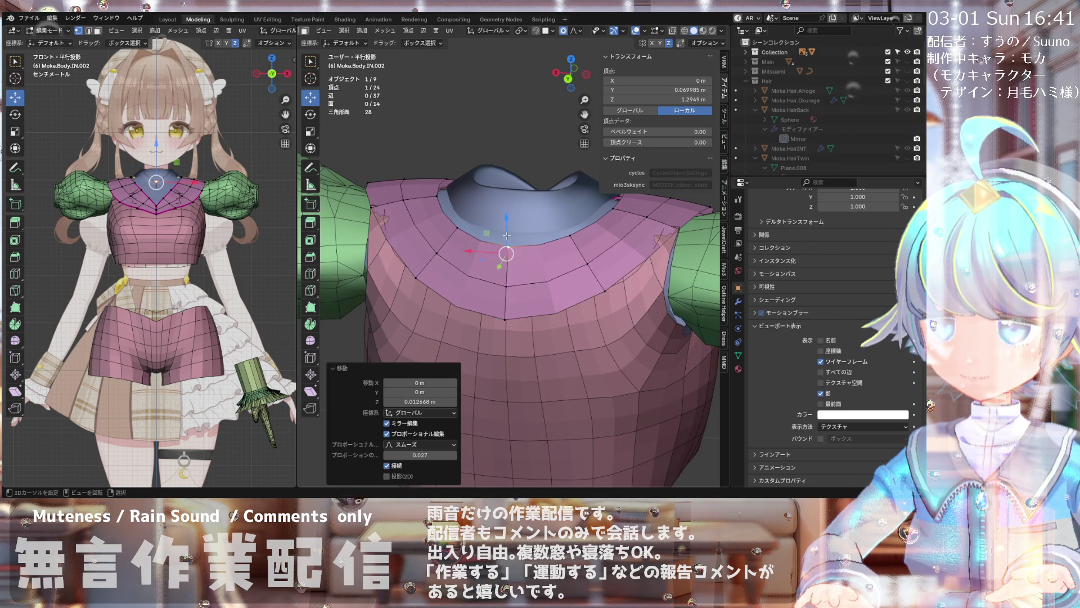
pyautogui.moveTo(507, 245)
pyautogui.mouseDown(button='middle')
pyautogui.moveTo(466, 288)
pyautogui.moveTo(539, 276)
pyautogui.mouseUp(button='middle')
pyautogui.scroll(4, 524, 279)
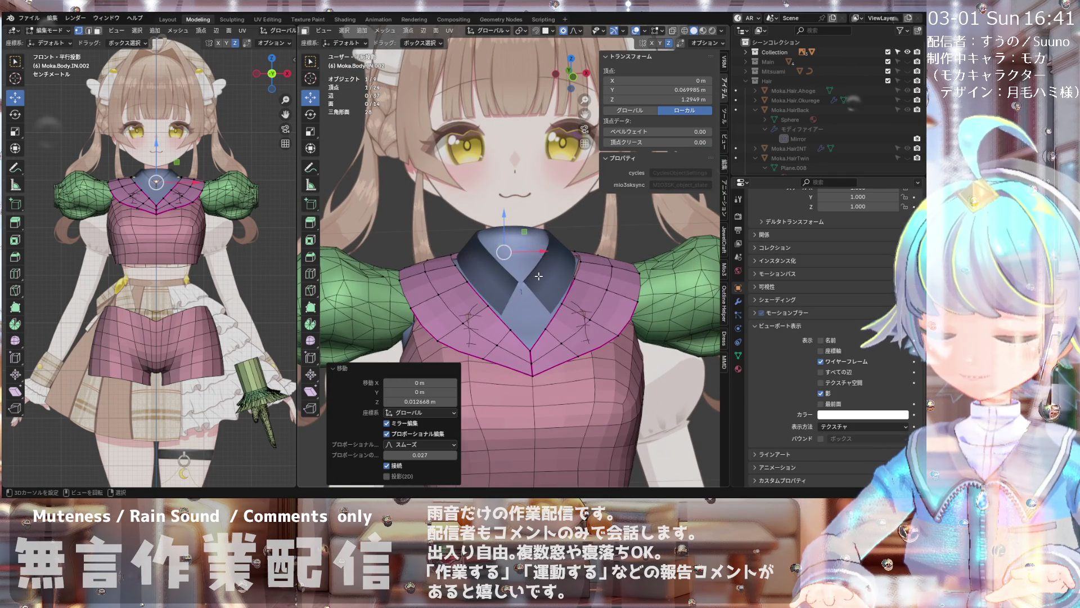
# - Check the raised neckline from the front orthographic view and from above
pyautogui.press('KP_1')
pyautogui.scroll(3, 524, 278)
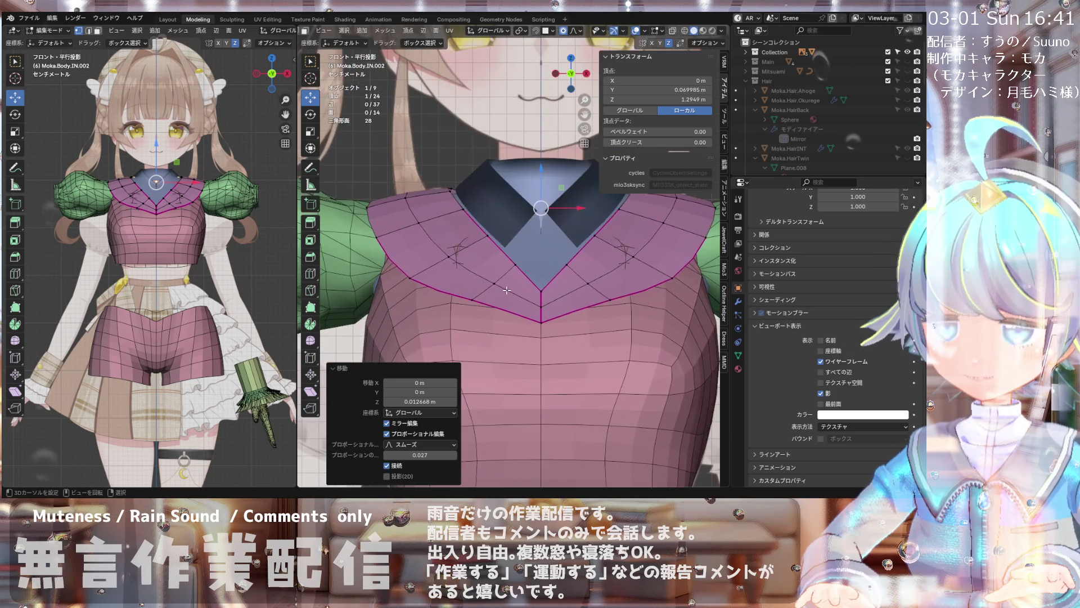
pyautogui.scroll(-6, 506, 290)
pyautogui.scroll(2, 524, 279)
pyautogui.scroll(-2, 532, 270)
pyautogui.scroll(-1, 541, 265)
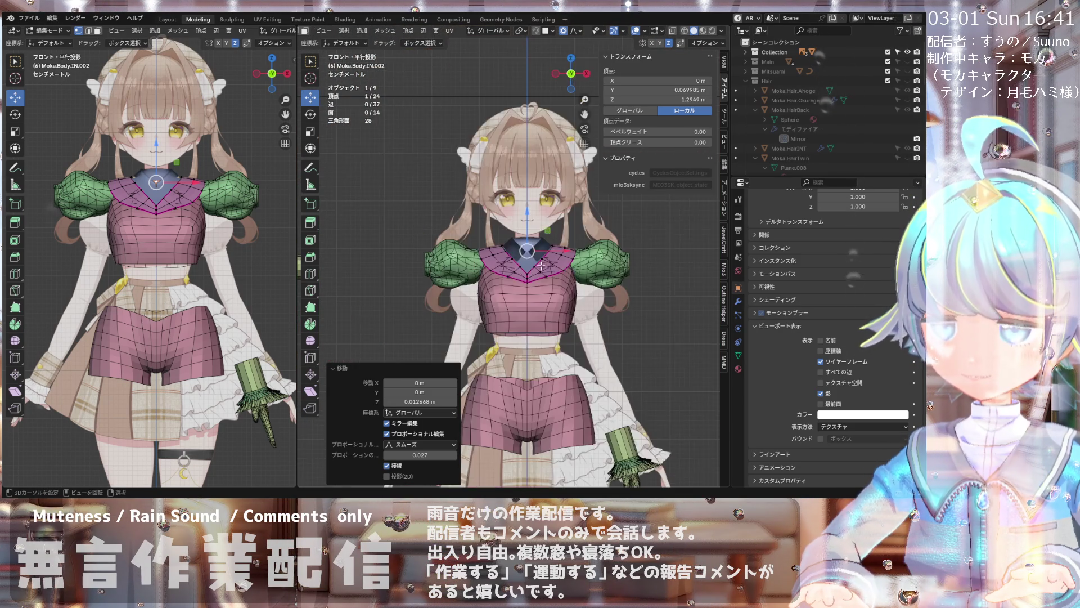
pyautogui.scroll(3, 541, 265)
pyautogui.moveTo(540, 270); pyautogui.dragTo(715, 269, button='middle')
pyautogui.press('KP_1')
pyautogui.scroll(3, 525, 256)
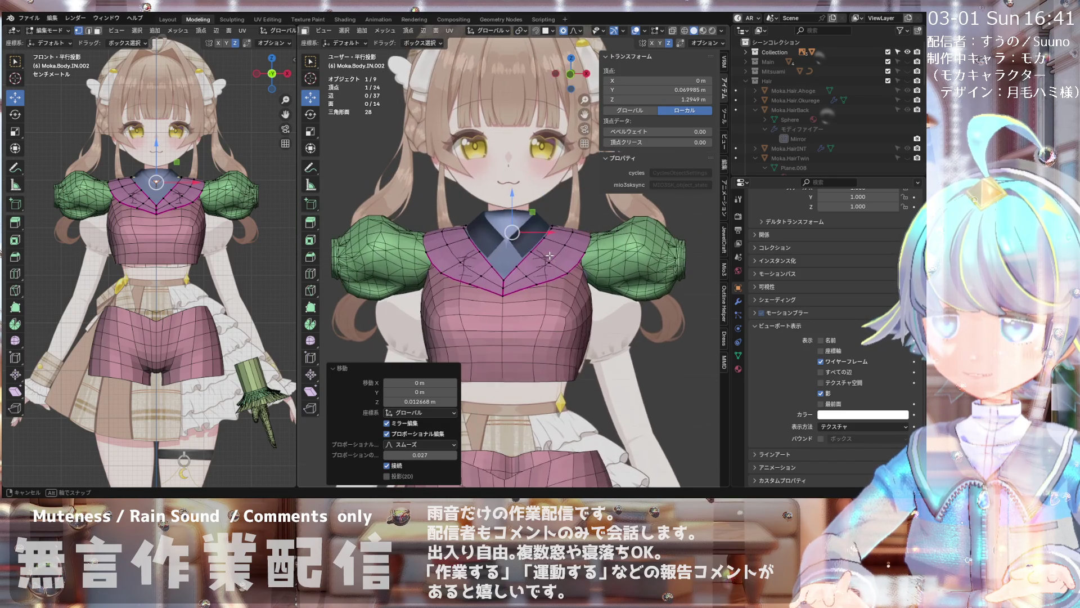
pyautogui.moveTo(526, 257); pyautogui.dragTo(546, 248, button='middle')
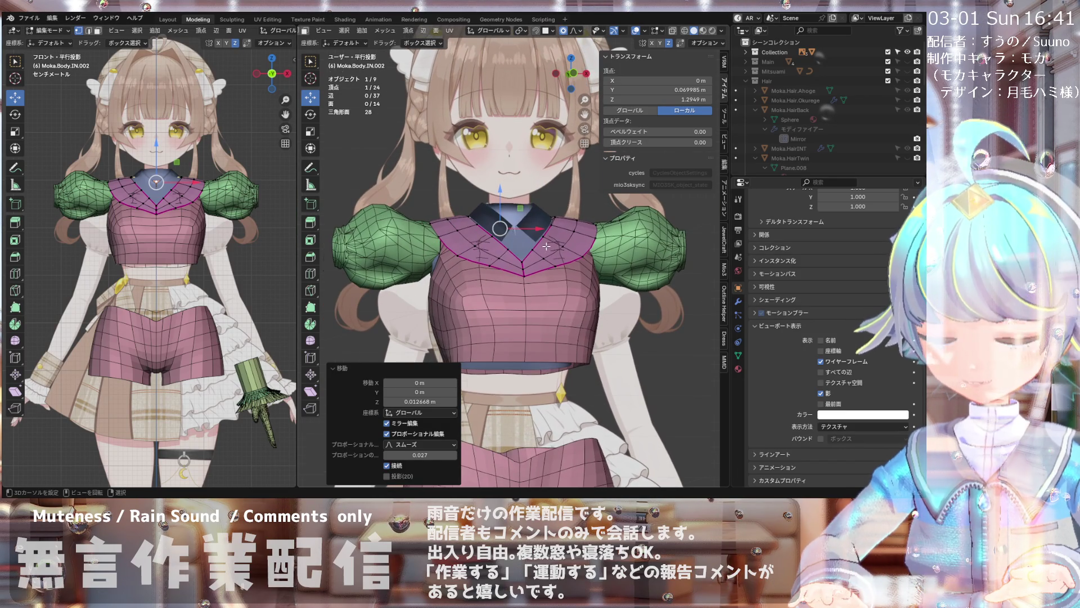
pyautogui.scroll(3, 547, 247)
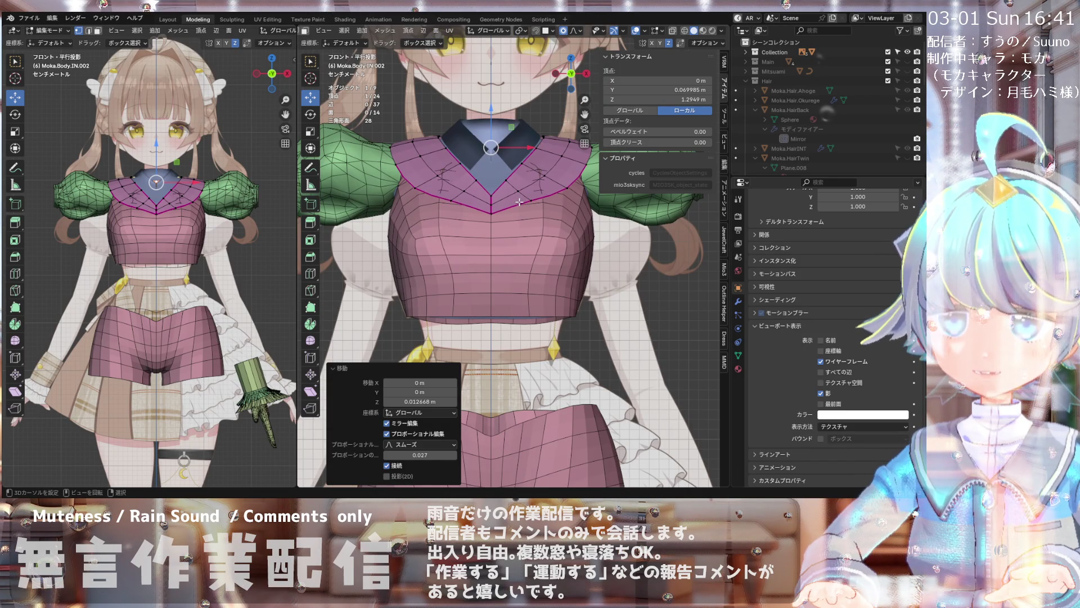
pyautogui.scroll(-2, 516, 220)
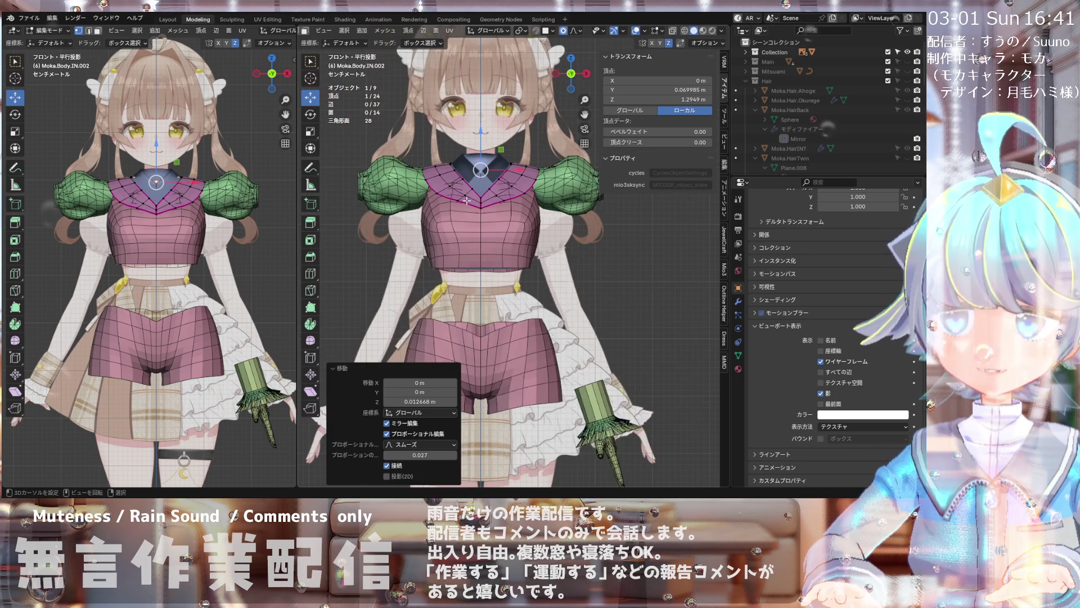
pyautogui.scroll(-2, 516, 220)
pyautogui.scroll(-1, 526, 193)
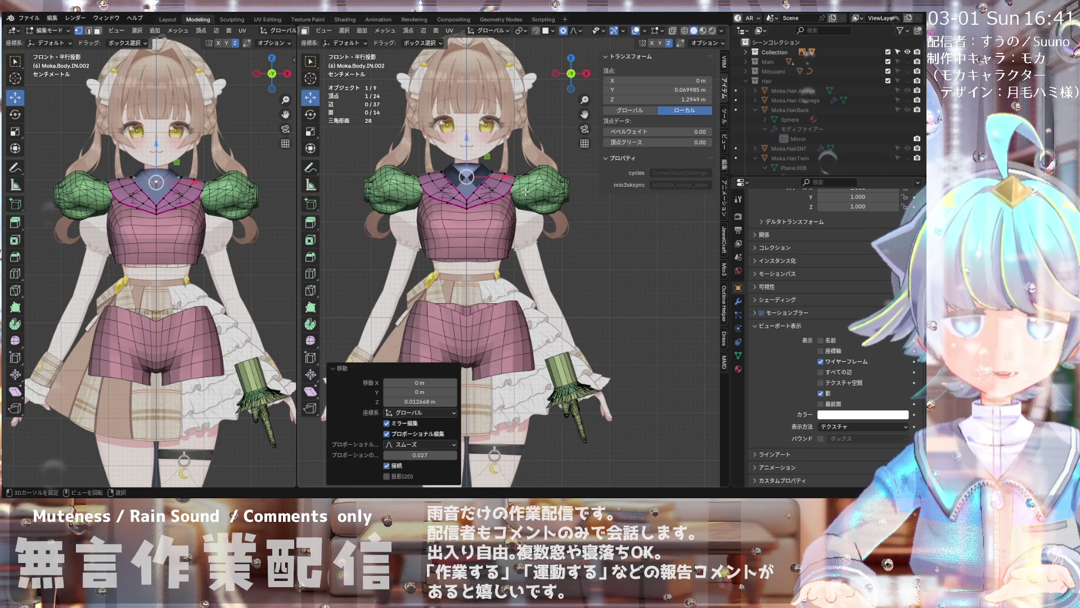
pyautogui.scroll(-3, 474, 179)
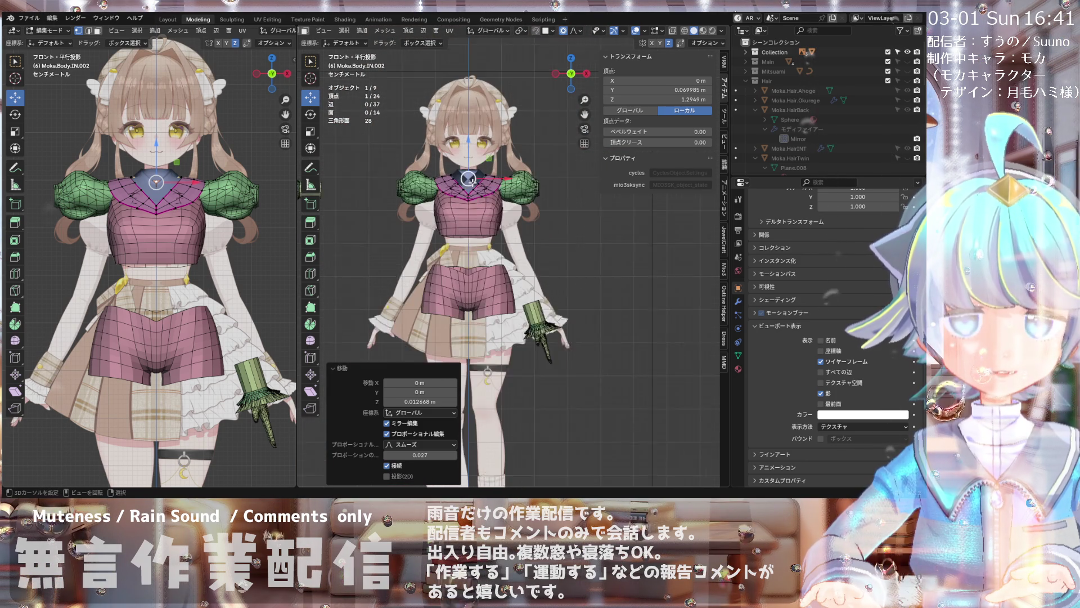
pyautogui.scroll(-2, 475, 179)
pyautogui.scroll(2, 171, 204)
pyautogui.scroll(2, 171, 204)
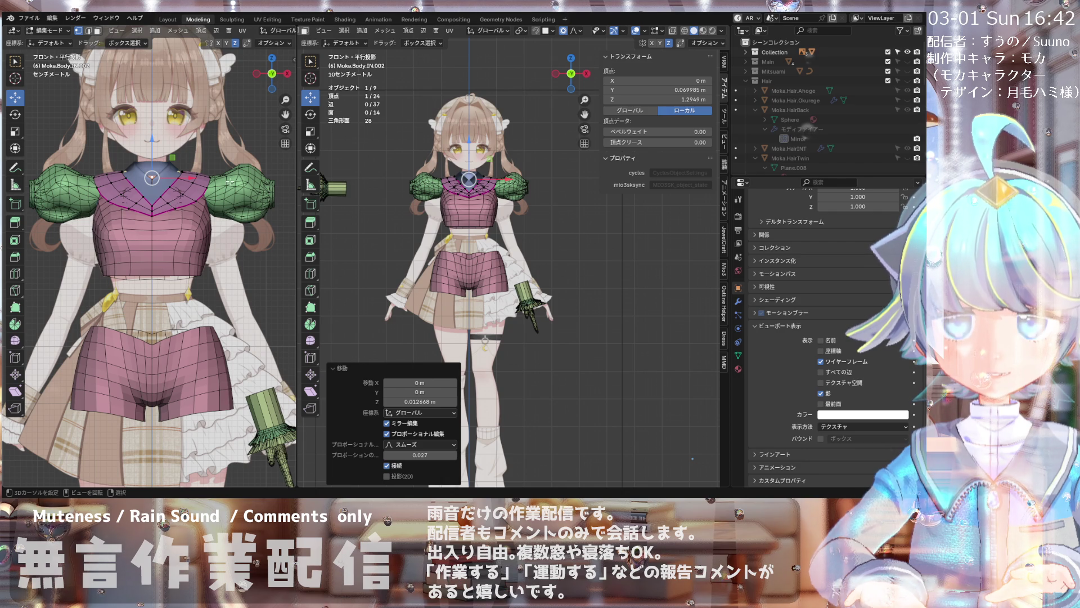
pyautogui.scroll(-3, 229, 181)
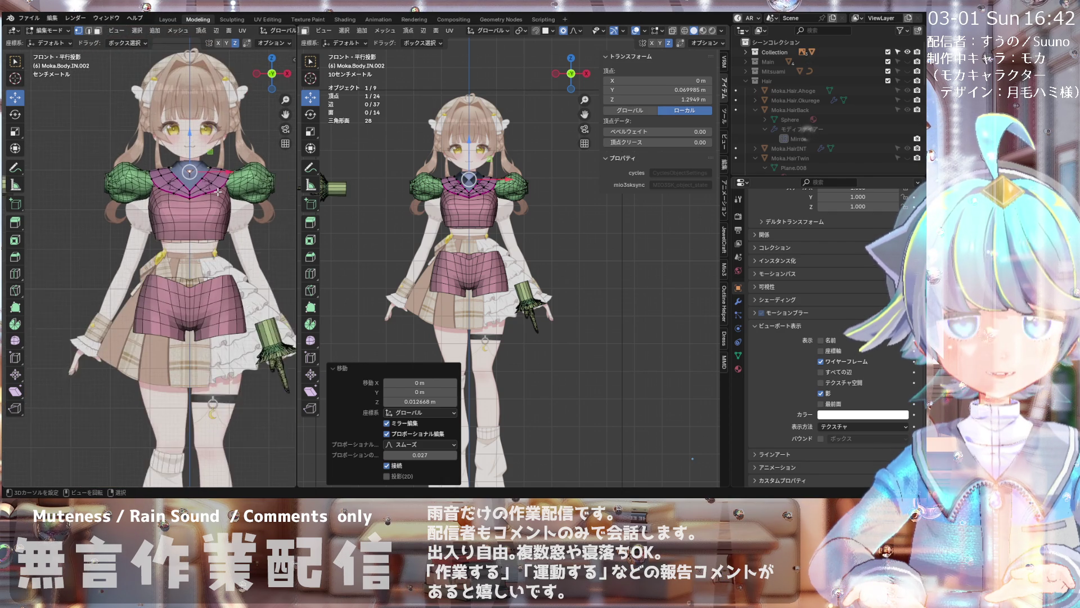
pyautogui.scroll(-3, 218, 193)
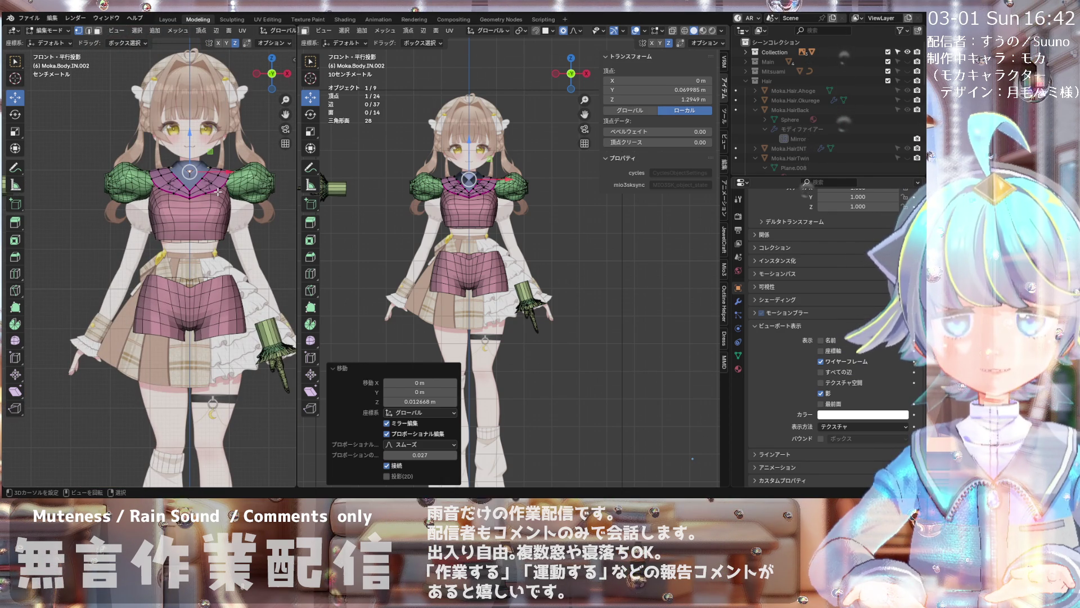
pyautogui.scroll(-2, 218, 192)
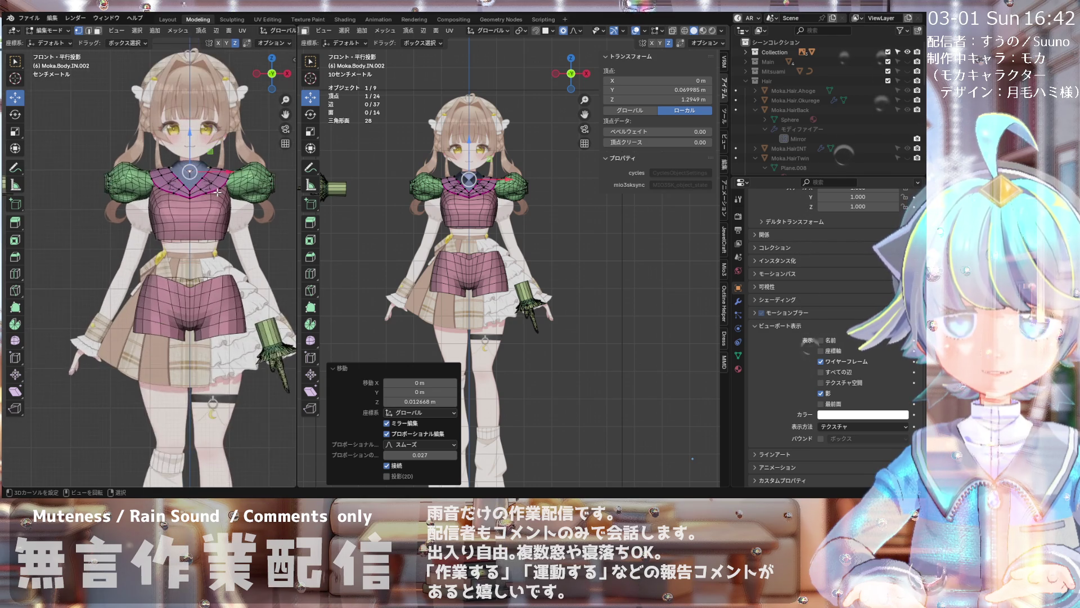
pyautogui.scroll(3, 218, 192)
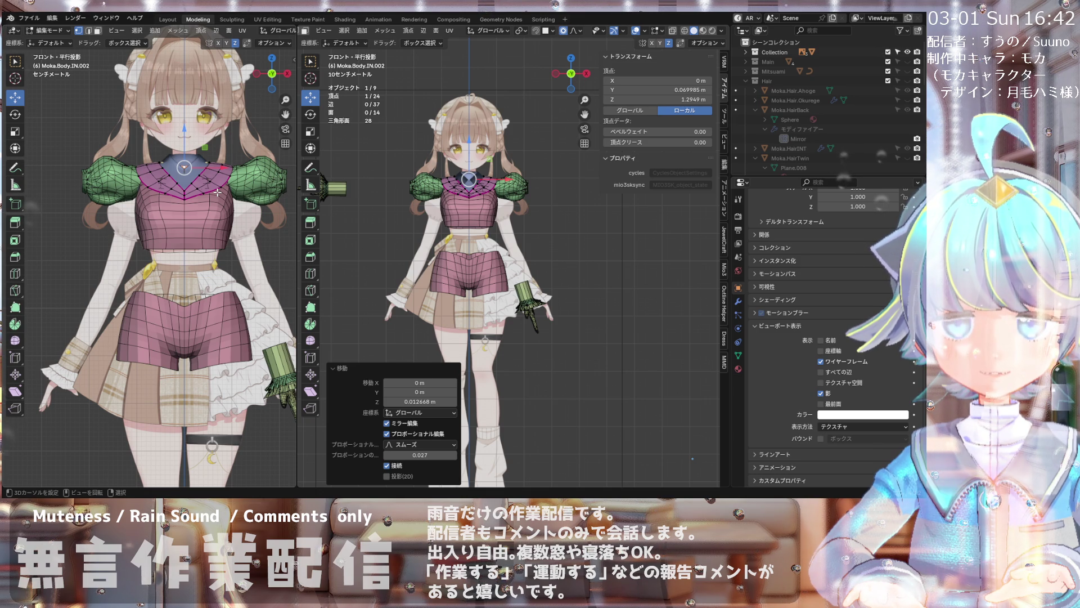
pyautogui.scroll(3, 218, 193)
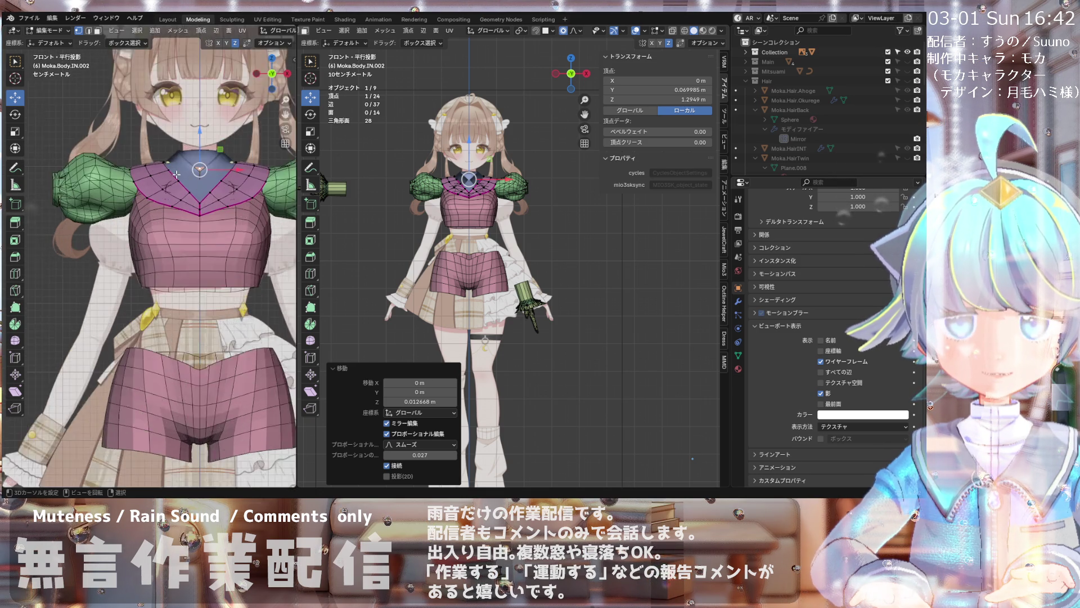
pyautogui.scroll(4, 218, 193)
pyautogui.moveTo(205, 197); pyautogui.dragTo(169, 212, button='middle')
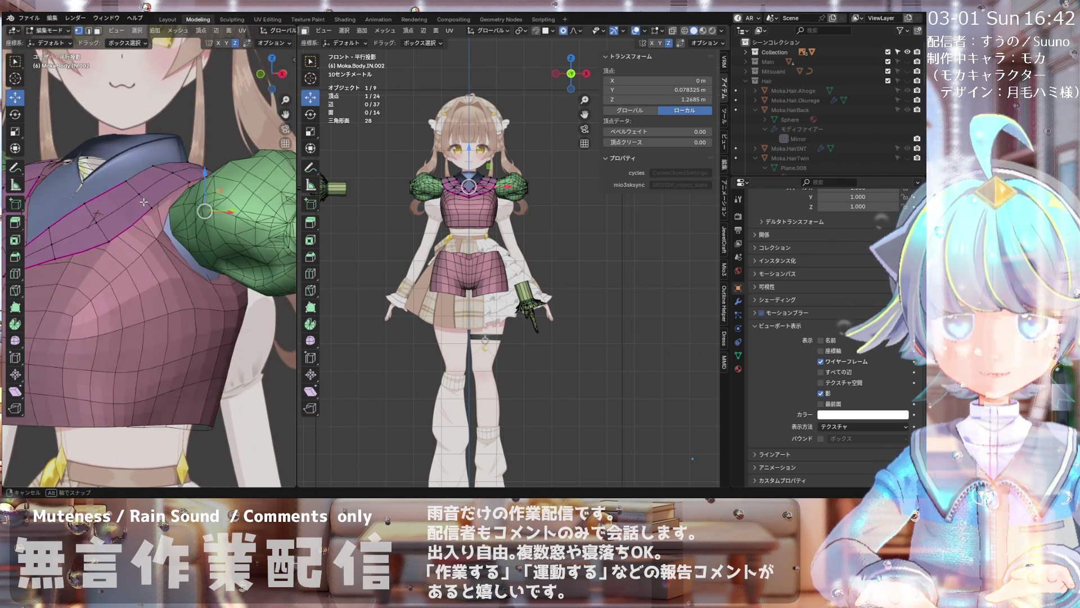
pyautogui.press('KP_1')
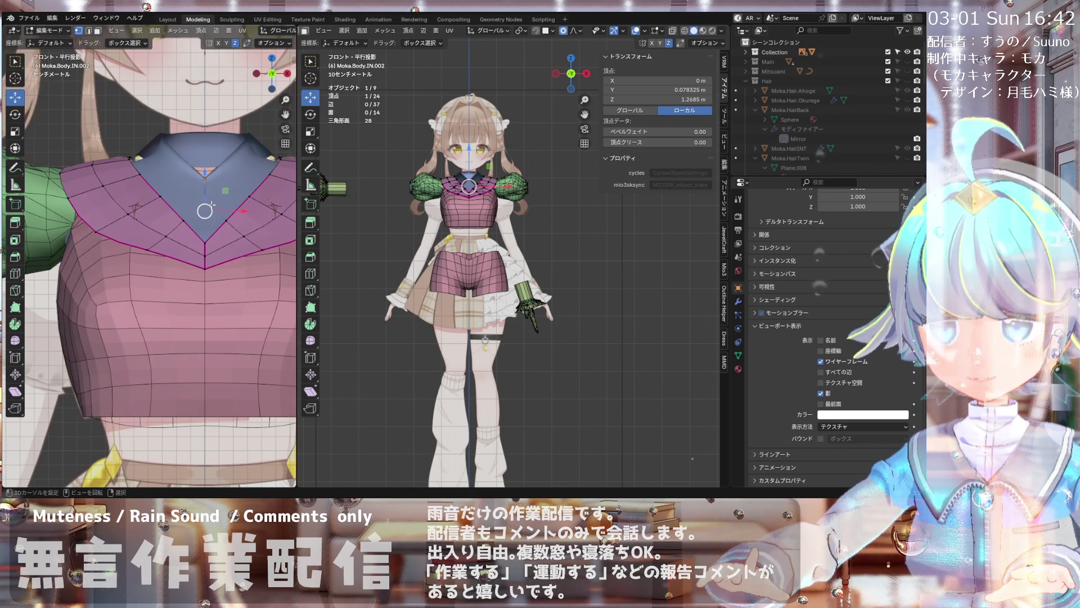
pyautogui.scroll(5, 479, 144)
pyautogui.scroll(-3, 479, 144)
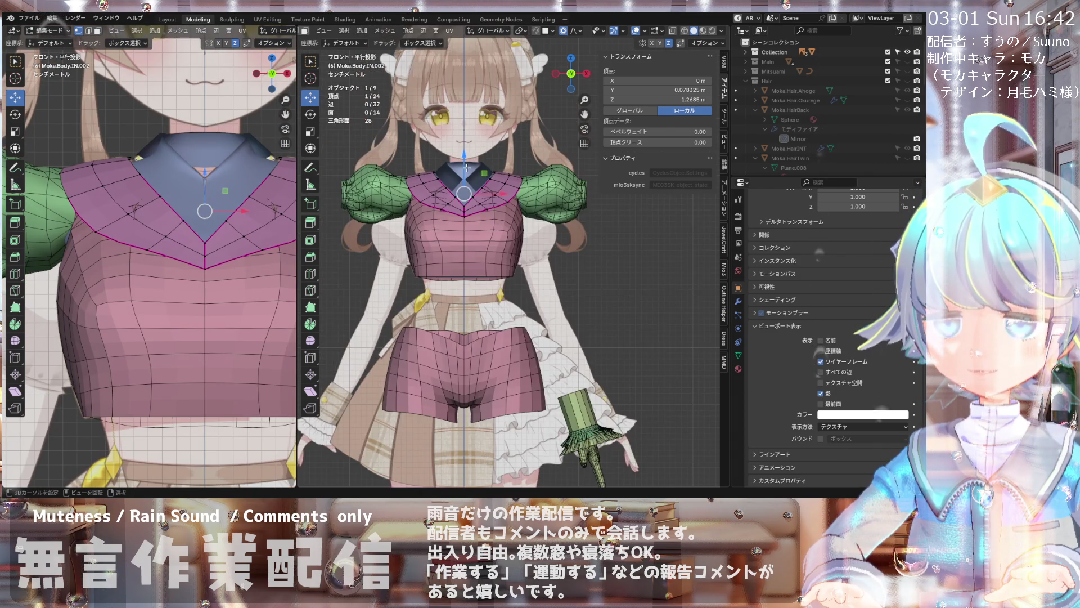
pyautogui.scroll(4, 479, 143)
pyautogui.moveTo(479, 144)
pyautogui.mouseDown(button='middle')
pyautogui.moveTo(422, 186)
pyautogui.moveTo(456, 196)
pyautogui.mouseUp(button='middle')
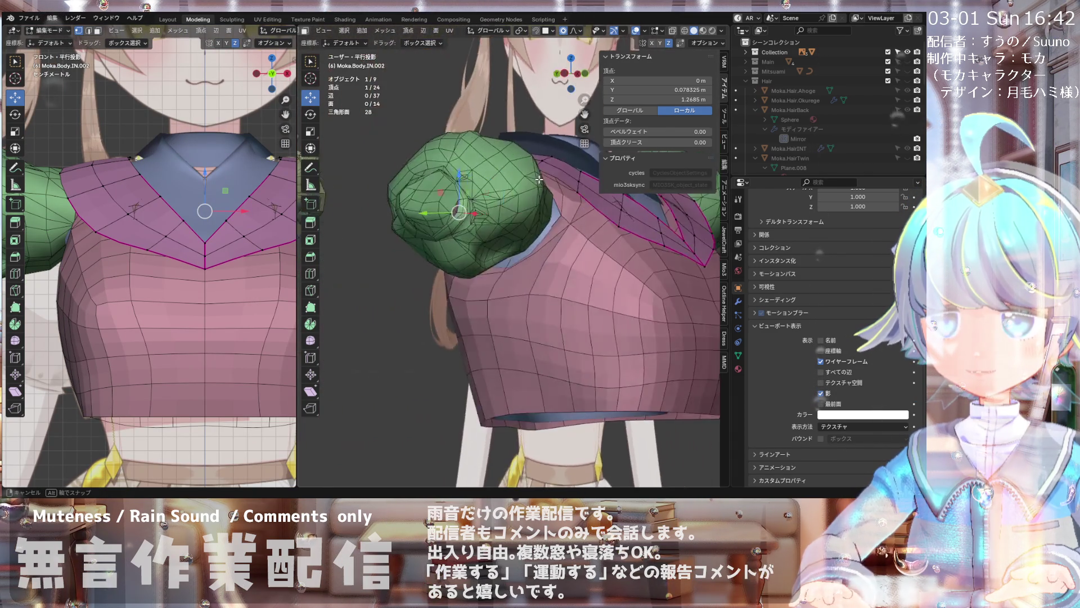
pyautogui.scroll(-1, 456, 196)
pyautogui.scroll(-1, 456, 197)
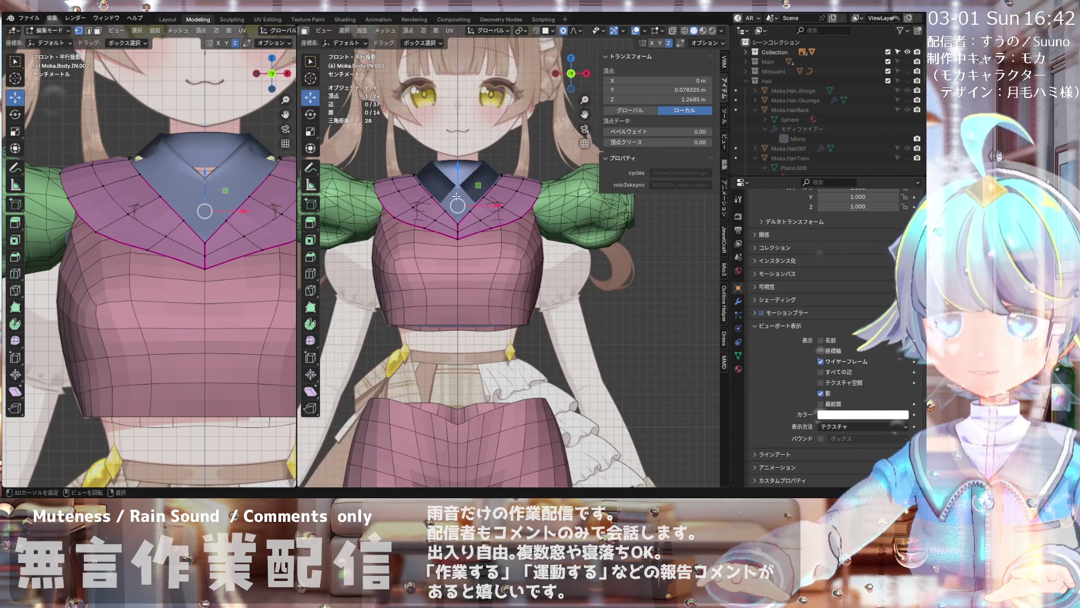
pyautogui.scroll(-1, 454, 176)
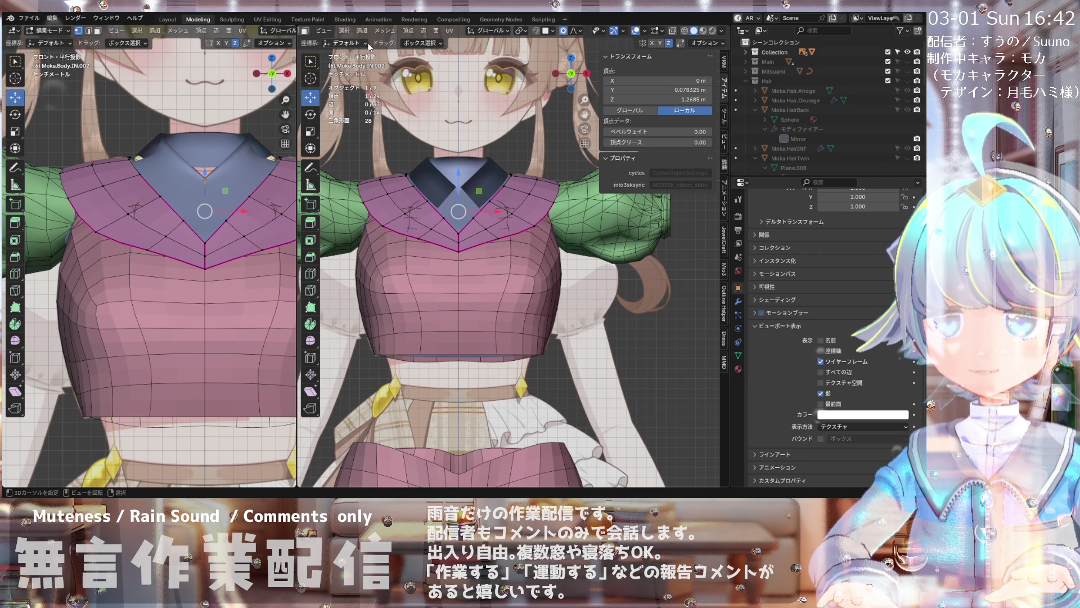
pyautogui.scroll(-2, 455, 195)
pyautogui.scroll(-1, 455, 196)
pyautogui.scroll(2, 457, 196)
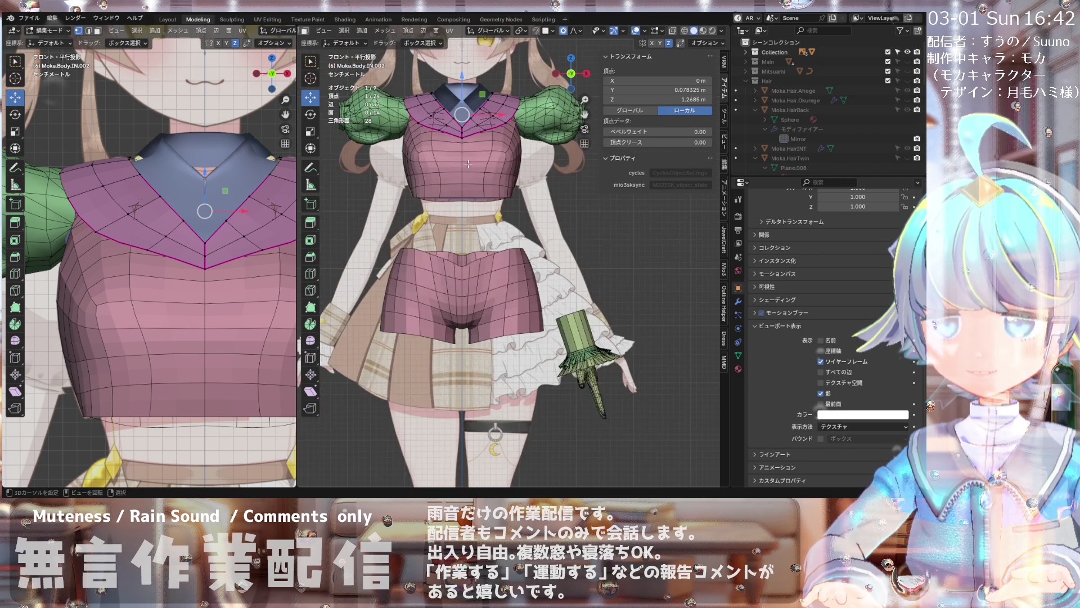
pyautogui.scroll(-2, 456, 196)
pyautogui.scroll(1, 472, 215)
pyautogui.scroll(-1, 472, 215)
pyautogui.scroll(-1, 473, 215)
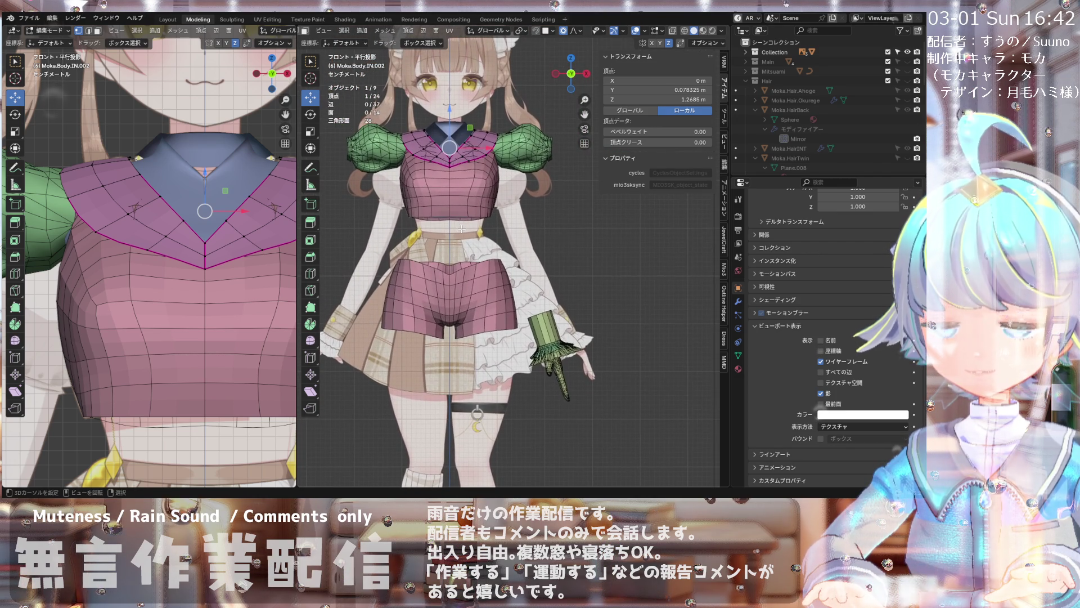
pyautogui.scroll(-1, 463, 230)
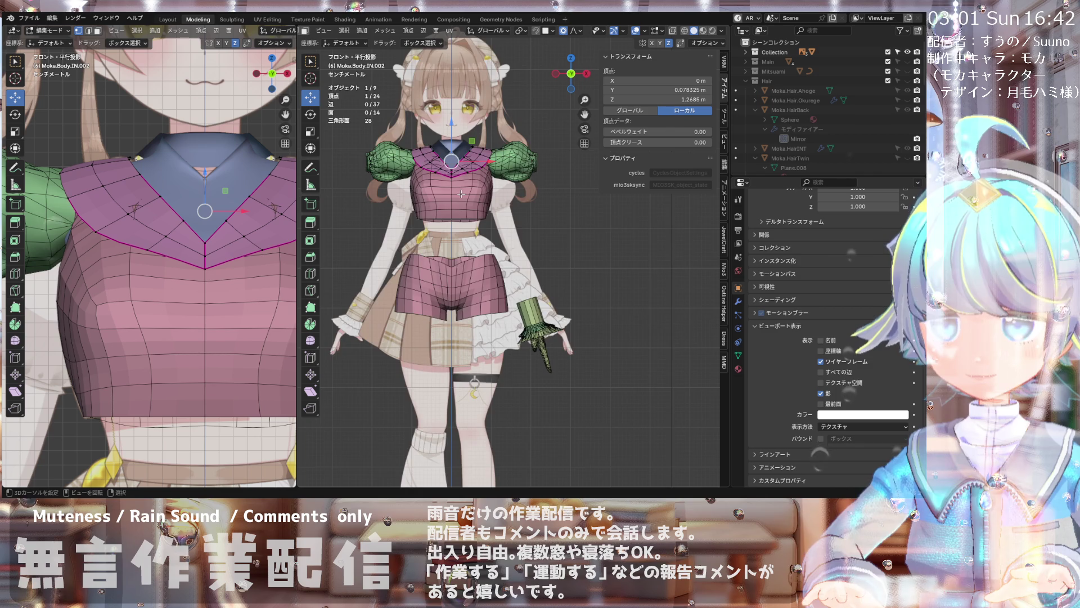
pyautogui.scroll(1, 463, 230)
pyautogui.scroll(1, 463, 230)
pyautogui.scroll(-3, 461, 177)
pyautogui.scroll(-1, 462, 178)
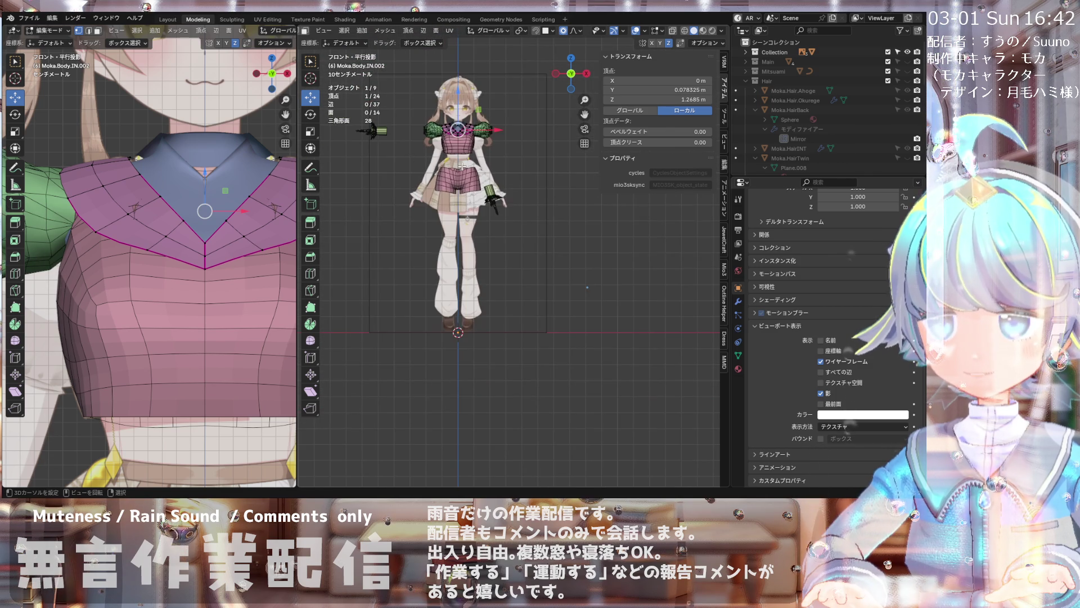
pyautogui.scroll(1, 461, 177)
pyautogui.scroll(-1, 462, 178)
pyautogui.scroll(1, 462, 166)
pyautogui.scroll(1, 462, 165)
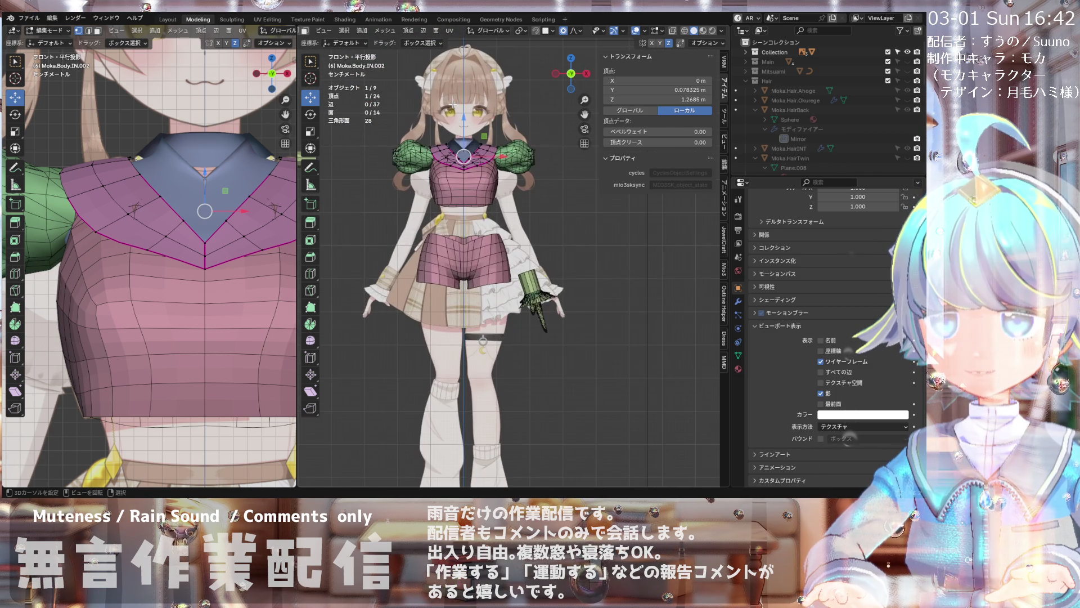
pyautogui.scroll(-1, 459, 135)
pyautogui.scroll(-1, 457, 107)
pyautogui.scroll(1, 457, 174)
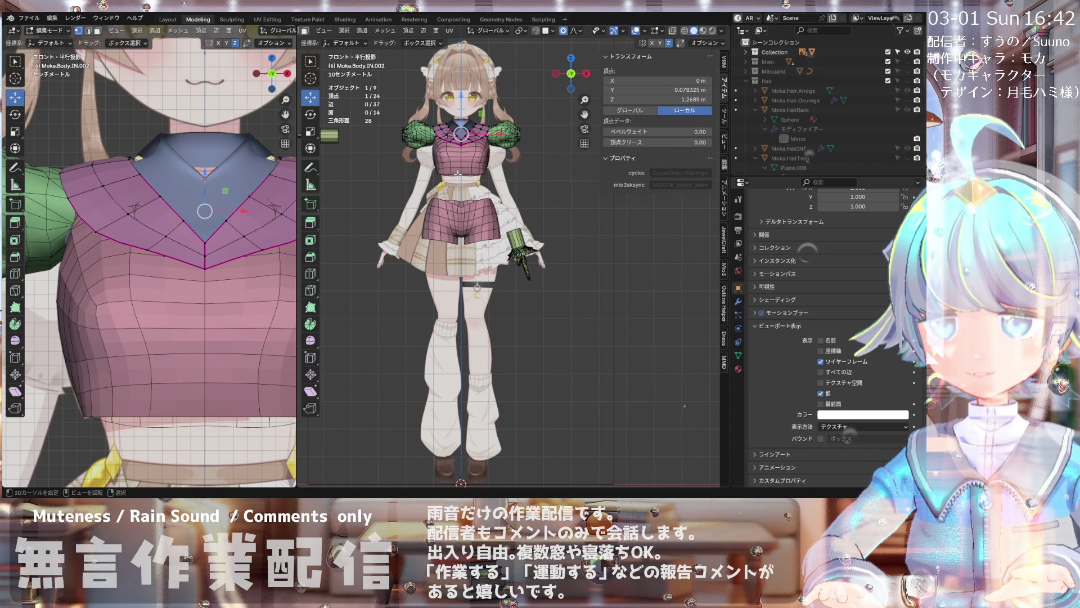
pyautogui.scroll(1, 444, 124)
pyautogui.scroll(1, 448, 144)
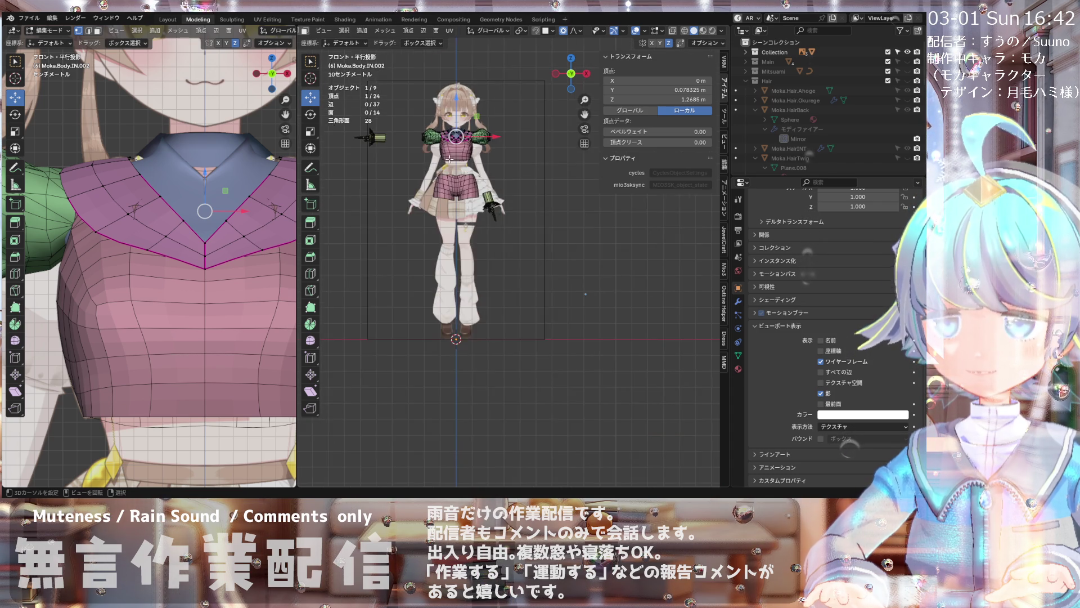
pyautogui.scroll(1, 449, 163)
pyautogui.scroll(-1, 441, 141)
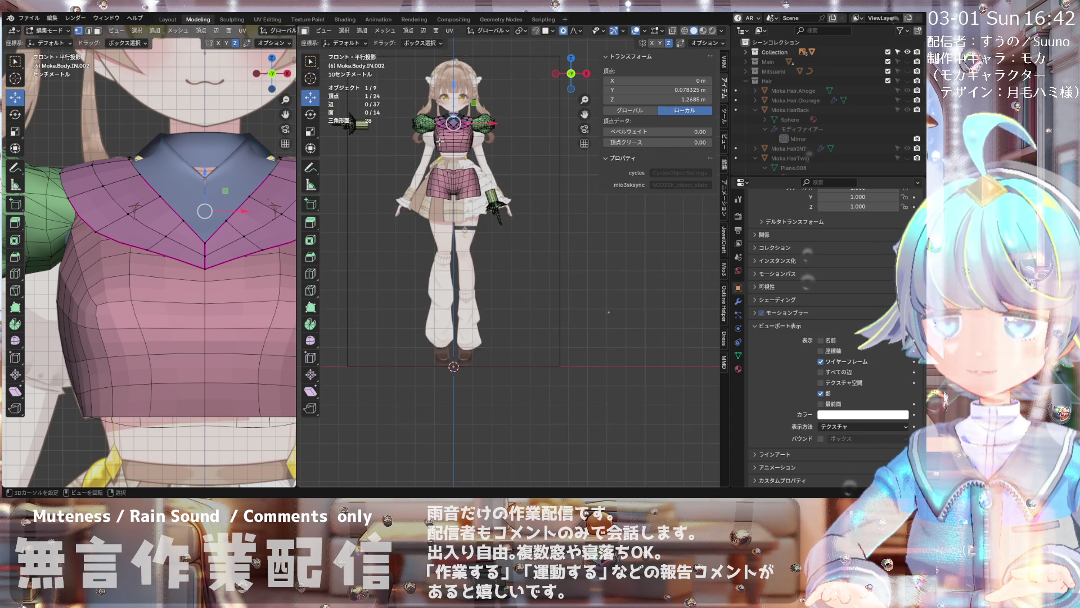
pyautogui.scroll(-1, 445, 161)
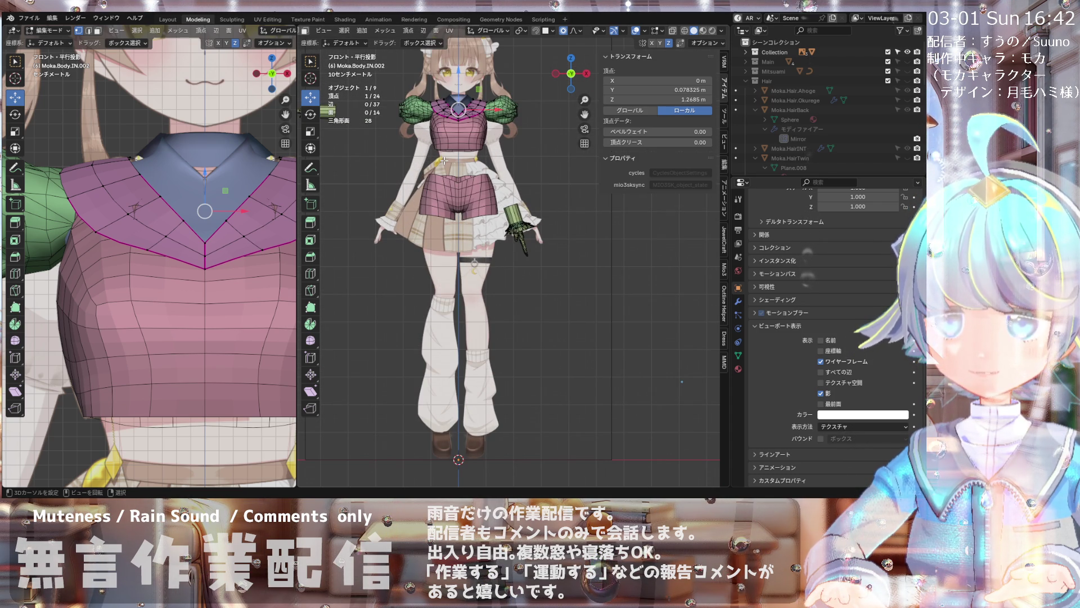
pyautogui.scroll(-1, 445, 160)
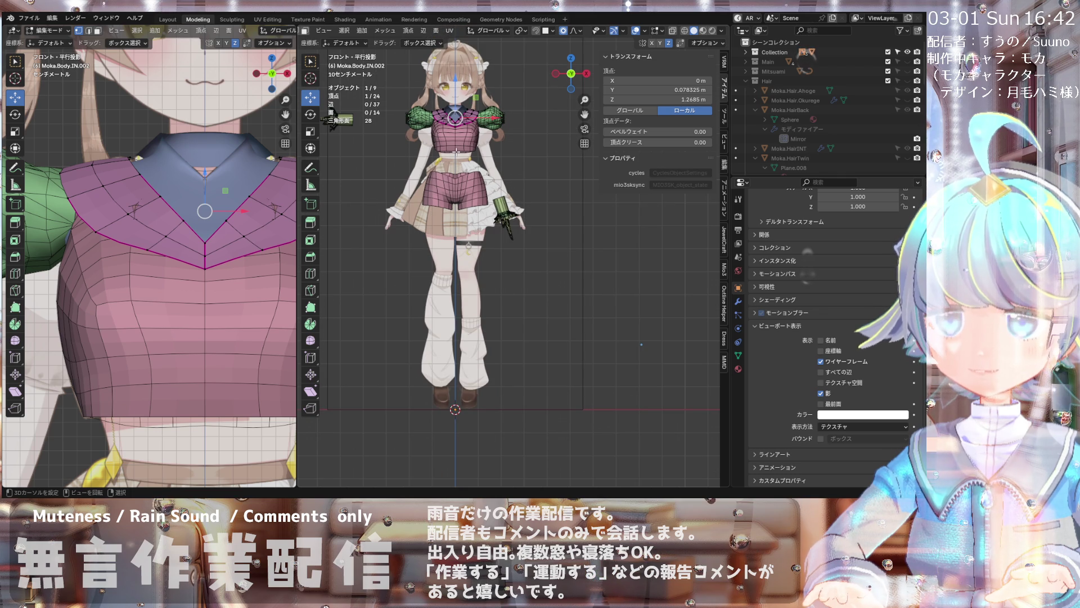
pyautogui.scroll(1, 457, 152)
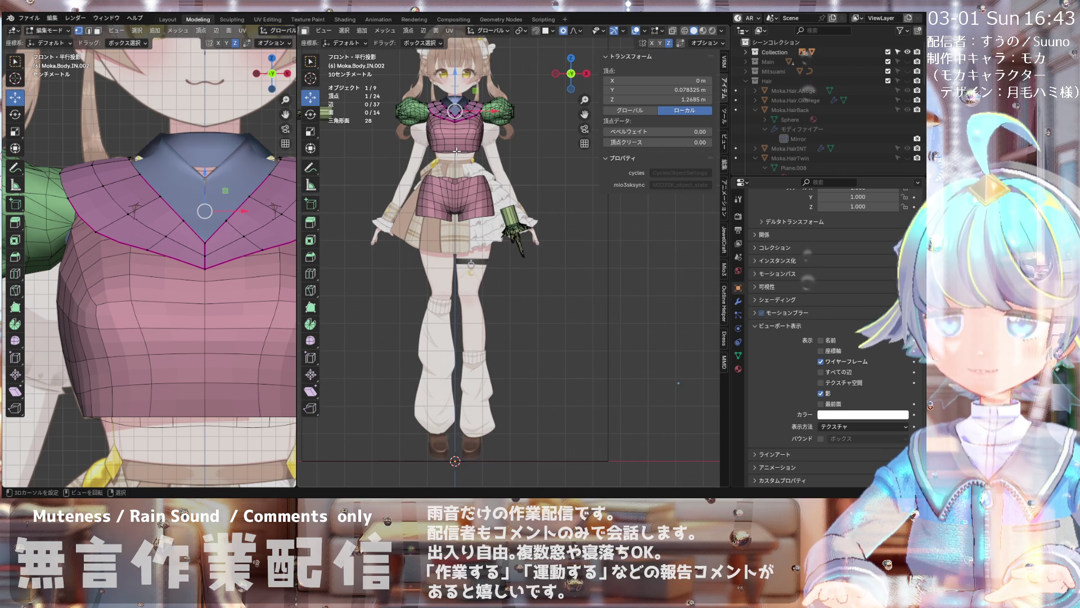
pyautogui.scroll(2, 457, 152)
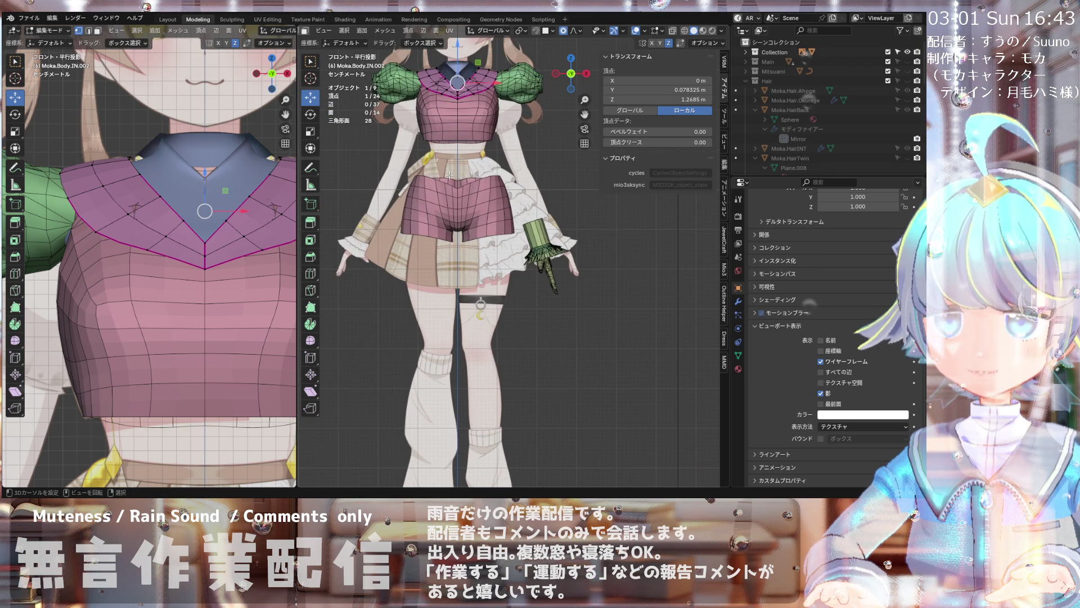
pyautogui.scroll(-2, 450, 174)
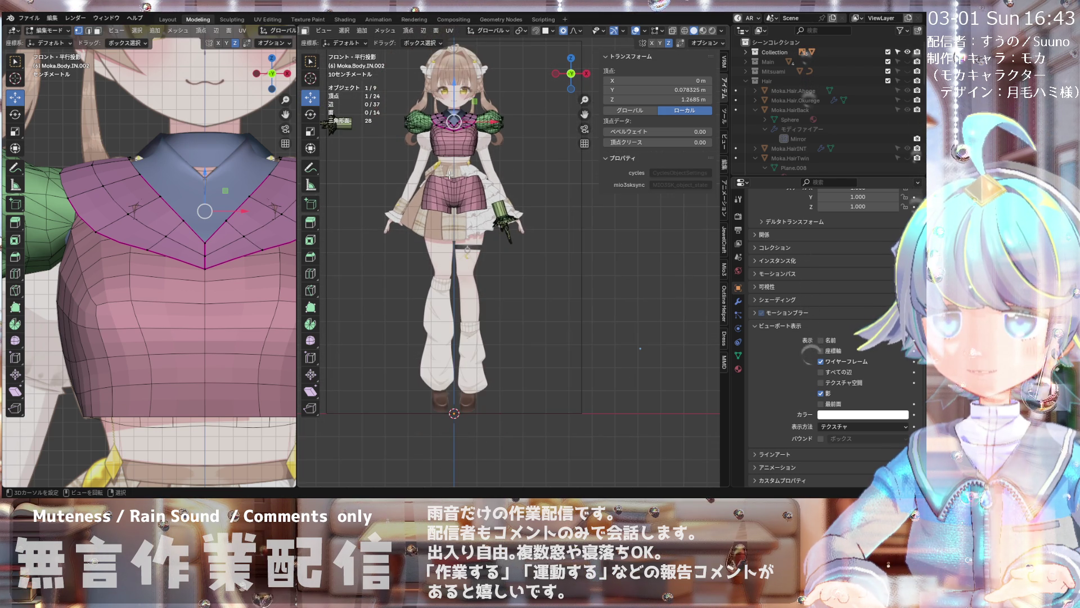
pyautogui.scroll(1, 433, 155)
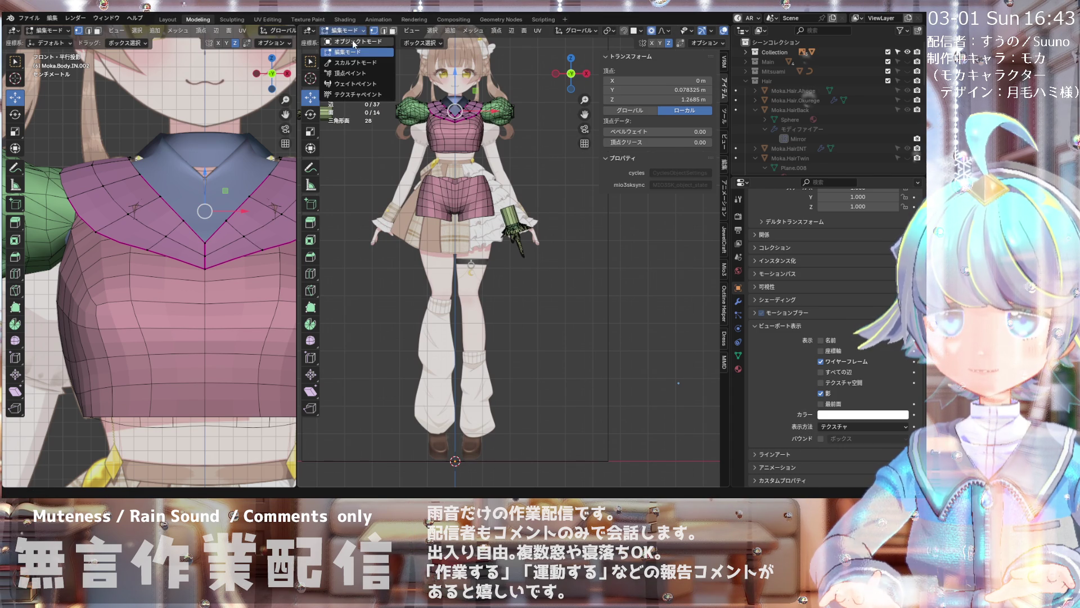
# - Return to Object Mode and select the crop top object
pyautogui.press('Tab')
pyautogui.click(447, 144)
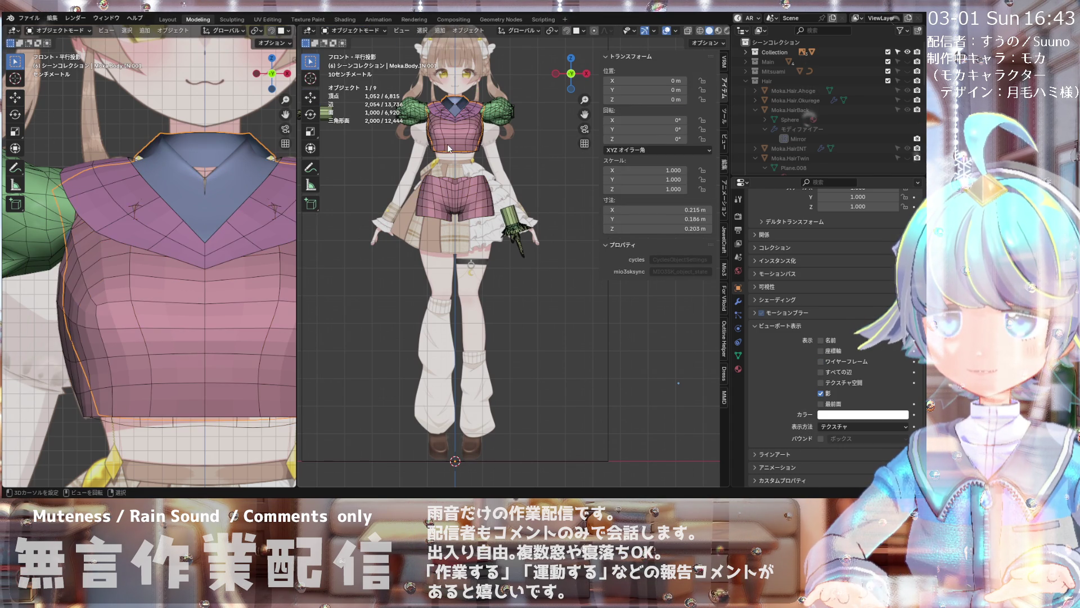
pyautogui.scroll(1, 441, 158)
pyautogui.scroll(1, 440, 158)
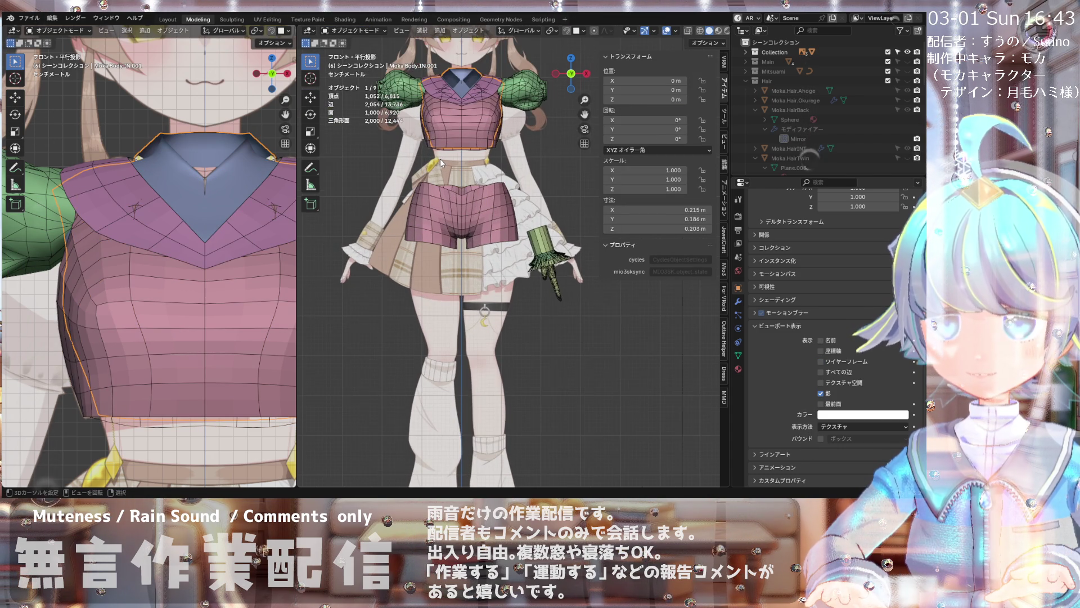
pyautogui.scroll(1, 440, 158)
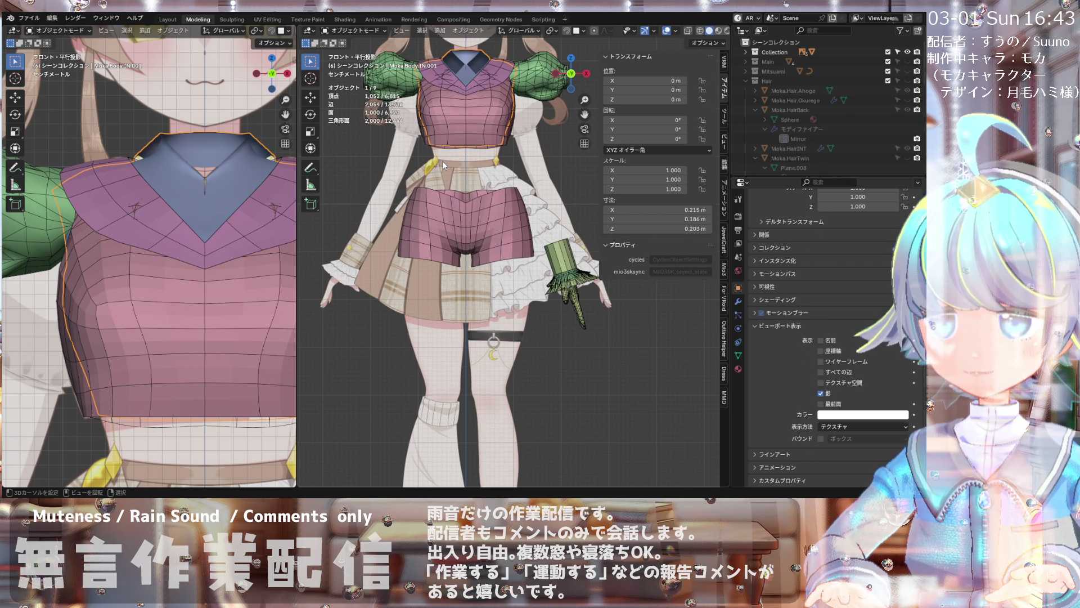
pyautogui.scroll(-1, 443, 162)
pyautogui.scroll(-1, 442, 161)
pyautogui.scroll(-1, 442, 161)
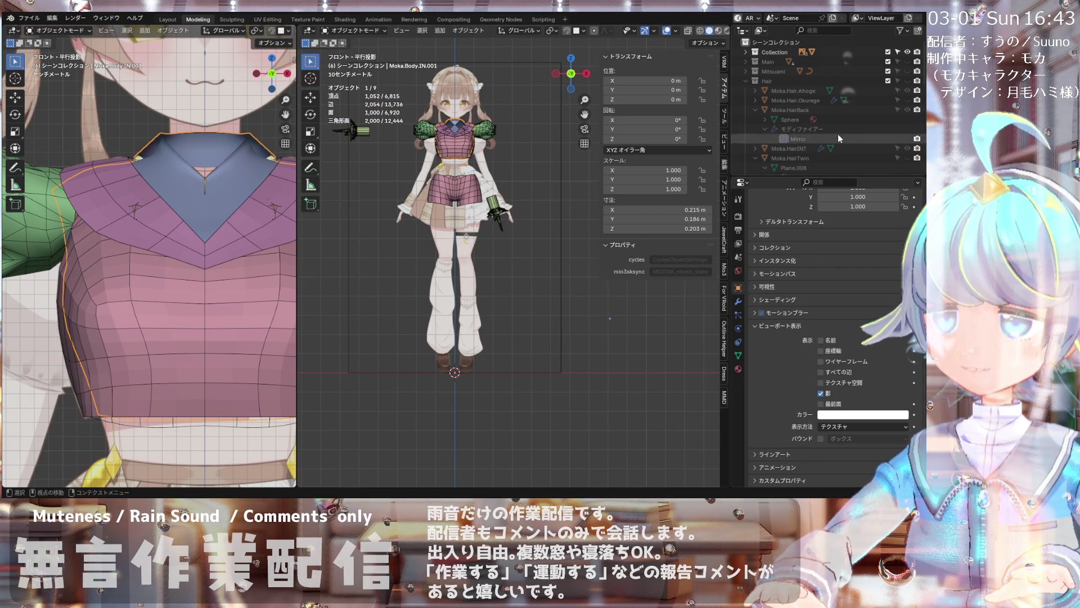
pyautogui.scroll(-5, 843, 132)
pyautogui.scroll(-5, 843, 133)
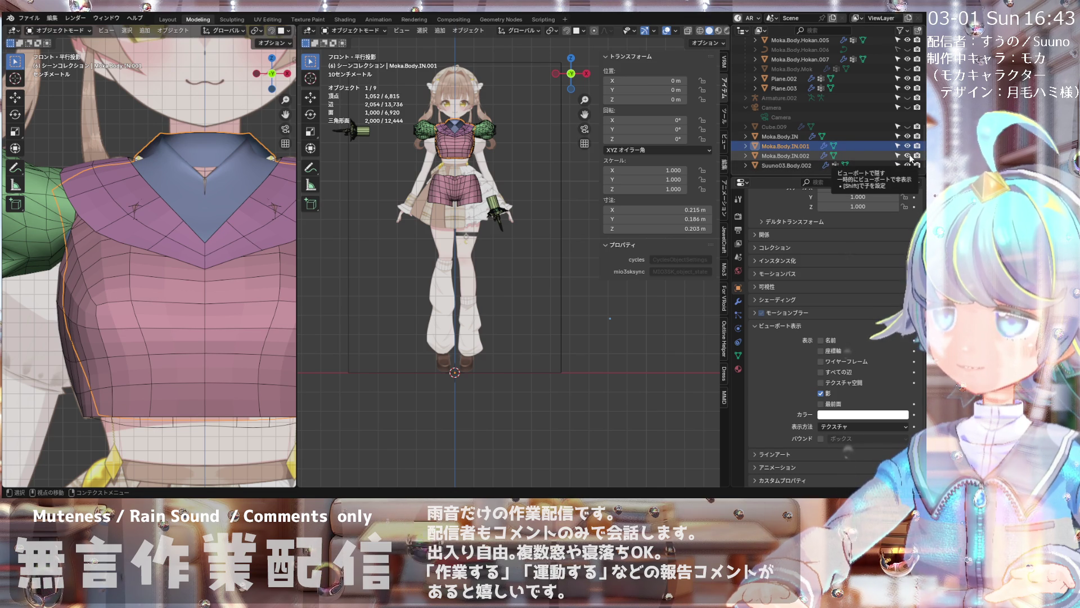
pyautogui.scroll(2, 907, 135)
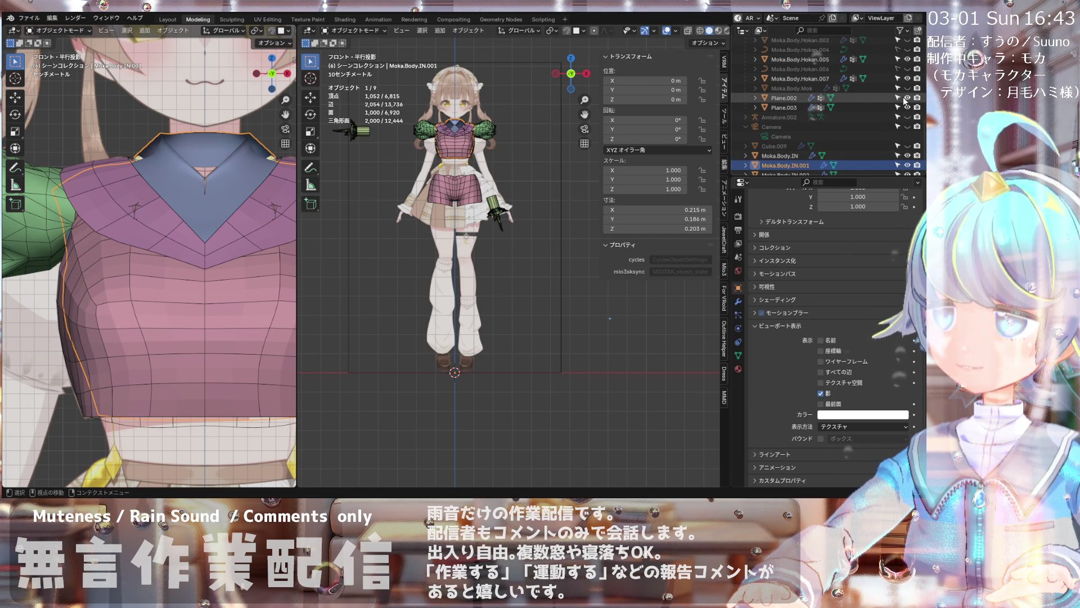
pyautogui.scroll(4, 906, 100)
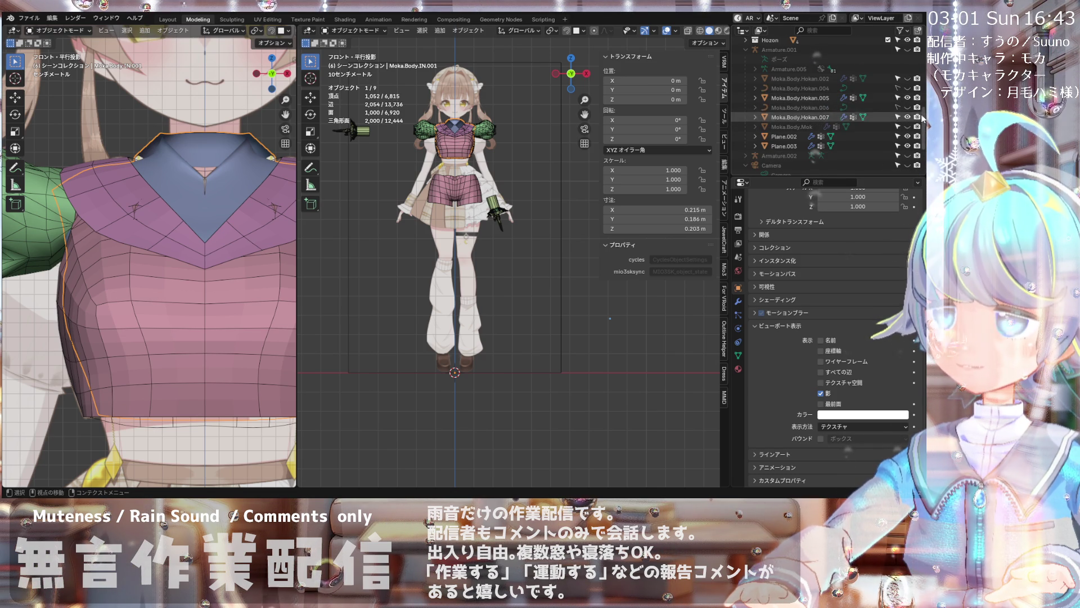
# - Rename the Moka.Body.Hokan.005 object to Moka.Outfit.Sode in the Outliner
pyautogui.click(800, 99)
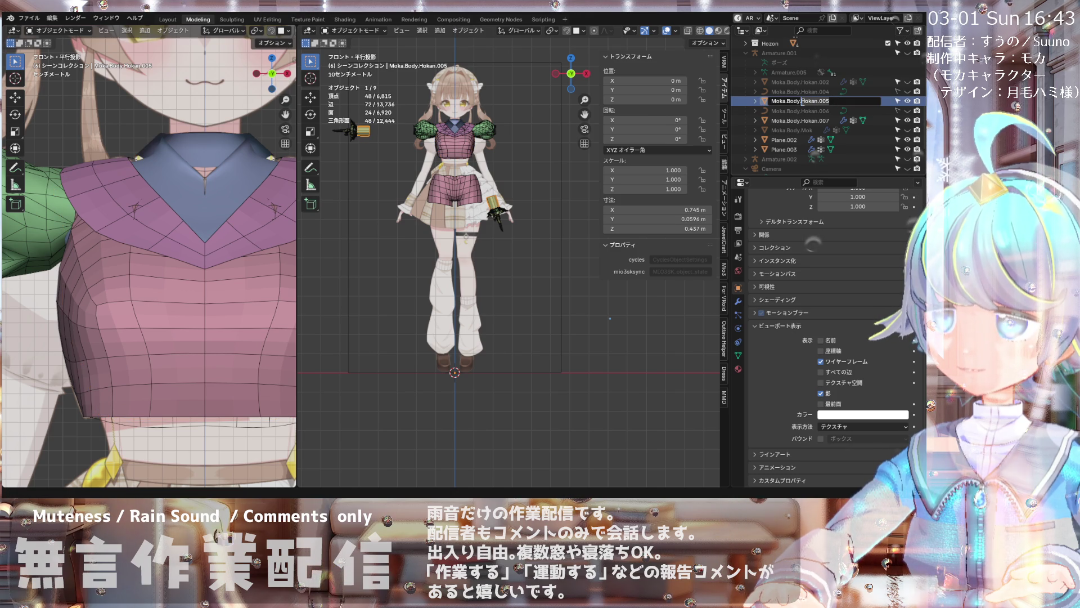
pyautogui.doubleClick(800, 101)
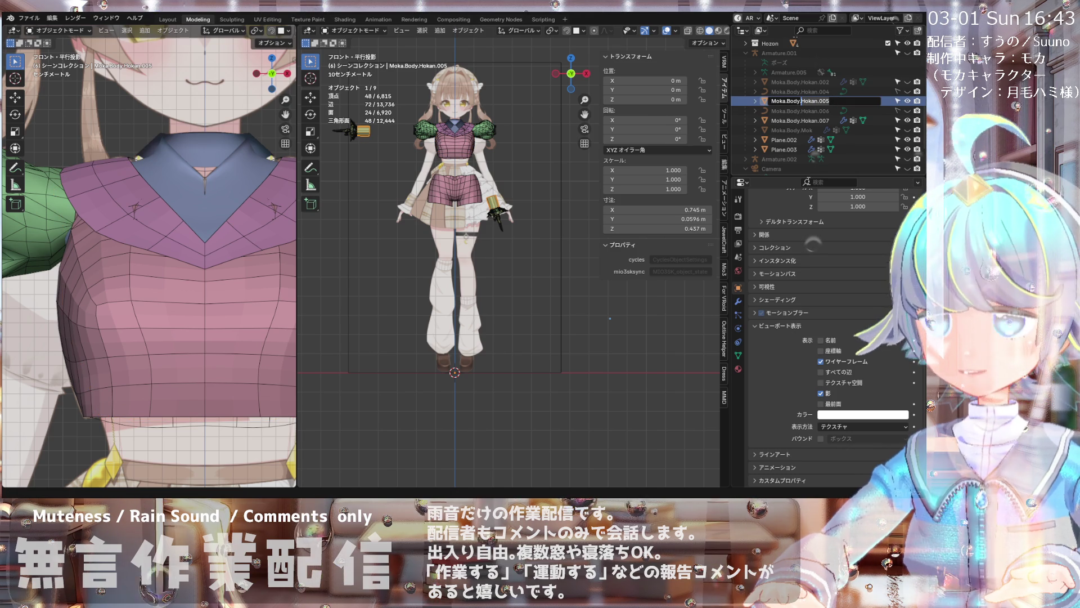
pyautogui.write('Moka.B')
pyautogui.press('BackSpace')
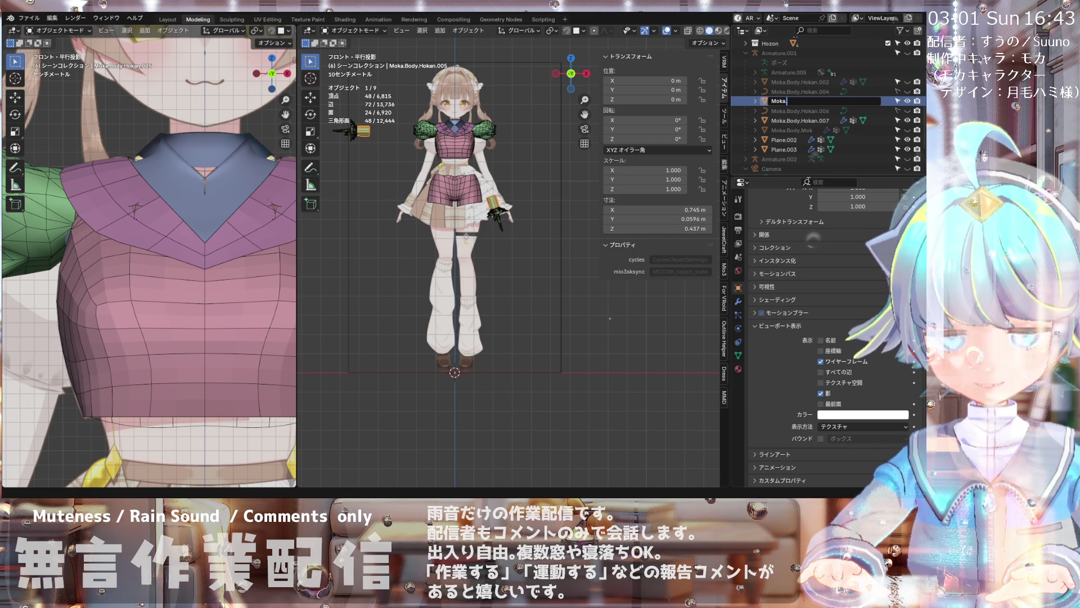
pyautogui.write('Outfit')
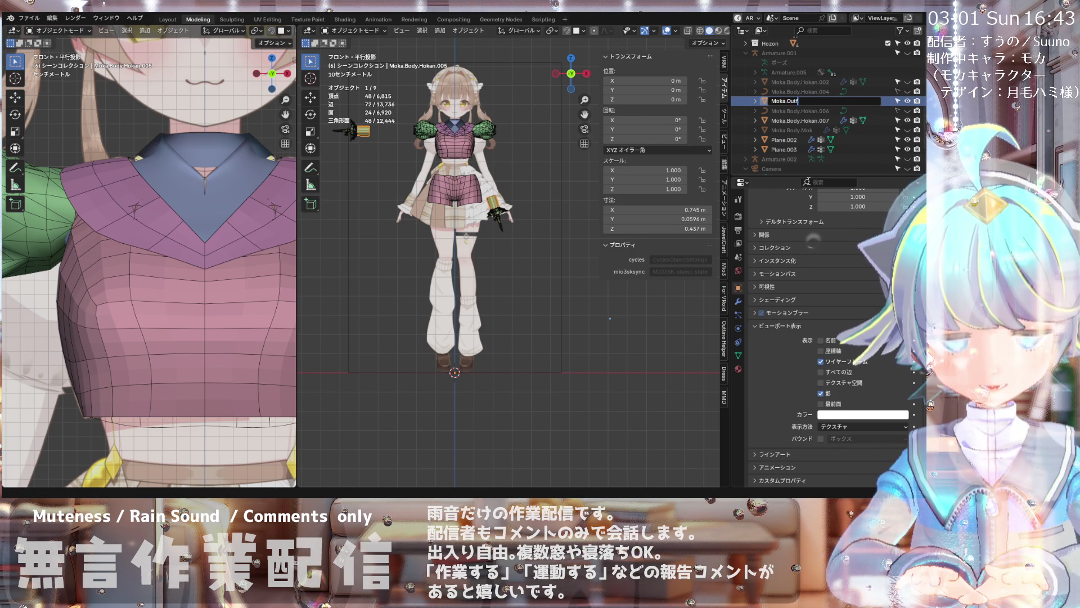
pyautogui.write('.')
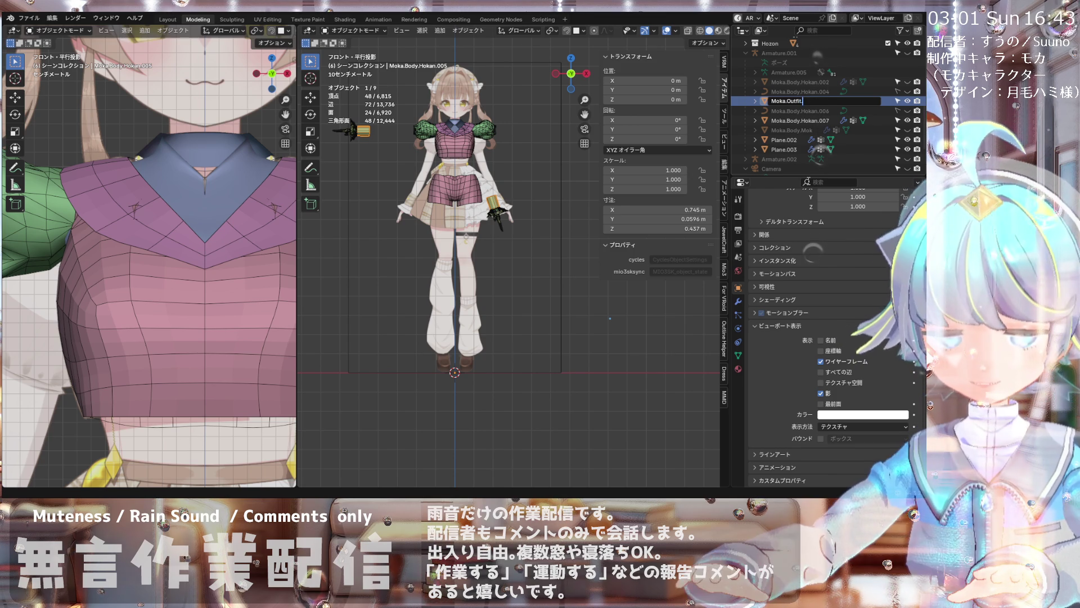
pyautogui.write('Soce')
pyautogui.press('Return')
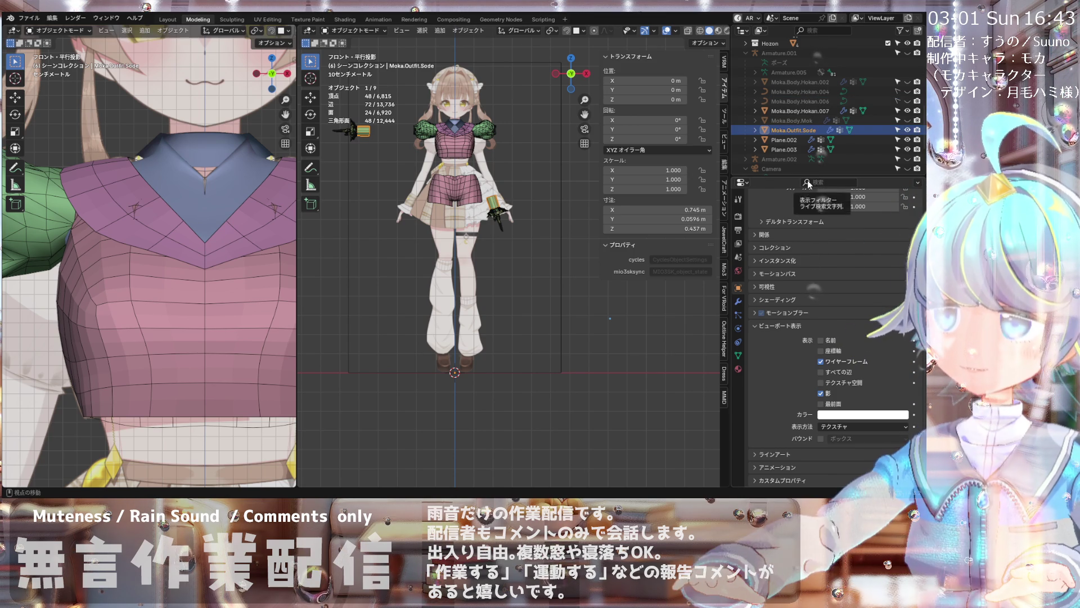
# - Select Moka.Body.Mok and bring up the Move to Collection choices for it
pyautogui.keyDown('ctrl'); pyautogui.click(845, 127); pyautogui.keyUp('ctrl')
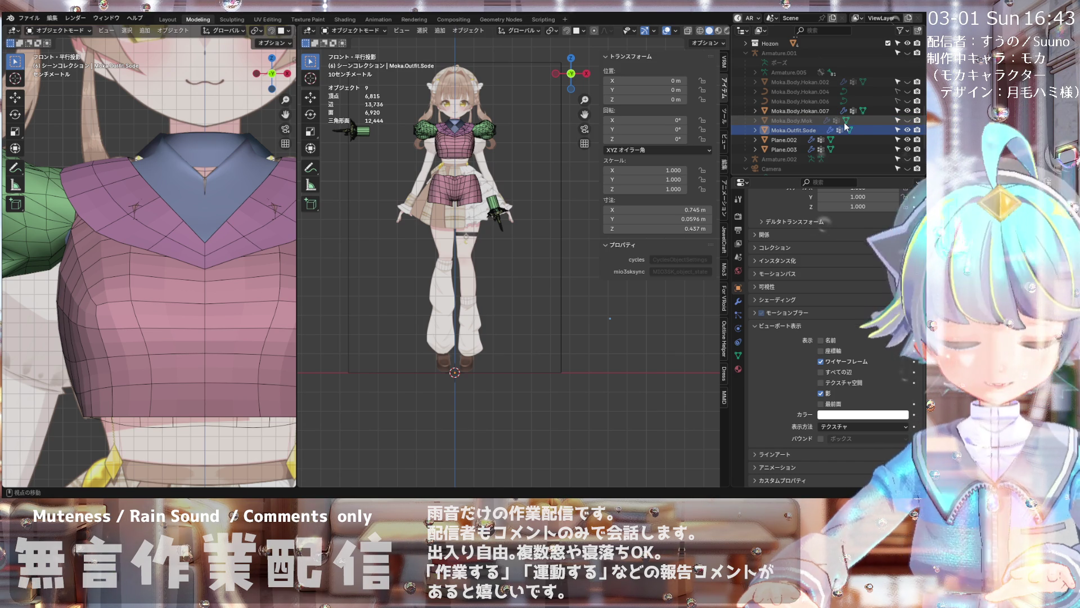
pyautogui.scroll(2, 847, 127)
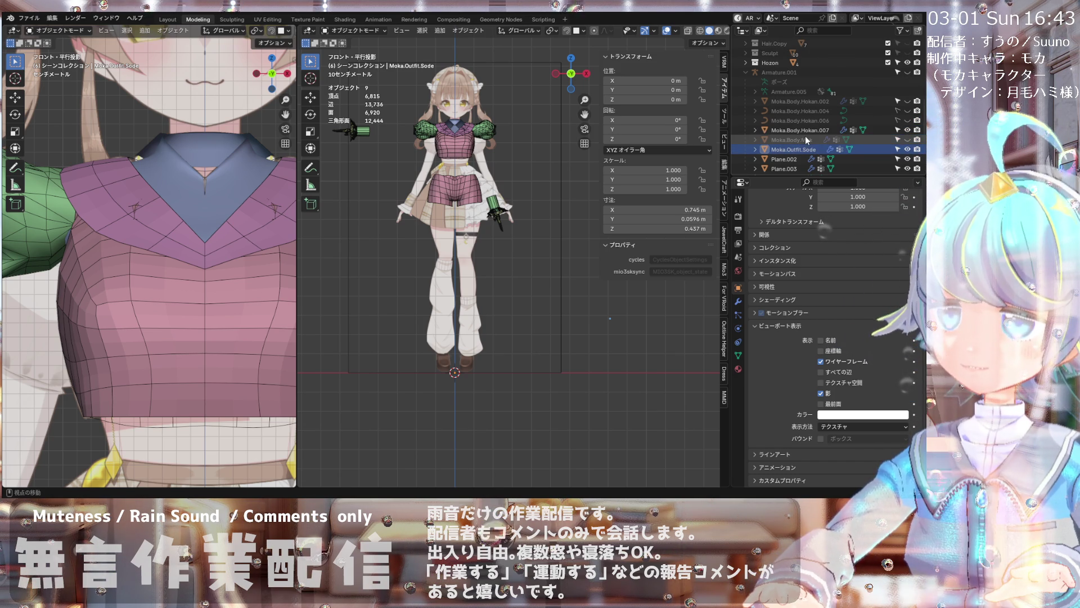
pyautogui.click(801, 141)
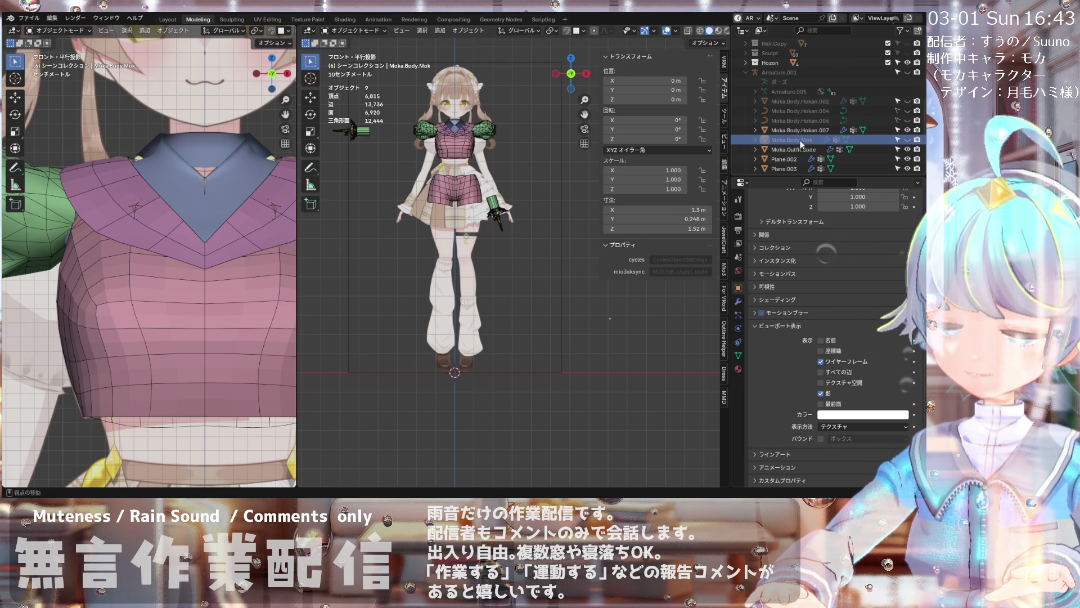
pyautogui.press('m')
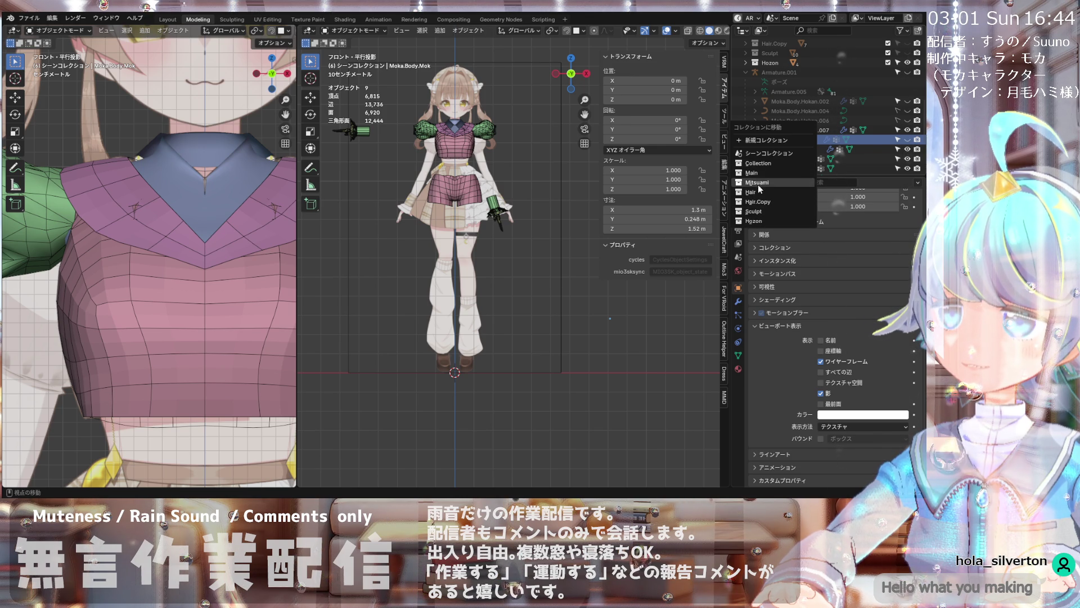
pyautogui.click(760, 221)
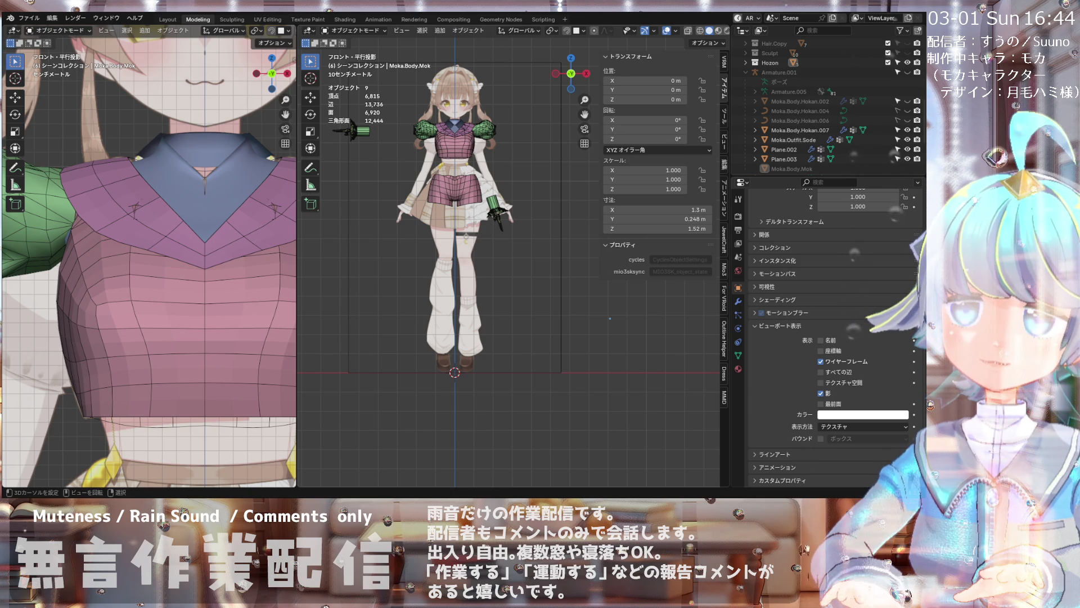
pyautogui.scroll(-2, 152, 253)
pyautogui.scroll(-2, 151, 254)
pyautogui.scroll(-2, 152, 253)
pyautogui.scroll(-1, 152, 254)
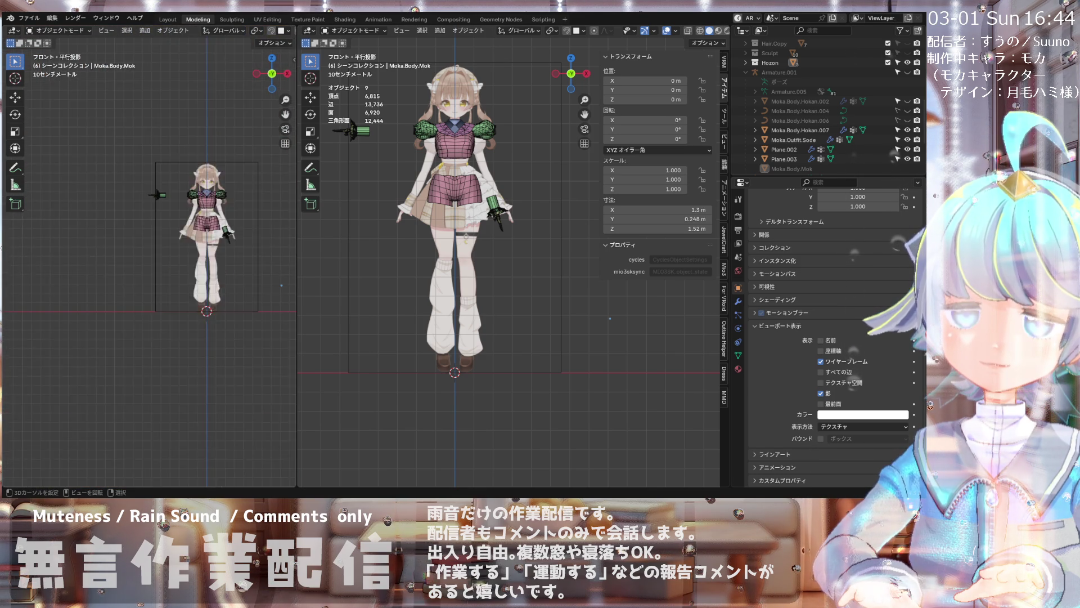
pyautogui.scroll(3, 152, 254)
pyautogui.scroll(-1, 152, 253)
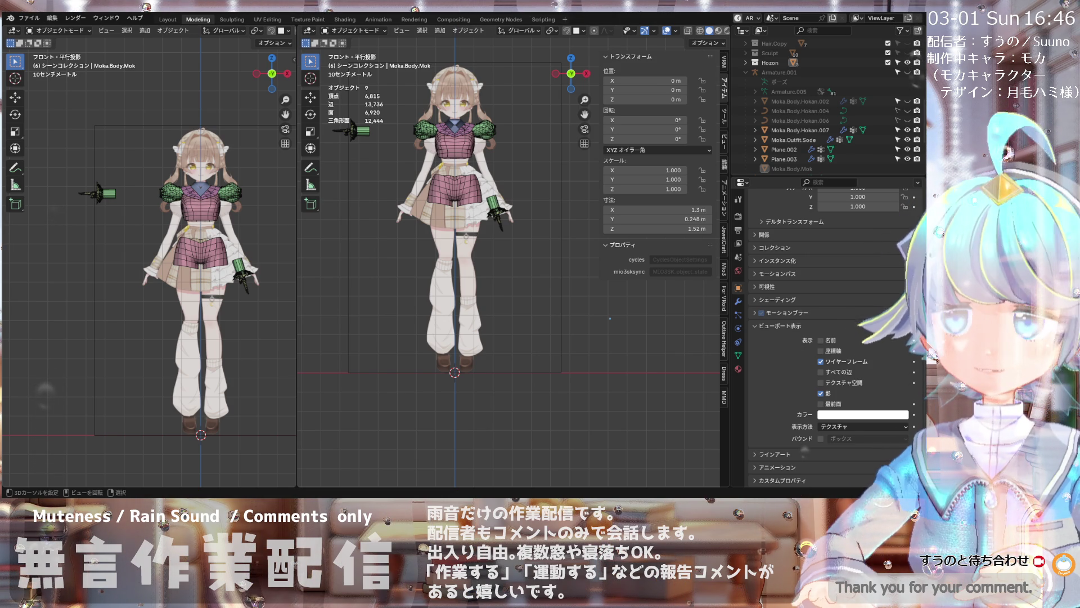
pyautogui.scroll(-1, 456, 254)
pyautogui.scroll(3, 456, 253)
pyautogui.scroll(3, 456, 253)
pyautogui.scroll(3, 455, 253)
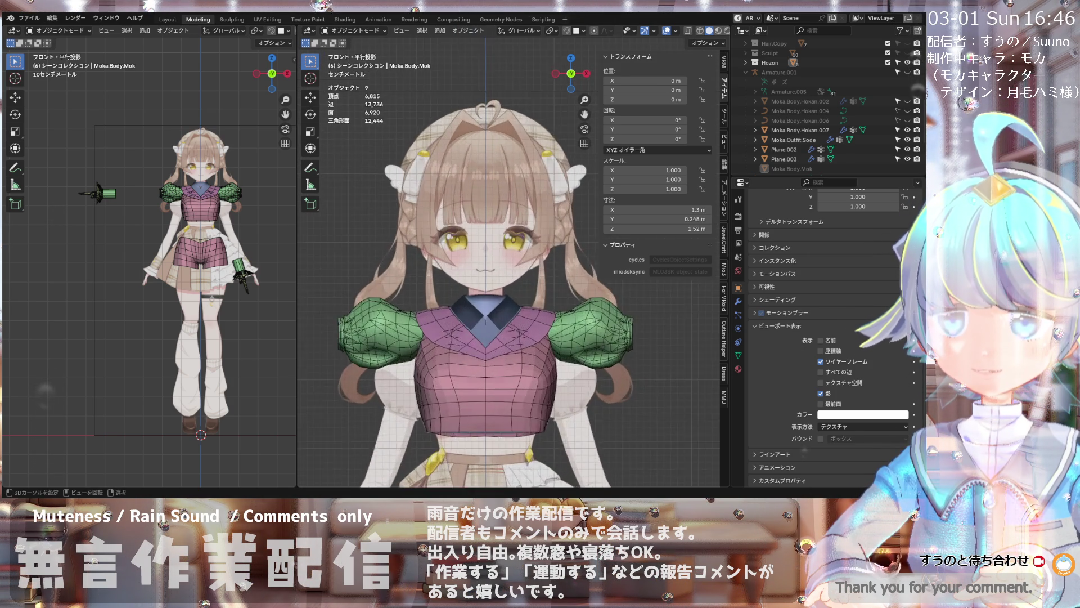
pyautogui.scroll(-4, 472, 254)
pyautogui.scroll(-2, 472, 254)
pyautogui.scroll(4, 473, 253)
pyautogui.scroll(-4, 473, 254)
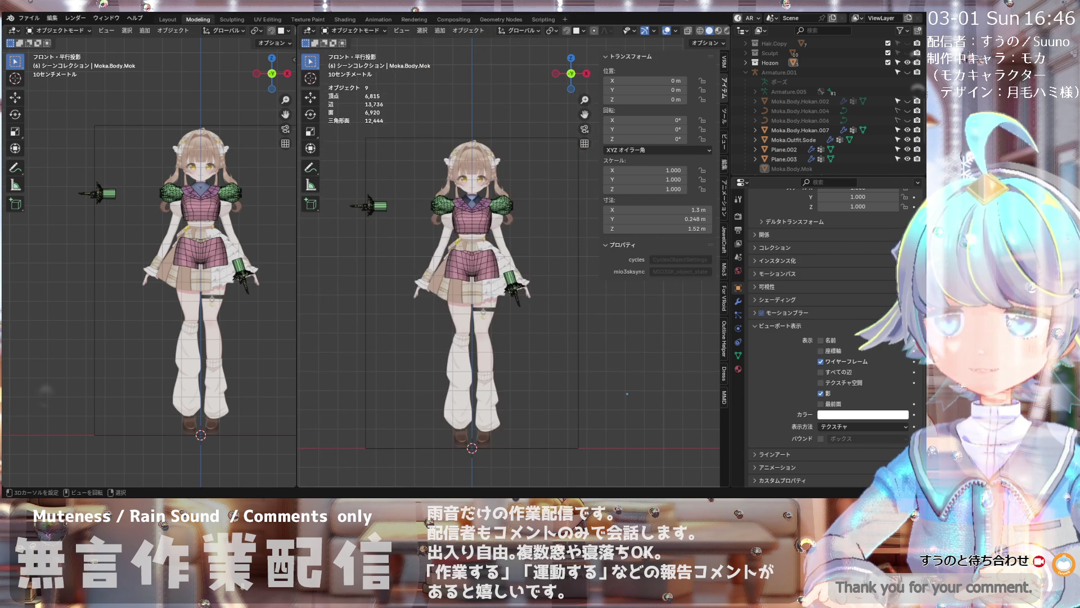
pyautogui.scroll(2, 456, 253)
pyautogui.scroll(3, 455, 254)
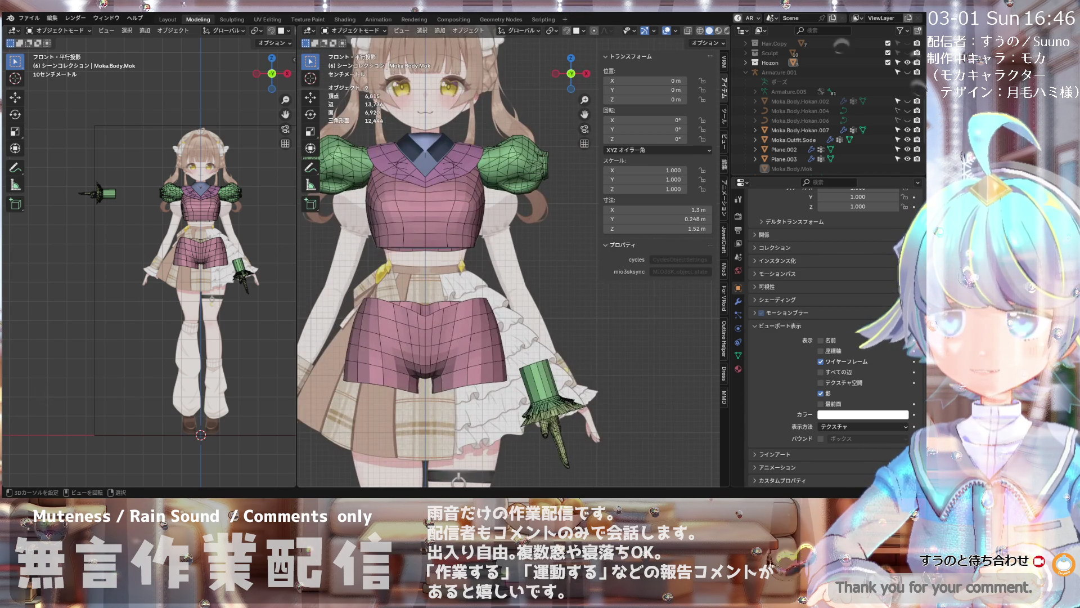
pyautogui.scroll(2, 455, 253)
pyautogui.scroll(-4, 456, 254)
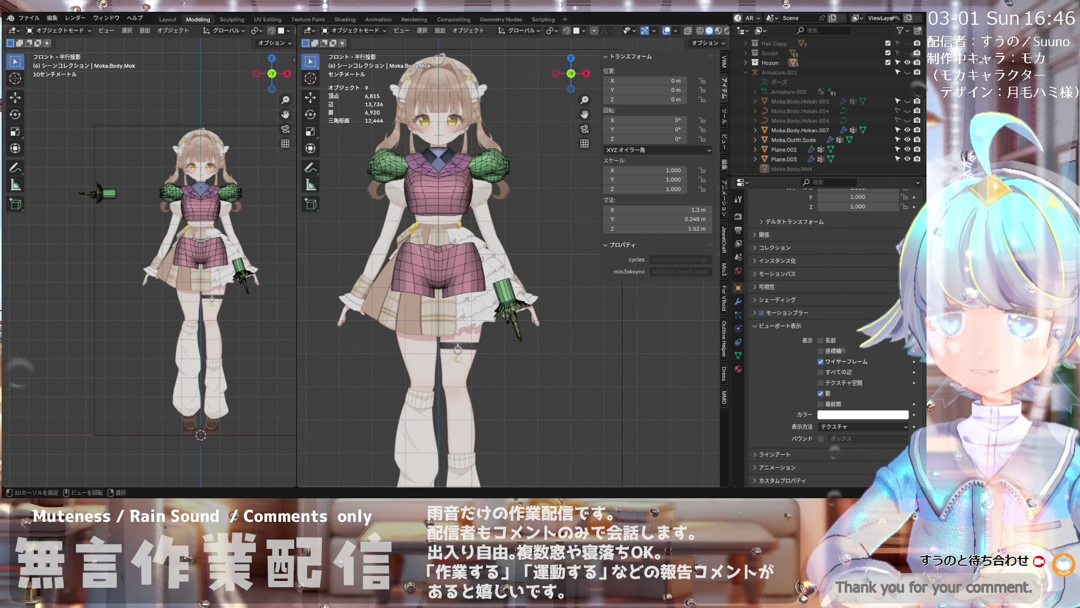
# - Drag the viewport divider left so the close-up view of face and torso widens
pyautogui.moveTo(297, 254); pyautogui.dragTo(249, 253)
pyautogui.scroll(-3, 427, 191)
pyautogui.scroll(5, 428, 190)
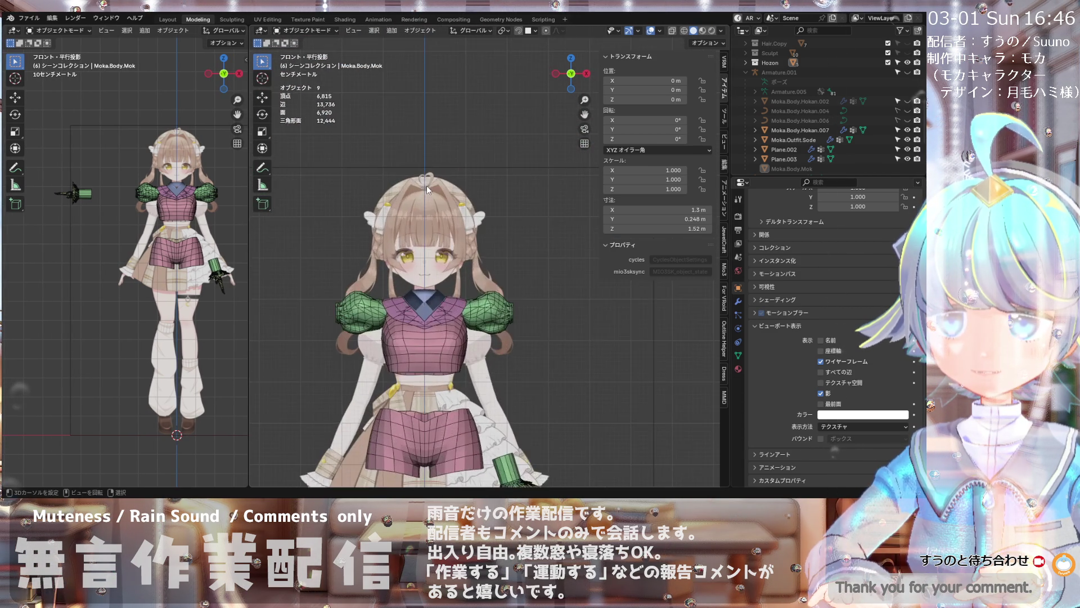
pyautogui.scroll(-3, 427, 190)
pyautogui.scroll(3, 408, 266)
pyautogui.scroll(3, 324, 193)
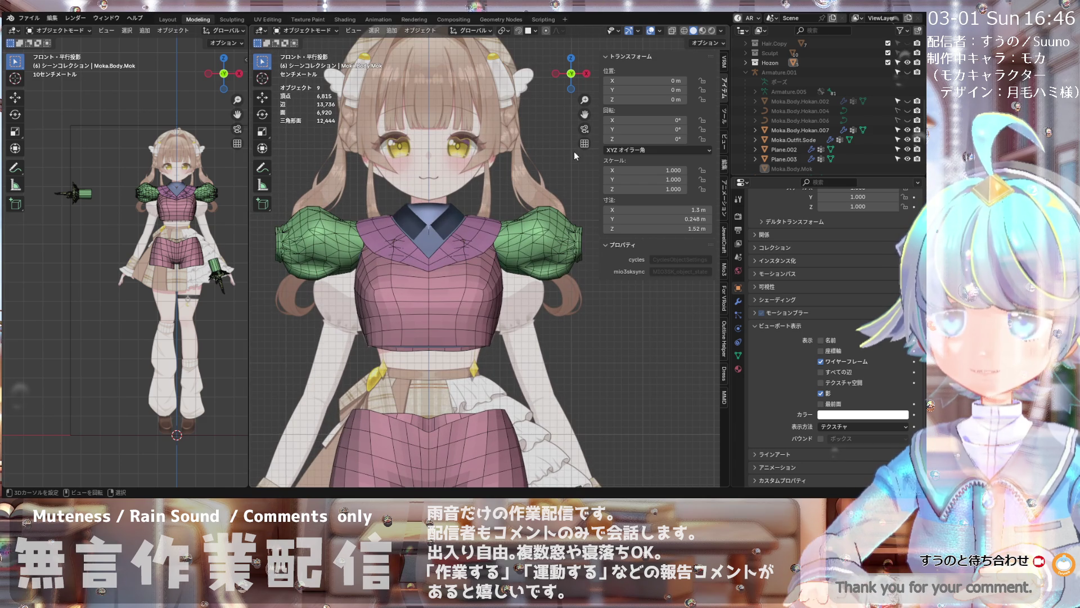
pyautogui.scroll(5, 868, 107)
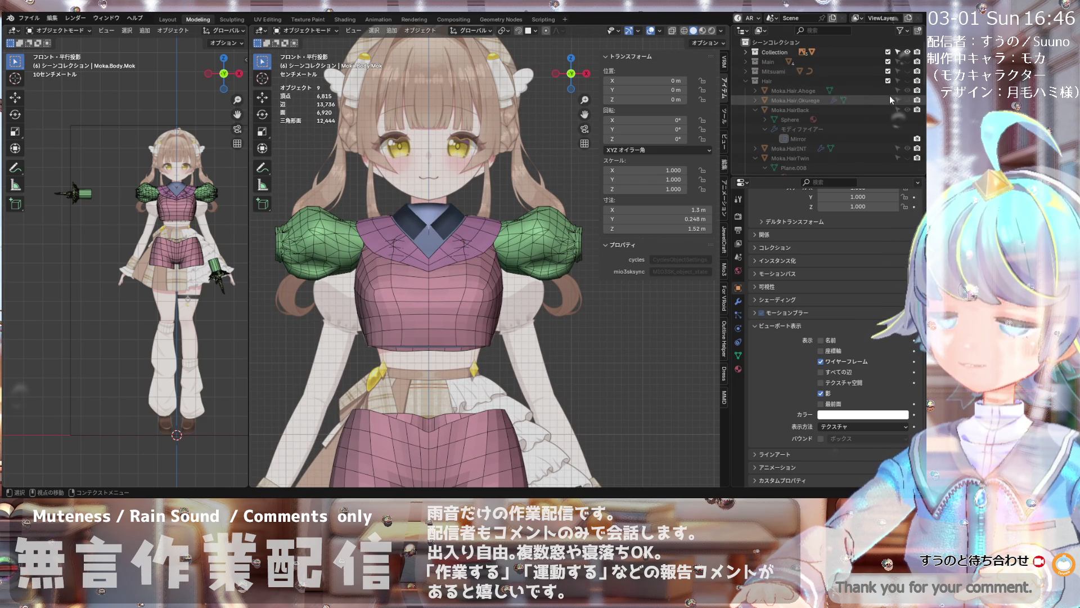
# - Unhide the Main, Mitsuami and Hair collections so head and hair reappear
pyautogui.click(907, 62)
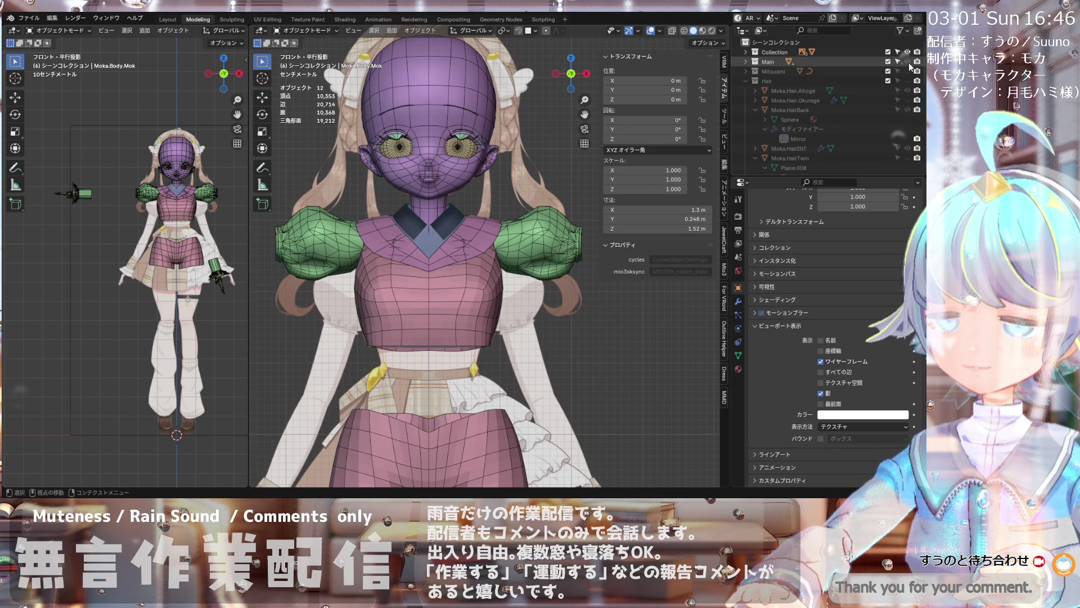
pyautogui.click(909, 71)
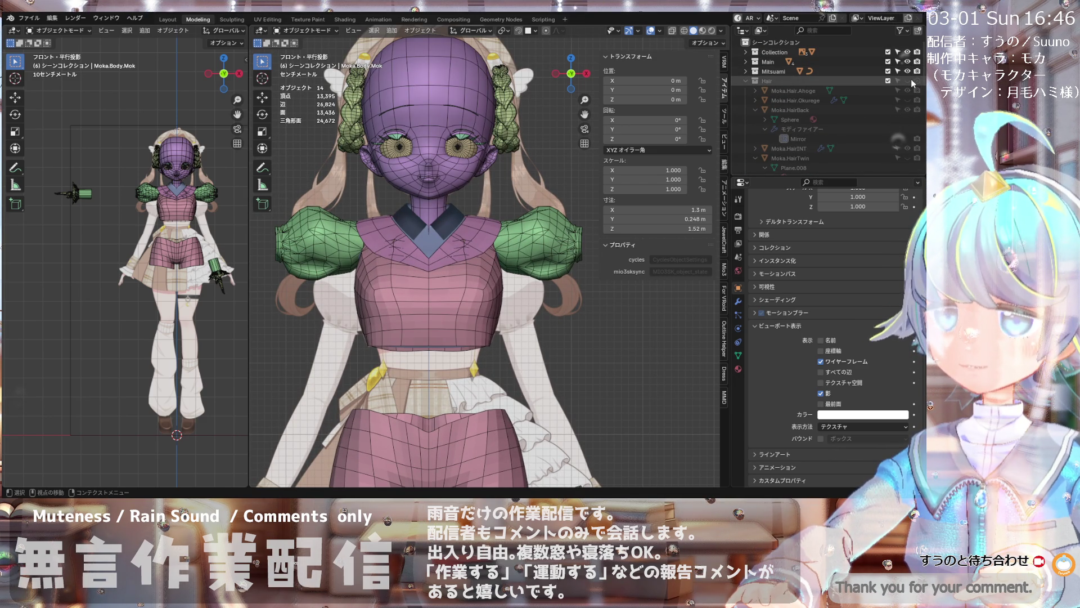
pyautogui.click(918, 80)
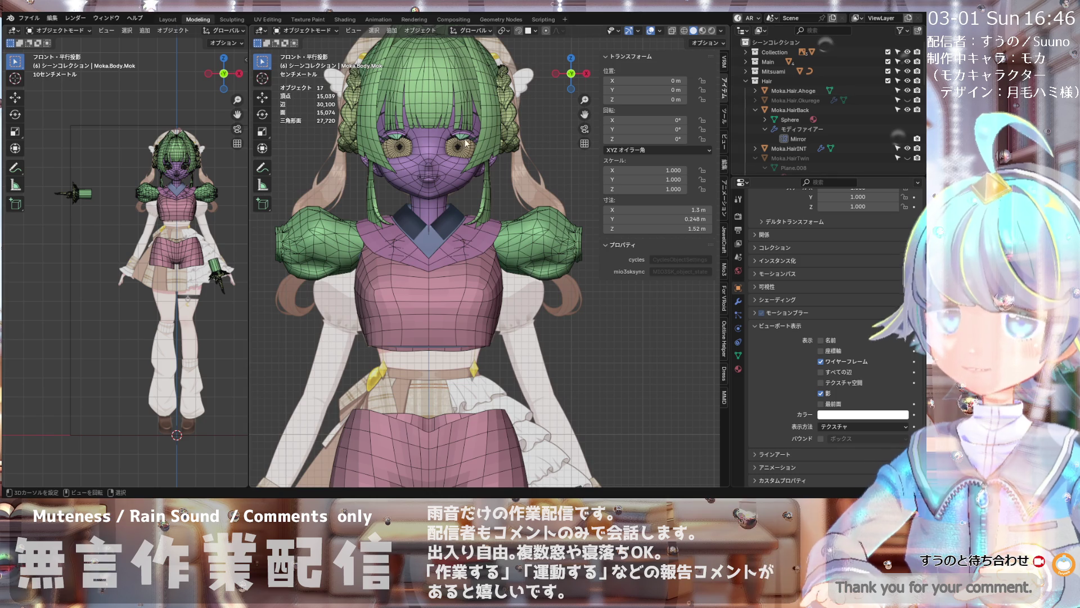
pyautogui.scroll(2, 452, 172)
pyautogui.scroll(3, 134, 144)
pyautogui.scroll(2, 134, 144)
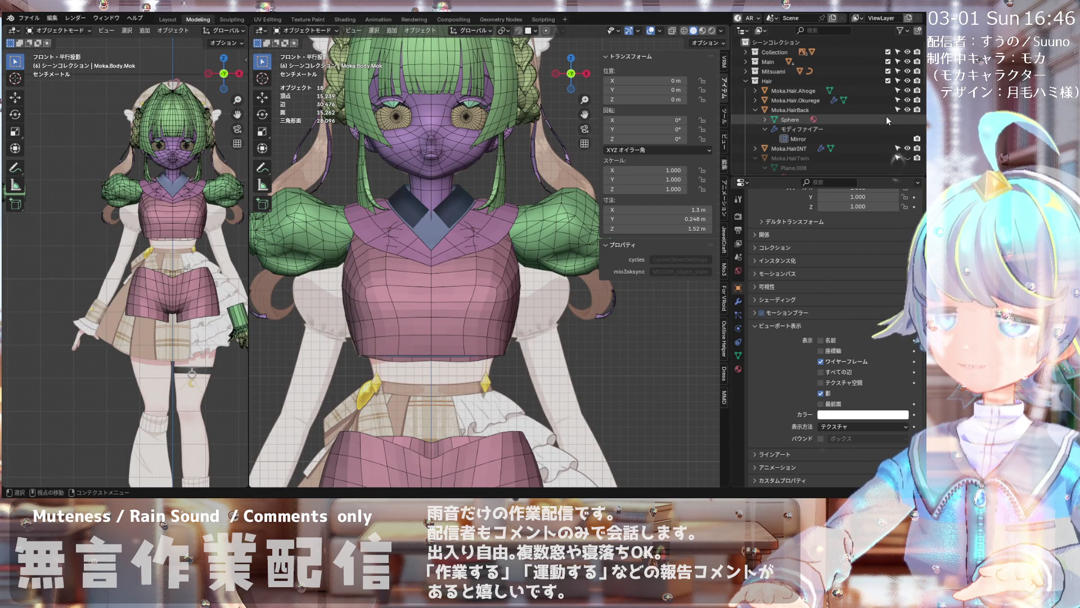
pyautogui.scroll(-1, 883, 122)
pyautogui.scroll(2, 806, 106)
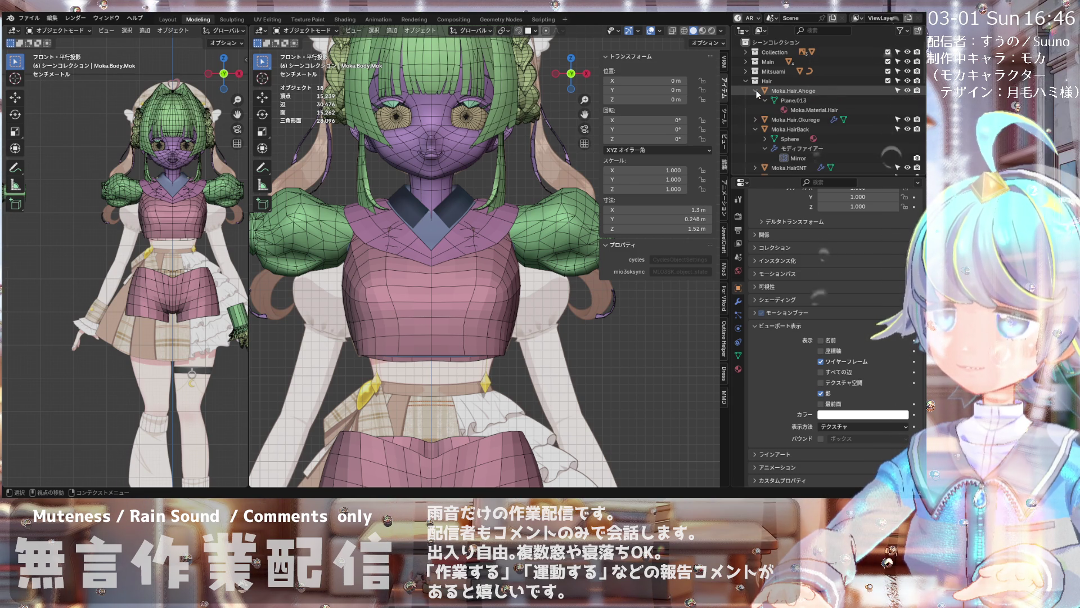
pyautogui.scroll(-2, 756, 90)
pyautogui.scroll(-5, 759, 109)
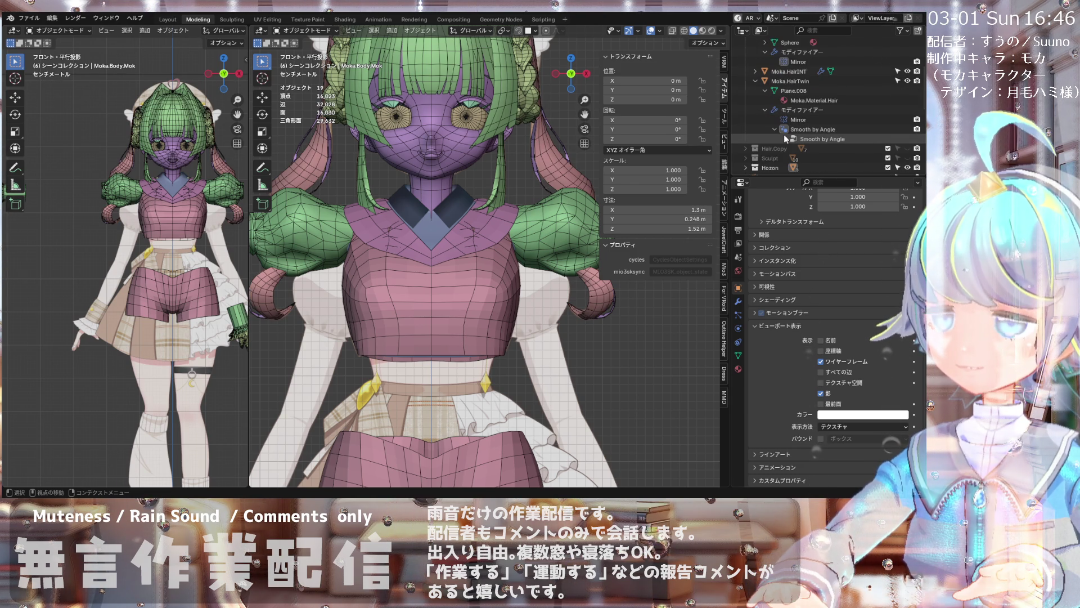
# - Expand and collapse the Moka.HairINT and Moka.HairTwin entries in the Outliner
pyautogui.click(756, 71)
pyautogui.click(755, 73)
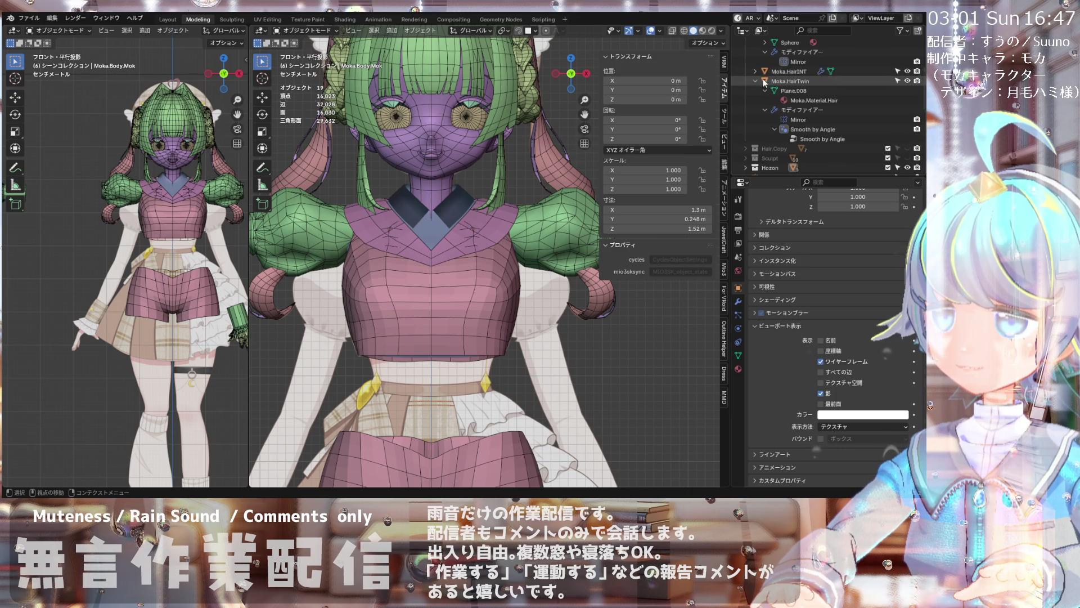
pyautogui.click(755, 80)
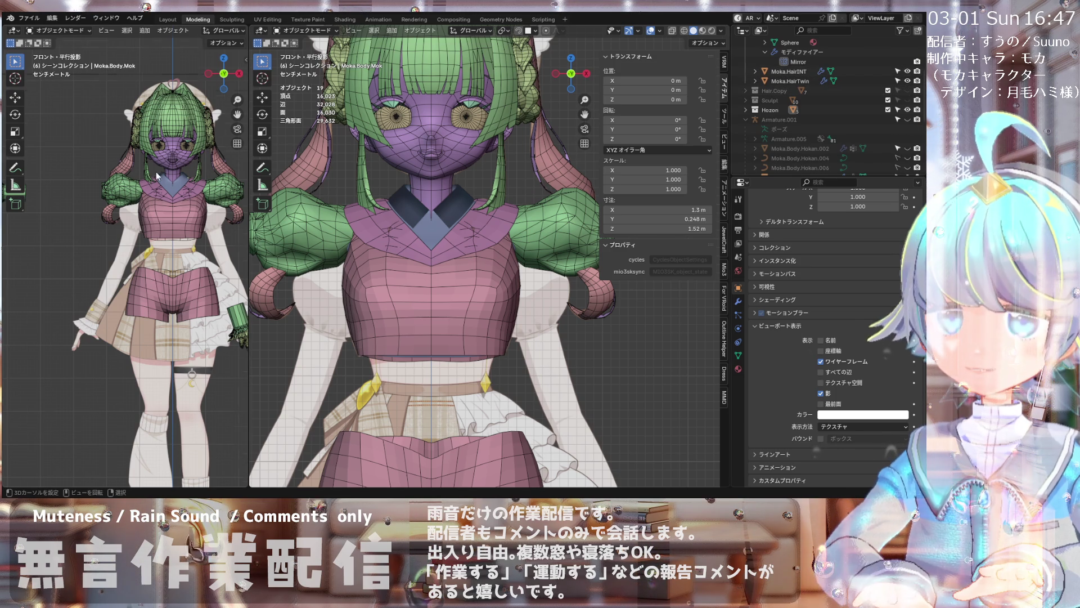
pyautogui.scroll(-4, 157, 172)
pyautogui.scroll(2, 201, 185)
pyautogui.scroll(2, 169, 161)
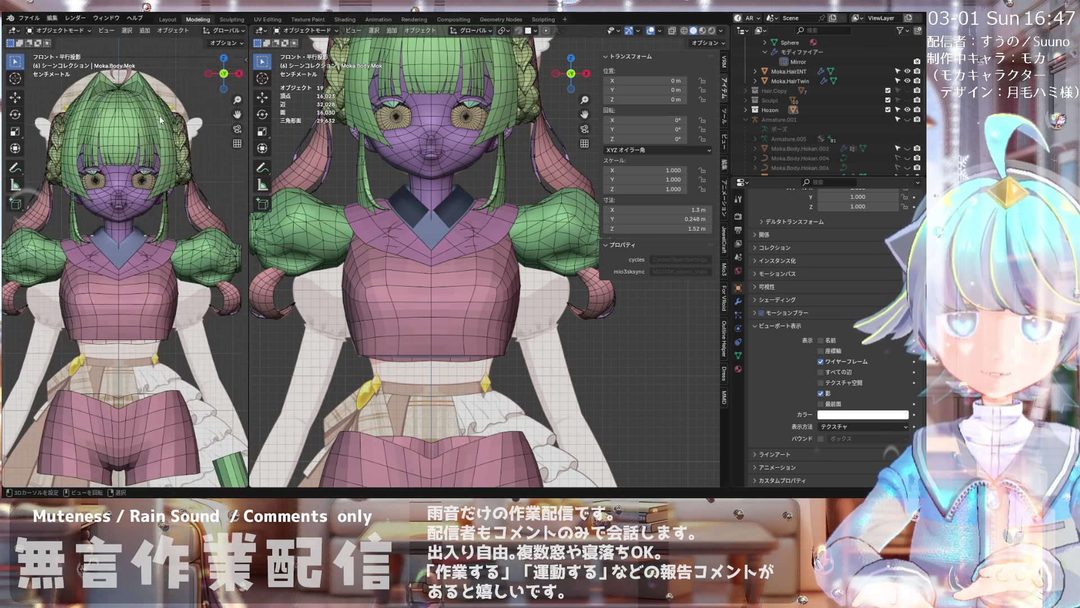
pyautogui.scroll(2, 159, 116)
pyautogui.scroll(2, 144, 145)
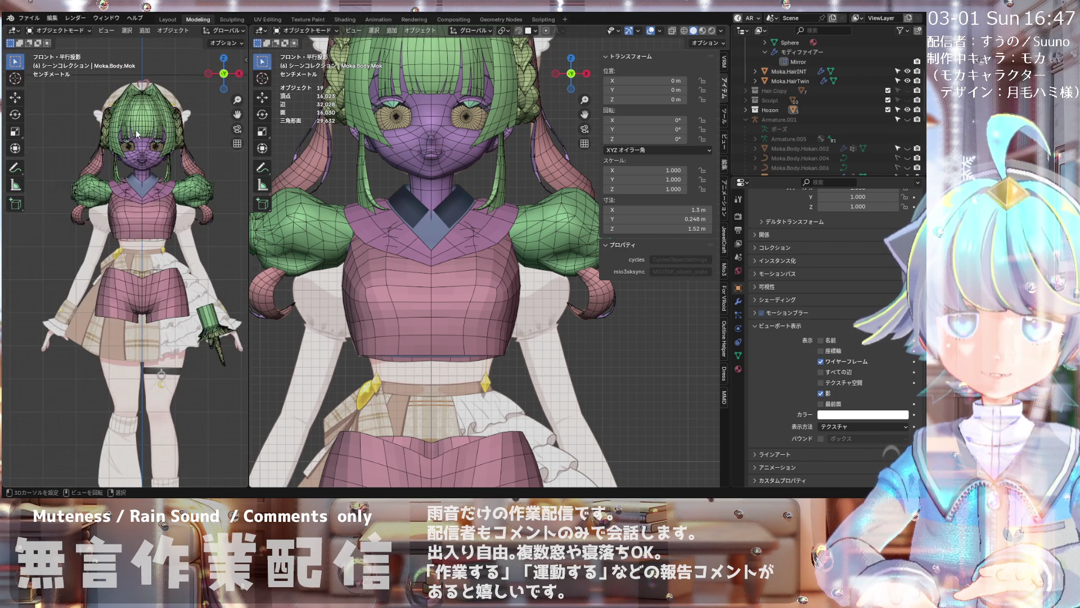
pyautogui.scroll(3, 141, 204)
pyautogui.scroll(3, 143, 186)
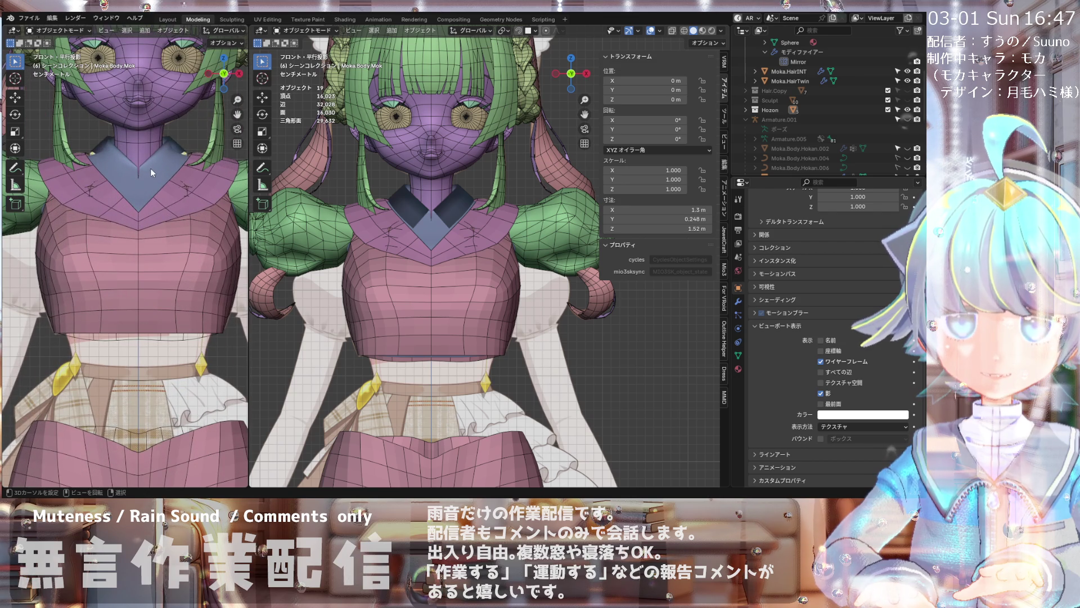
# - Edit the pink top and shrink a collar-area vertex inward twice with Alt+S
pyautogui.click(150, 168)
pyautogui.keyDown('shift'); pyautogui.click(218, 215); pyautogui.keyUp('shift')
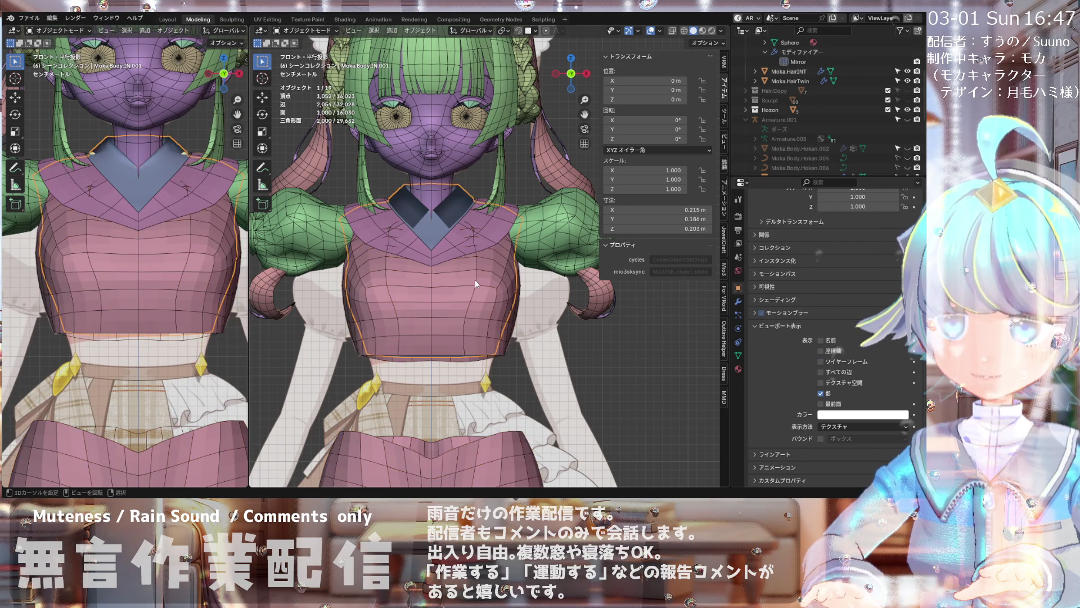
pyautogui.scroll(3, 476, 280)
pyautogui.moveTo(461, 226); pyautogui.dragTo(417, 144, button='middle')
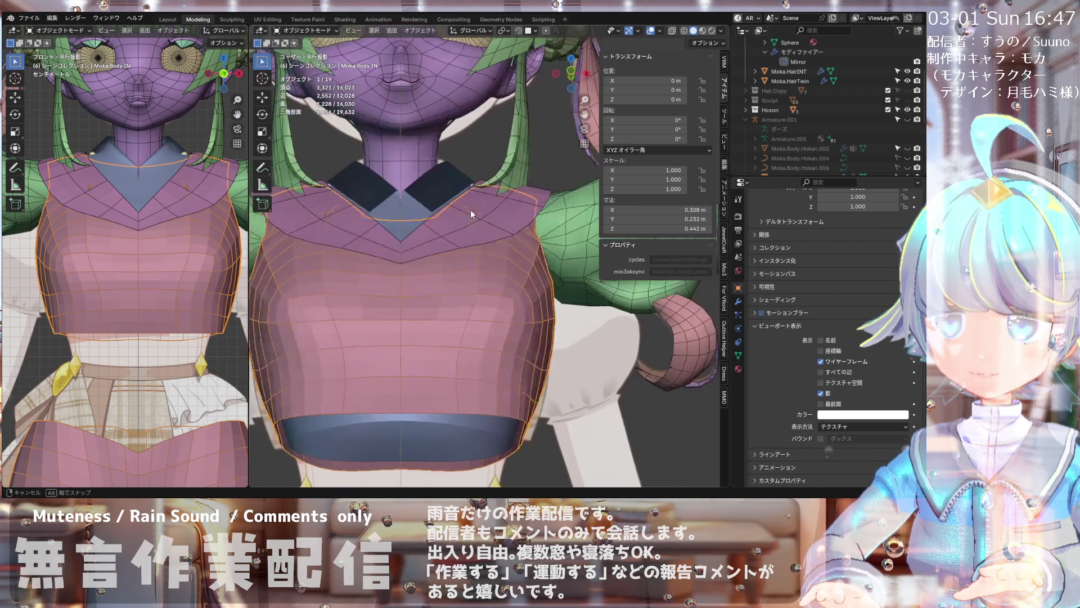
pyautogui.click(301, 36)
pyautogui.scroll(2, 472, 210)
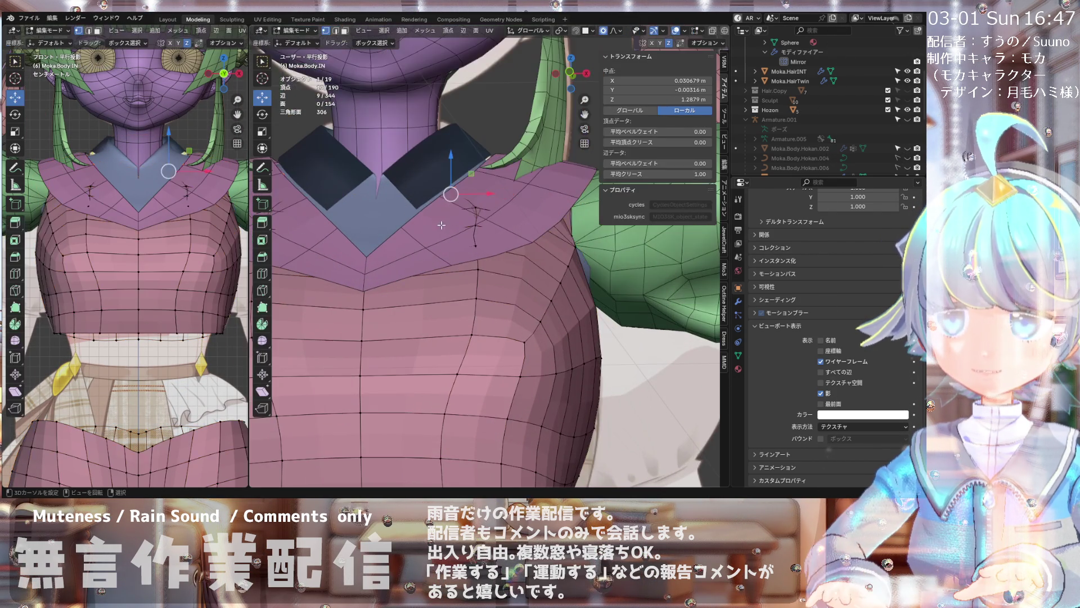
pyautogui.click(466, 197)
pyautogui.hotkey('alt', 's')
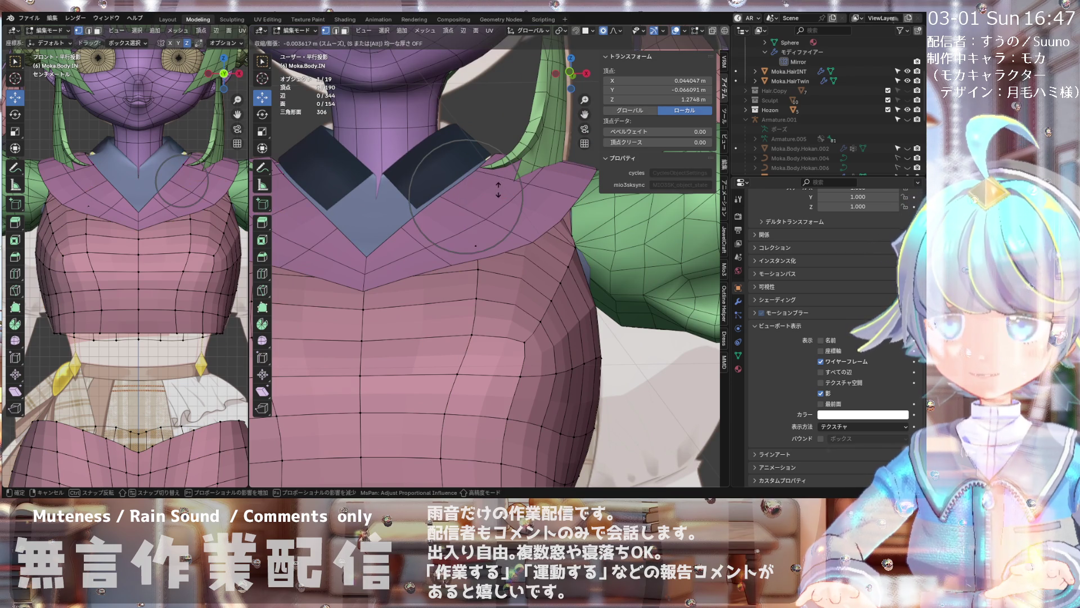
pyautogui.click(498, 190)
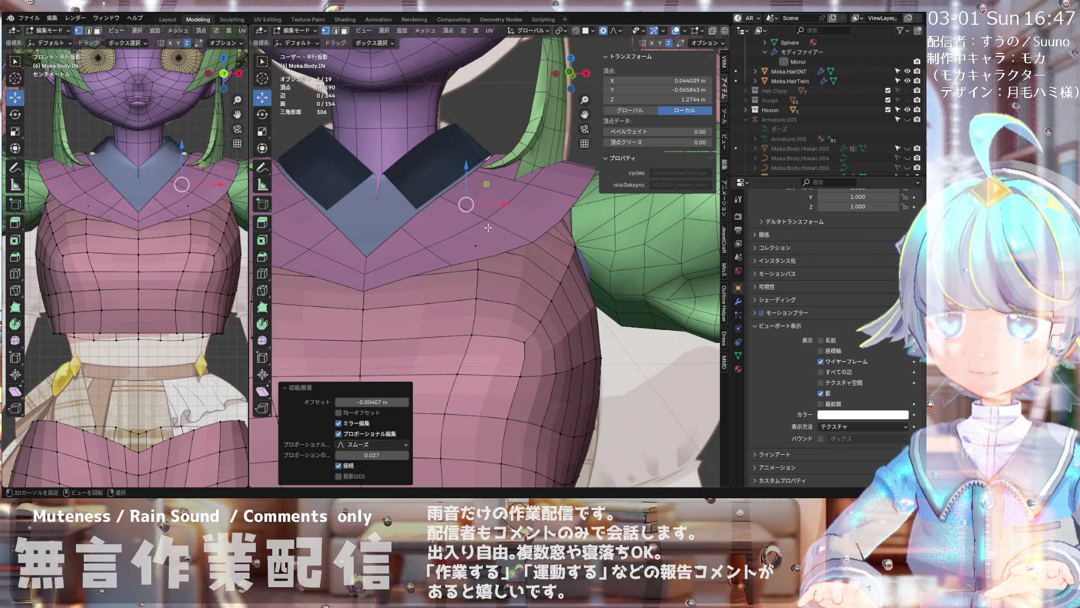
pyautogui.hotkey('alt', 's')
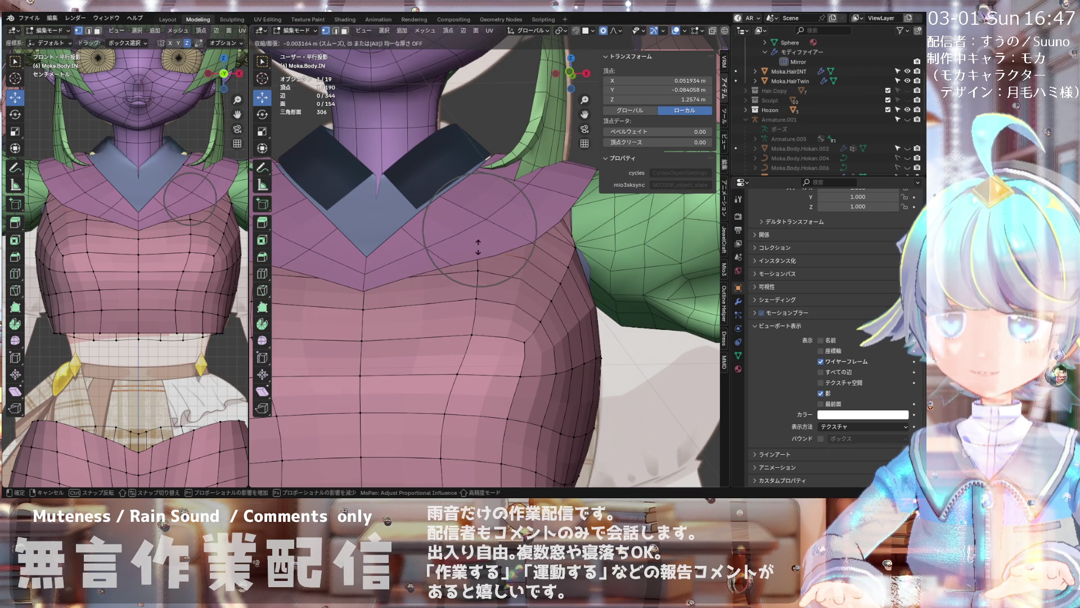
pyautogui.click(478, 247)
# - Move a shoulder-edge vertex along X so it tucks under the green sleeve, then return to front view
pyautogui.moveTo(478, 247)
pyautogui.mouseDown(button='middle')
pyautogui.moveTo(645, 236)
pyautogui.moveTo(393, 243)
pyautogui.moveTo(439, 254)
pyautogui.mouseUp(button='middle')
pyautogui.scroll(-3, 473, 237)
pyautogui.press('/')
pyautogui.press('/')
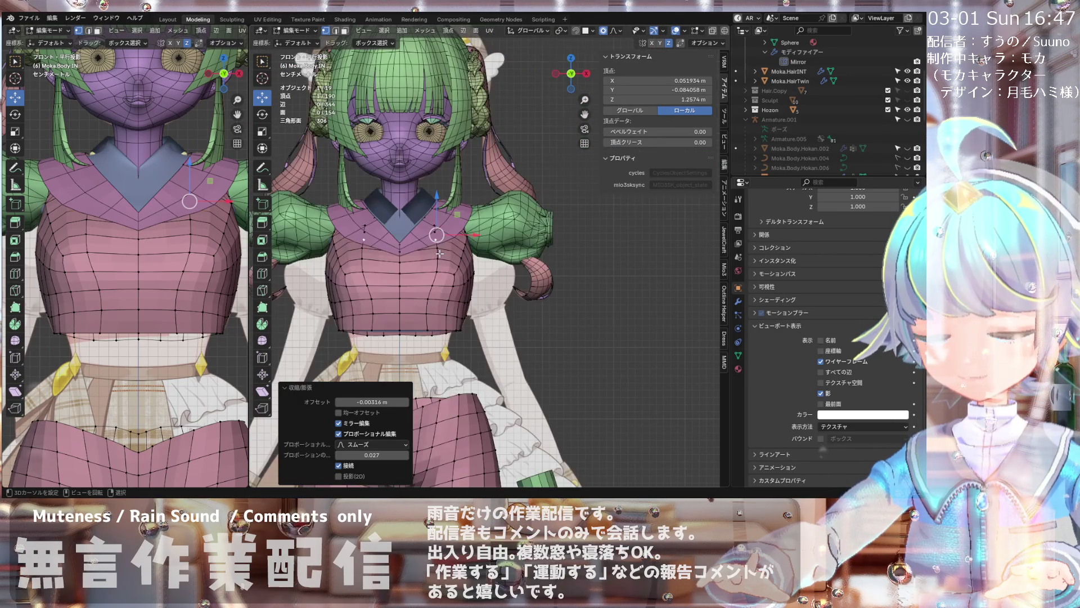
pyautogui.scroll(3, 439, 254)
pyautogui.moveTo(438, 253)
pyautogui.mouseDown(button='middle')
pyautogui.moveTo(507, 228)
pyautogui.moveTo(524, 235)
pyautogui.mouseUp(button='middle')
pyautogui.click(514, 244)
pyautogui.press('g')
pyautogui.press('x')
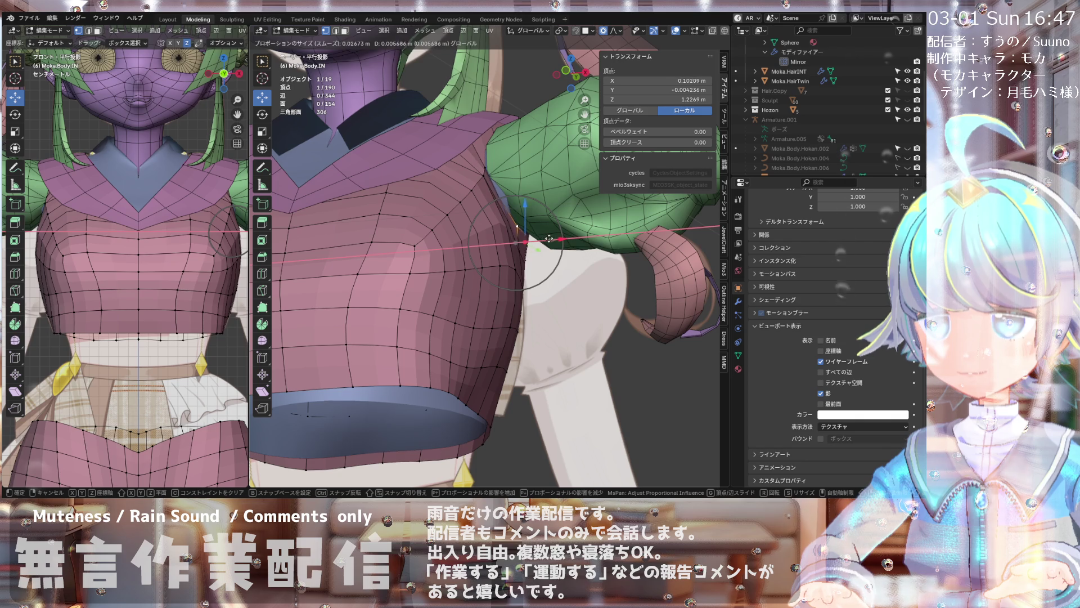
pyautogui.click(553, 239)
pyautogui.moveTo(553, 240); pyautogui.dragTo(514, 241, button='middle')
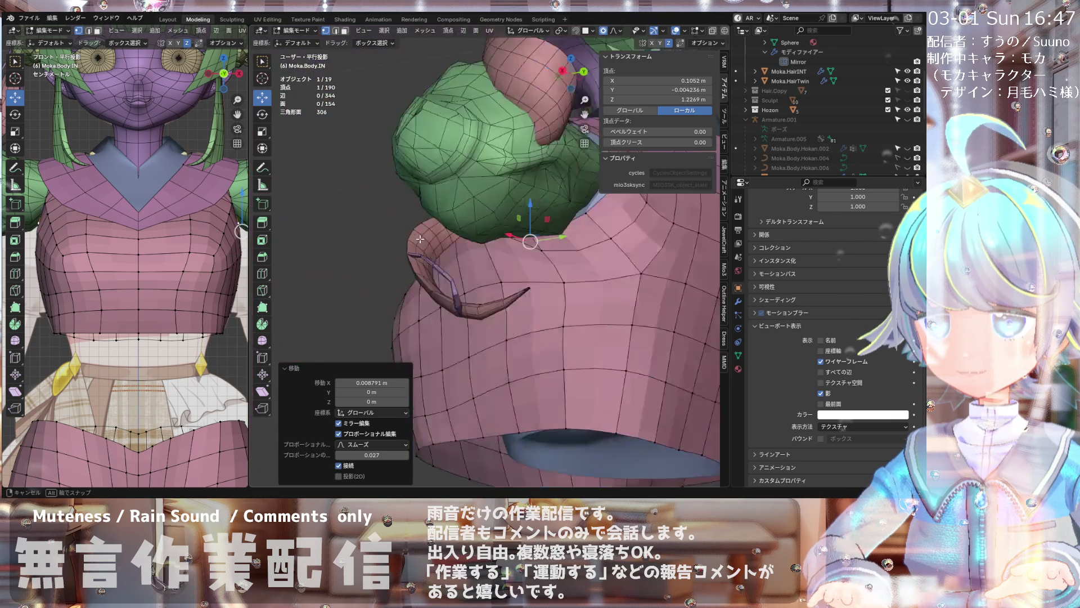
pyautogui.press('KP_1')
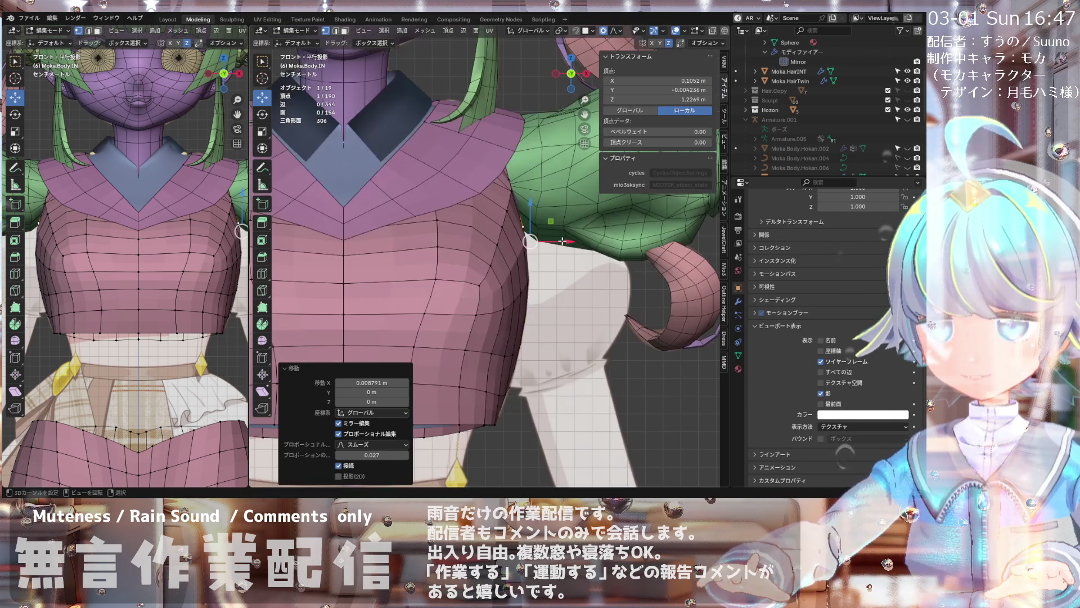
pyautogui.scroll(-4, 498, 315)
pyautogui.scroll(-1, 498, 314)
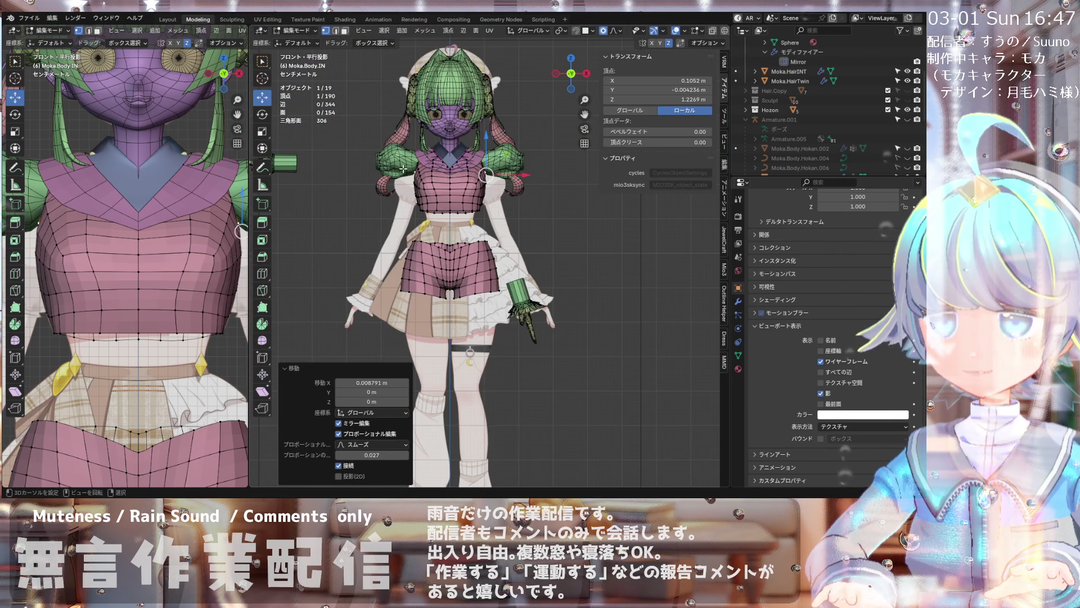
pyautogui.scroll(-1, 439, 210)
# - Leave edit mode and turn on wireframe viewport display for the shirt body object
pyautogui.press('Tab')
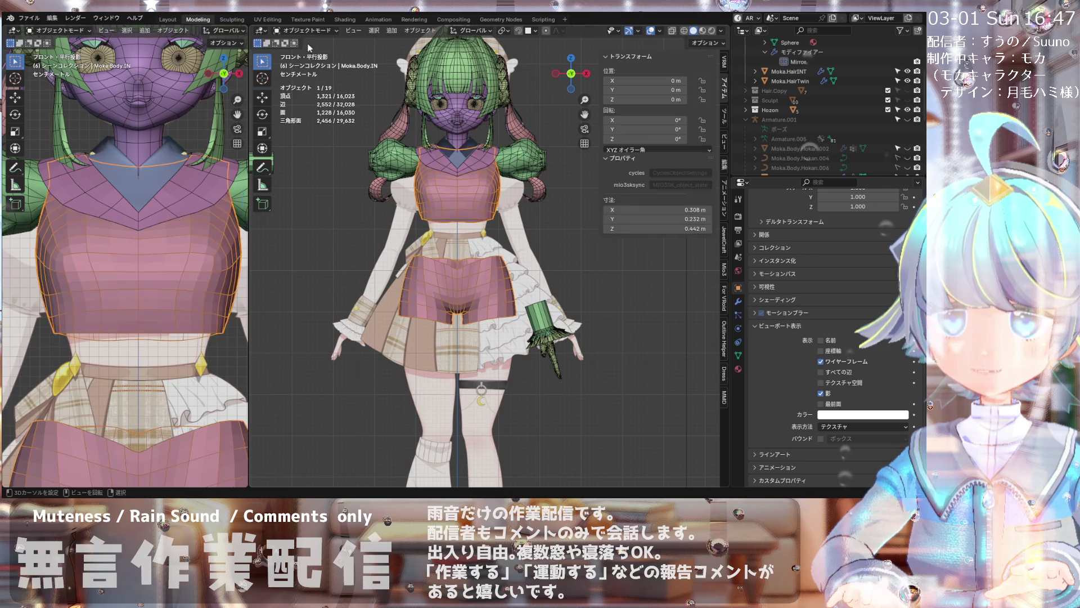
pyautogui.scroll(-3, 127, 211)
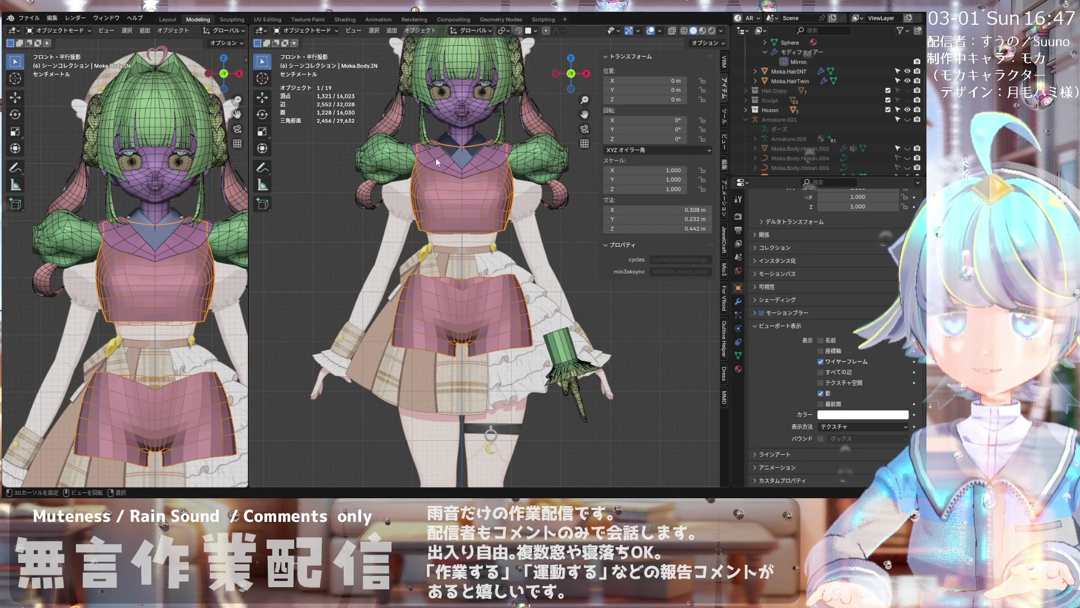
pyautogui.scroll(2, 435, 158)
pyautogui.click(469, 151)
pyautogui.click(469, 152)
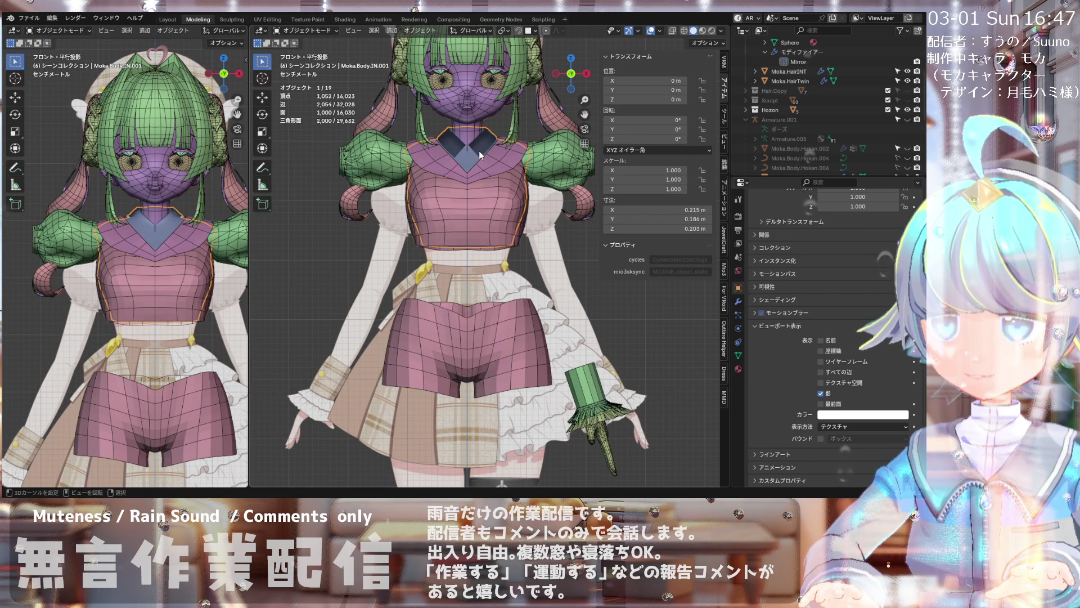
pyautogui.click(821, 362)
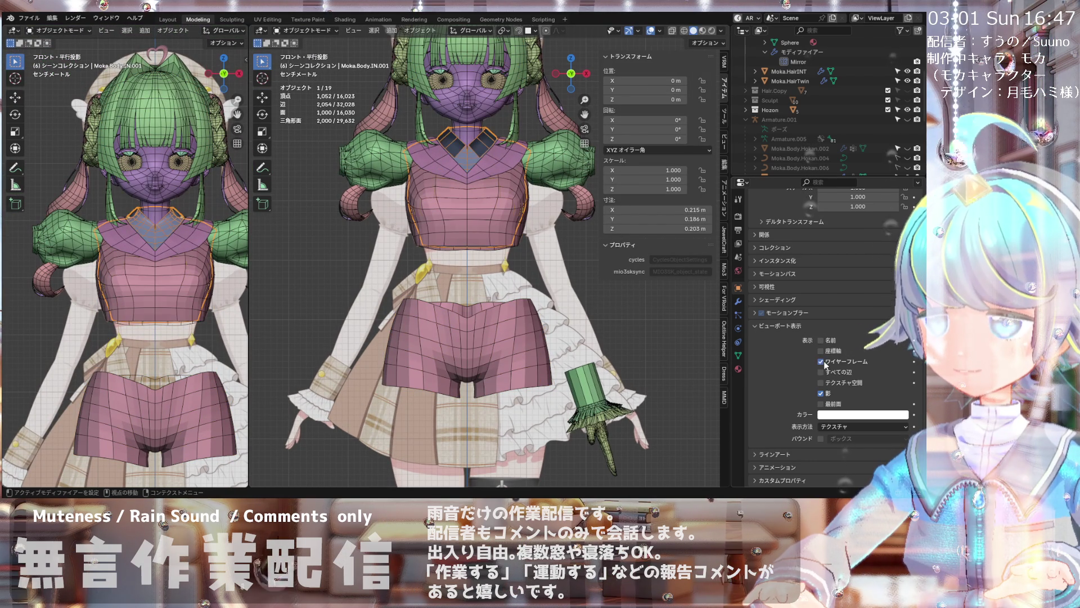
pyautogui.keyDown('shift'); pyautogui.click(466, 338); pyautogui.keyUp('shift')
pyautogui.scroll(-1, 462, 269)
pyautogui.click(457, 308)
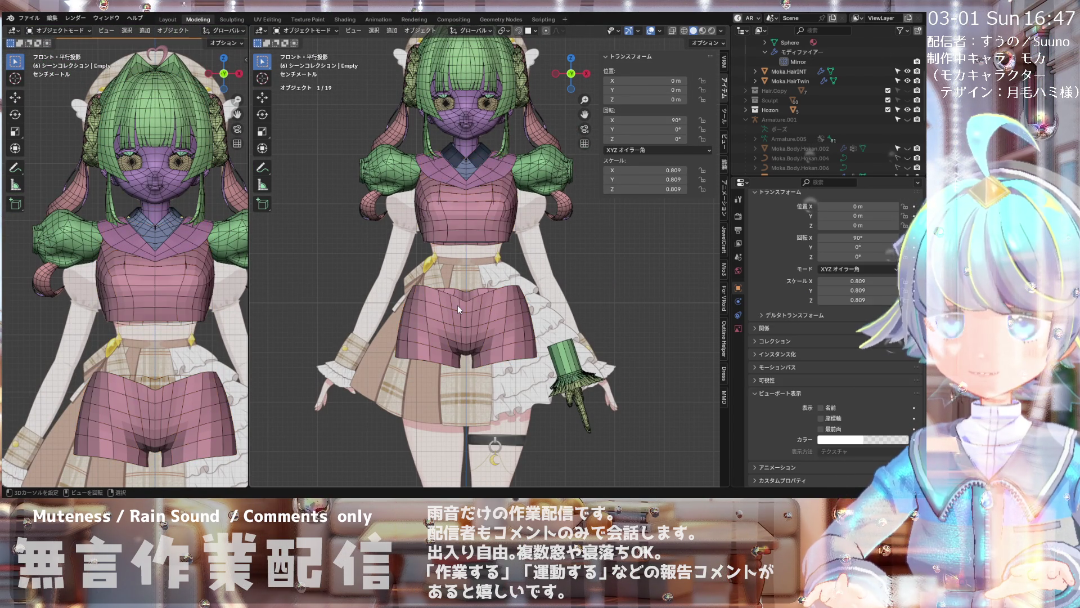
pyautogui.scroll(2, 459, 182)
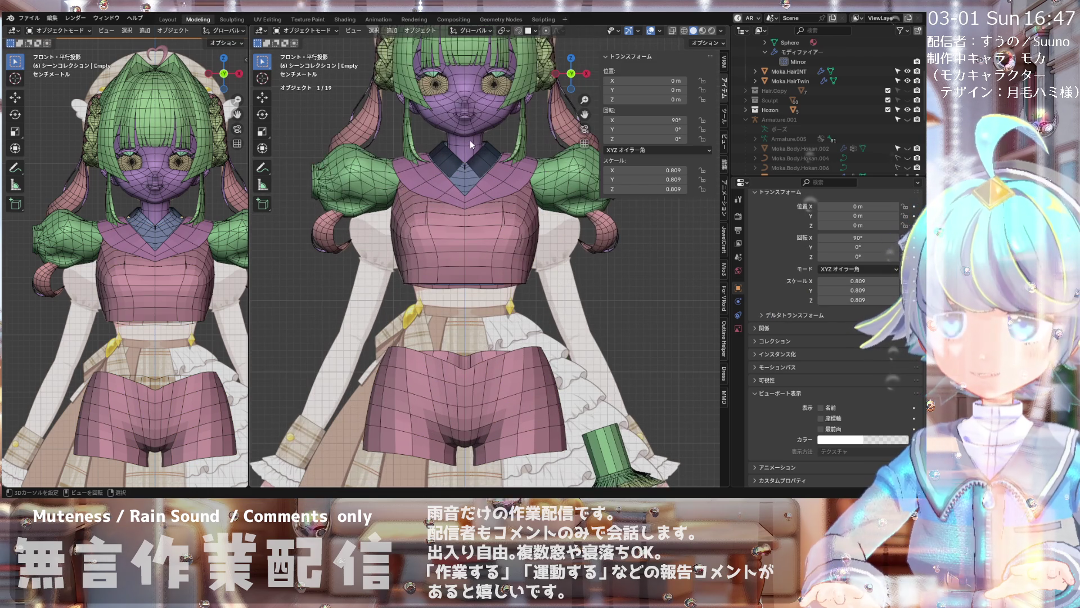
pyautogui.scroll(2, 164, 206)
pyautogui.scroll(-1, 166, 207)
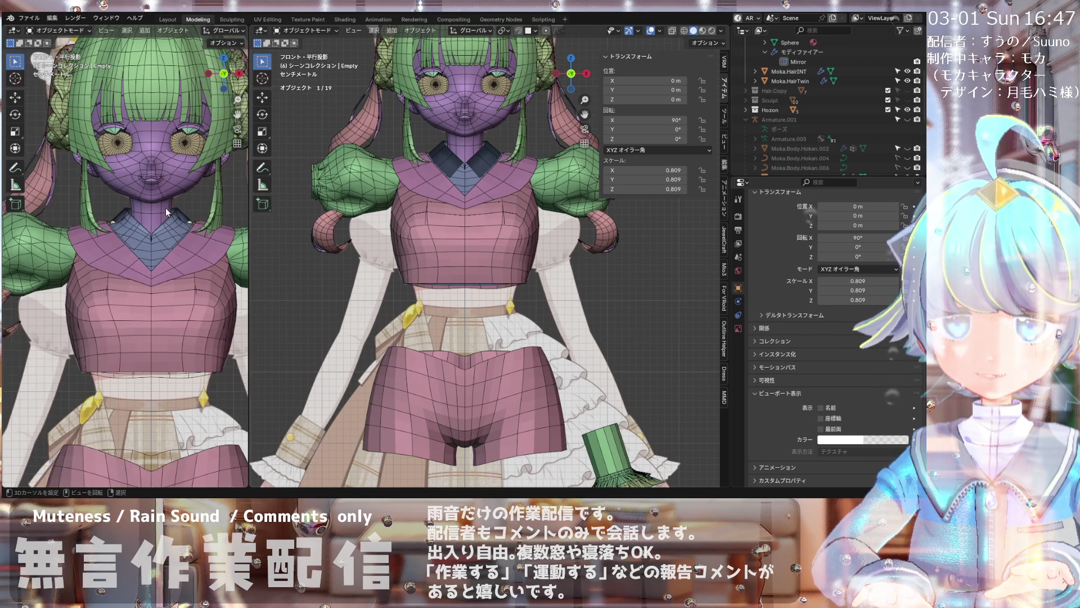
pyautogui.scroll(-1, 165, 208)
pyautogui.scroll(2, 165, 208)
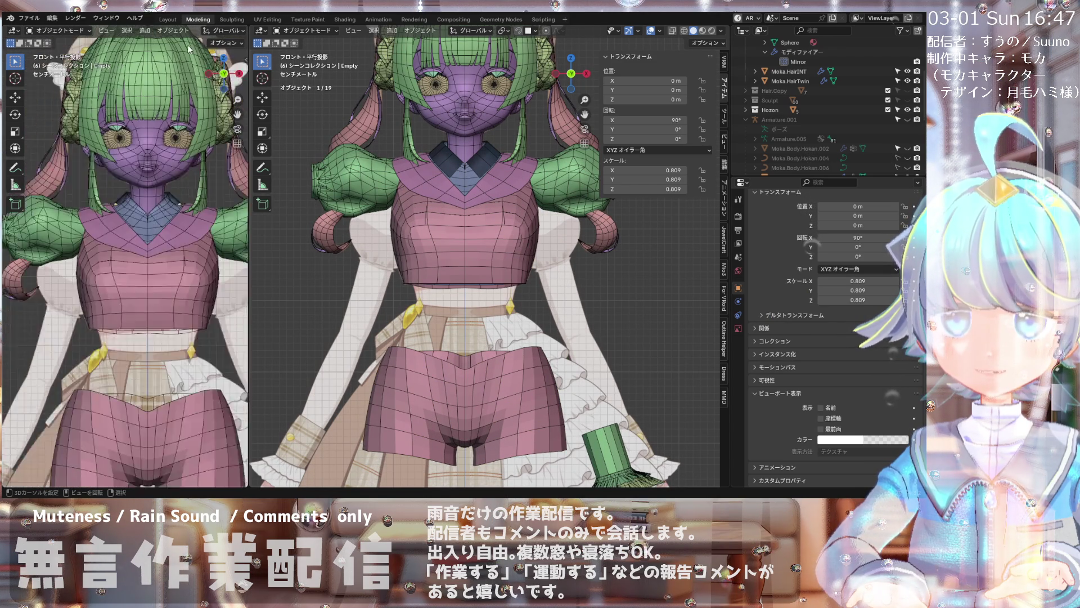
pyautogui.scroll(-3, 187, 51)
pyautogui.scroll(-3, 169, 31)
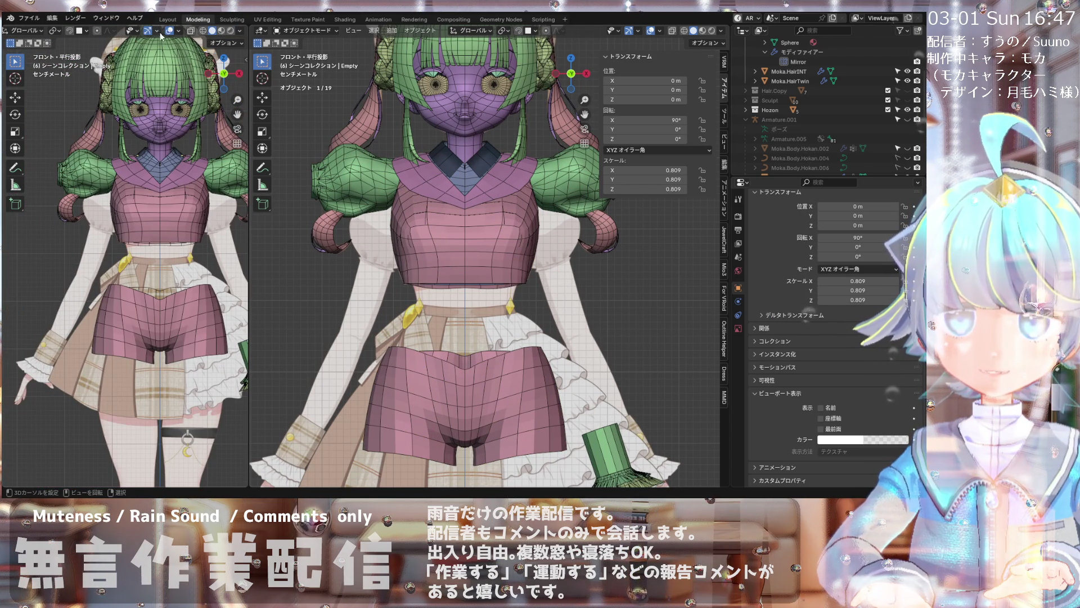
# - Glance through the viewport Overlays, Gizmo and Shading popovers
pyautogui.click(180, 33)
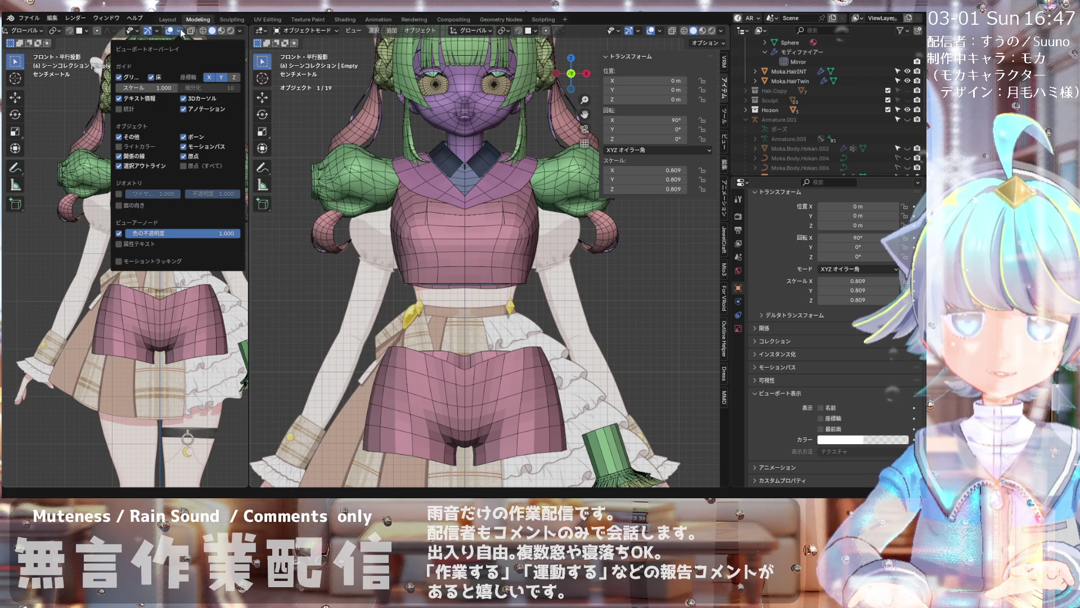
pyautogui.click(157, 32)
pyautogui.click(158, 33)
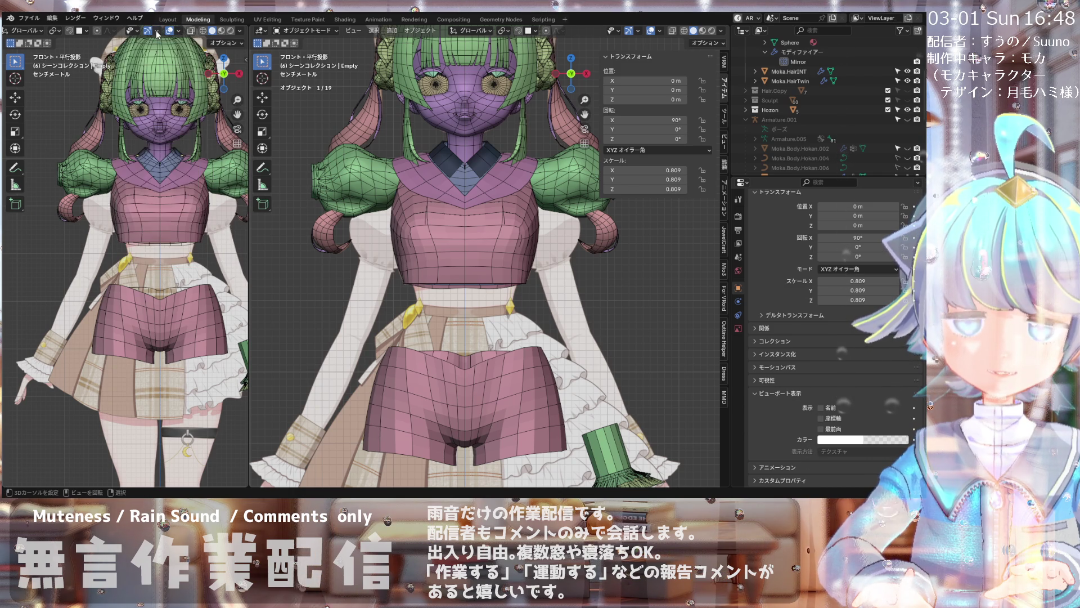
pyautogui.click(138, 33)
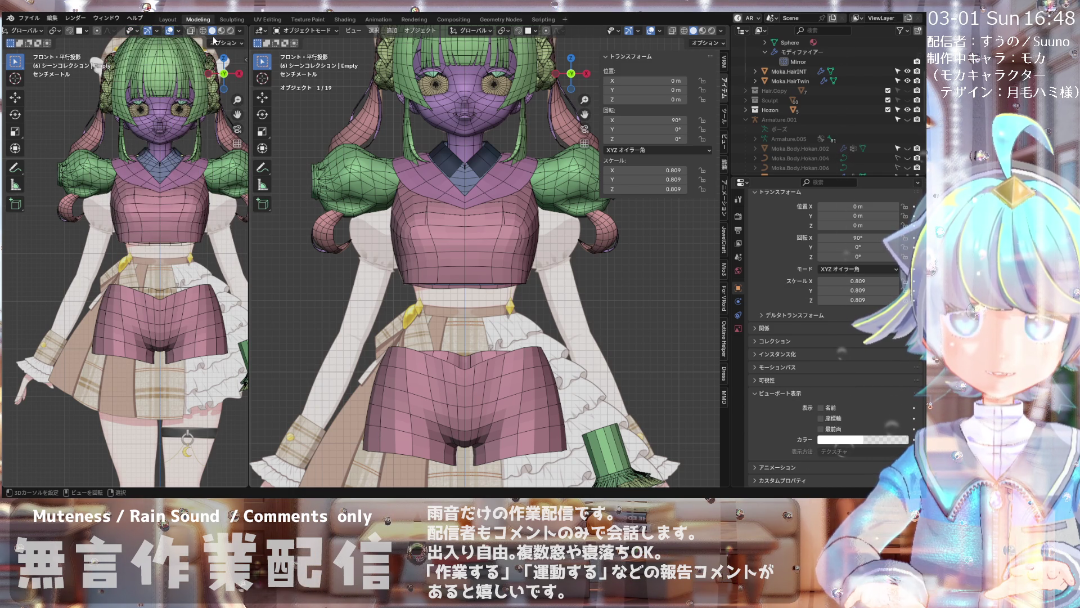
pyautogui.click(242, 32)
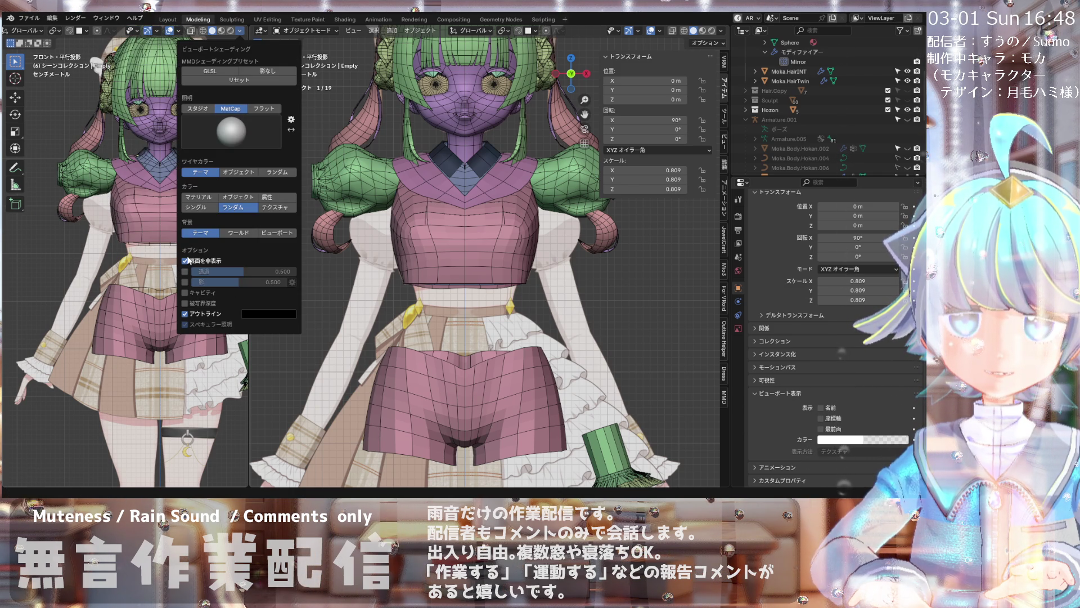
pyautogui.scroll(4, 170, 180)
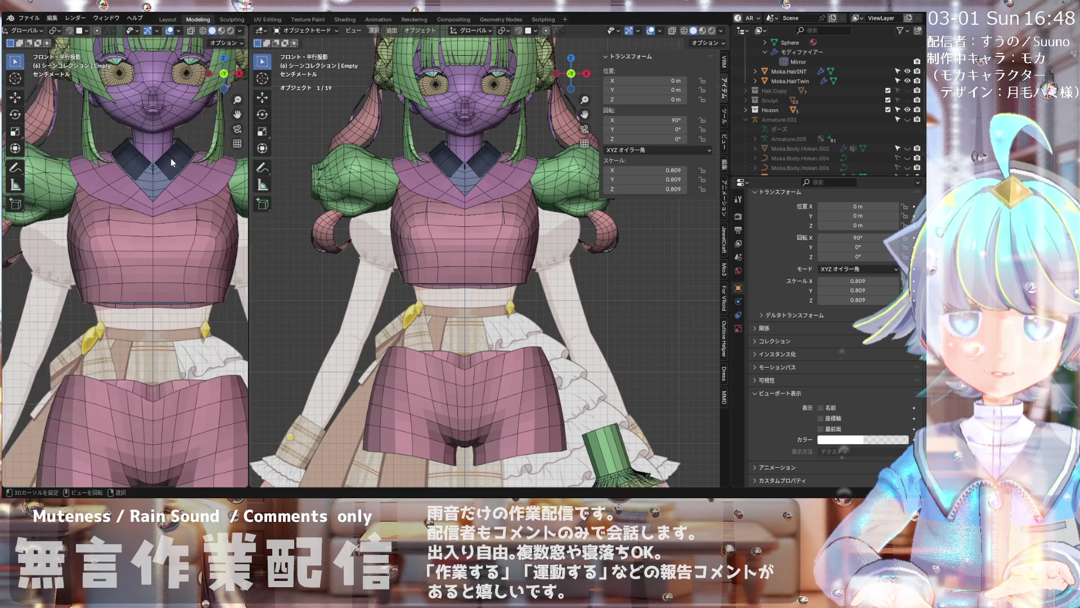
pyautogui.scroll(3, 170, 159)
pyautogui.scroll(-2, 173, 160)
pyautogui.scroll(-1, 162, 207)
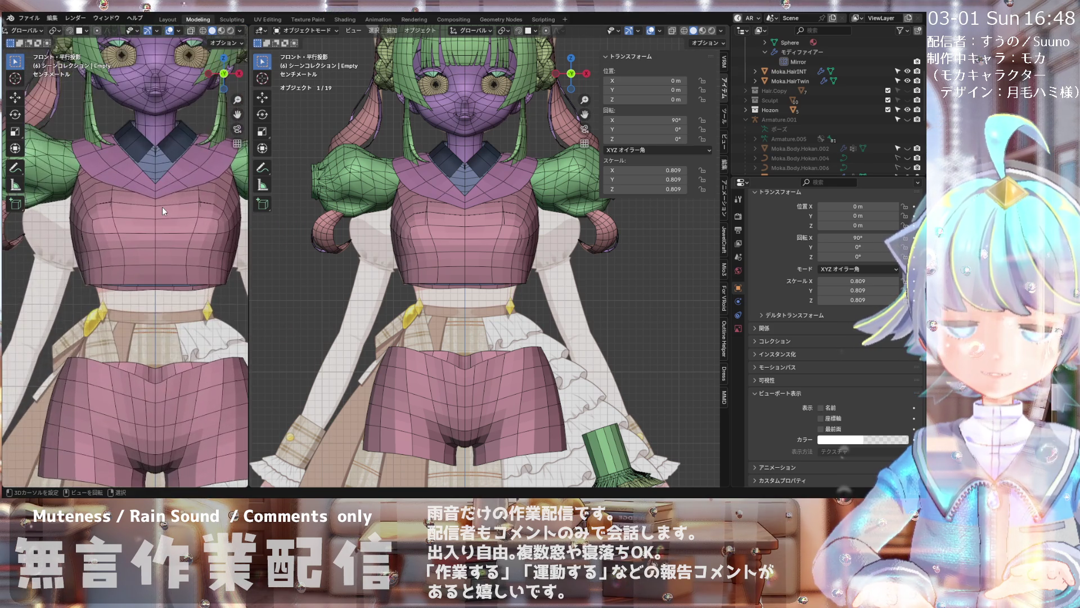
pyautogui.scroll(-1, 162, 207)
pyautogui.scroll(-1, 163, 224)
pyautogui.scroll(1, 163, 235)
pyautogui.scroll(-2, 445, 321)
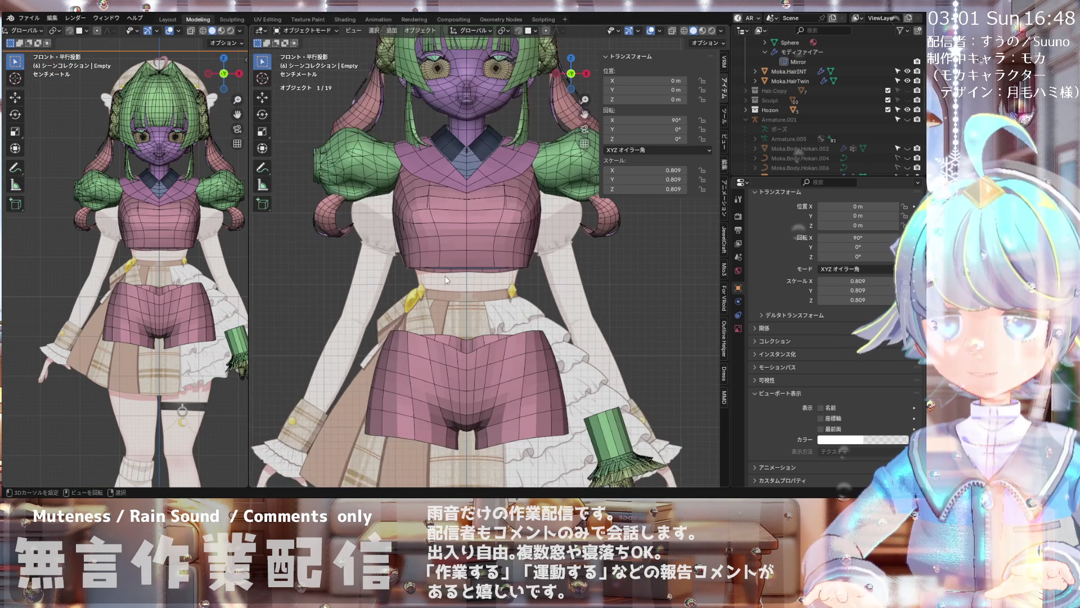
pyautogui.scroll(-2, 445, 327)
pyautogui.scroll(-1, 450, 296)
pyautogui.scroll(2, 451, 297)
pyautogui.scroll(1, 456, 254)
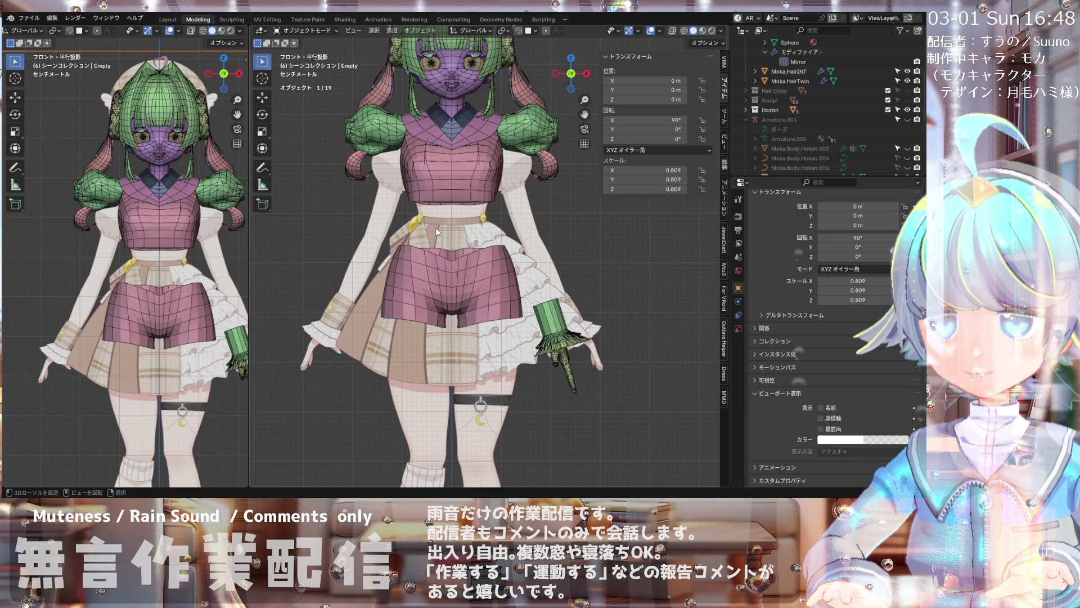
pyautogui.scroll(1, 435, 227)
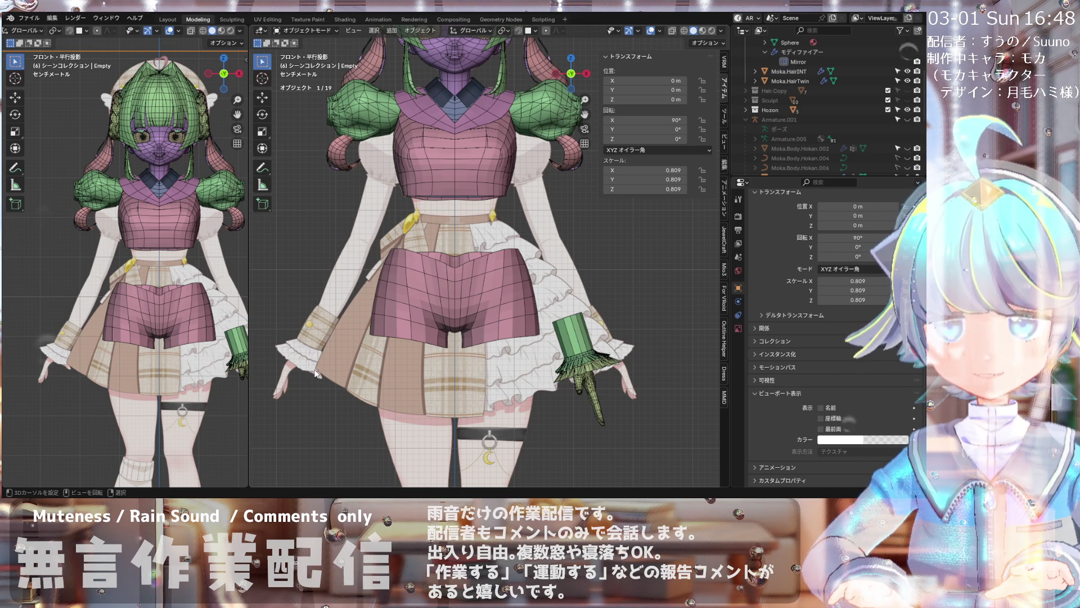
# - Leave the mode unchanged and pick the Annotate tool from the toolbar
pyautogui.click(317, 31)
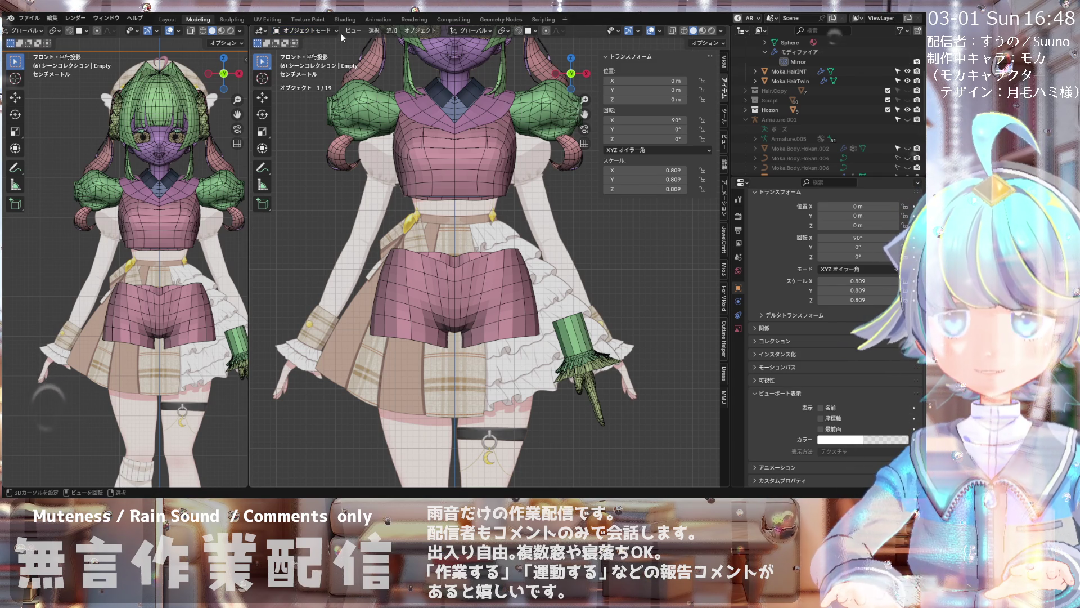
pyautogui.click(339, 30)
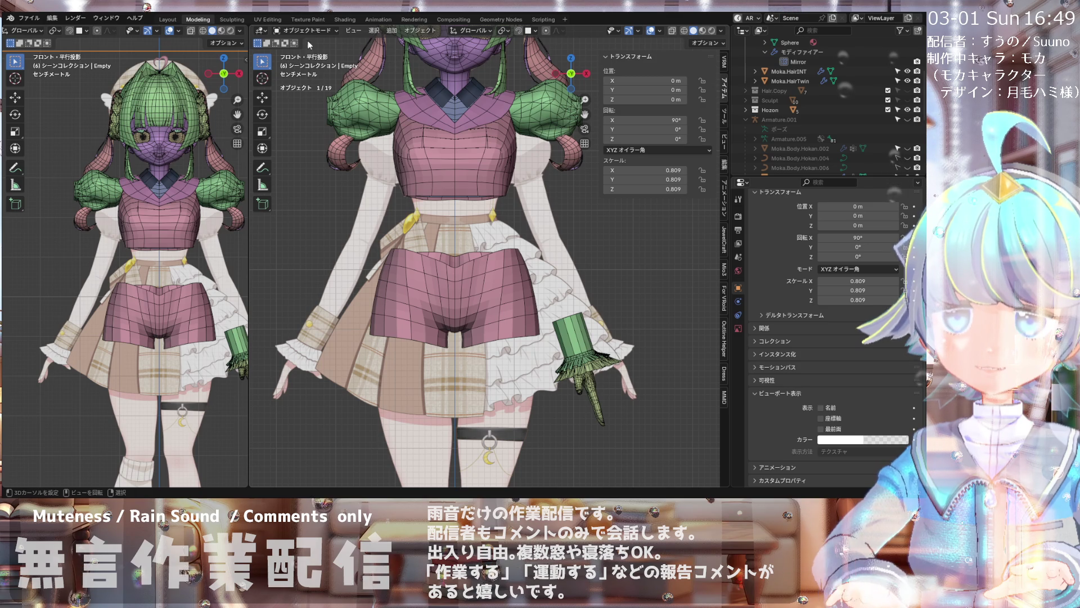
pyautogui.click(264, 167)
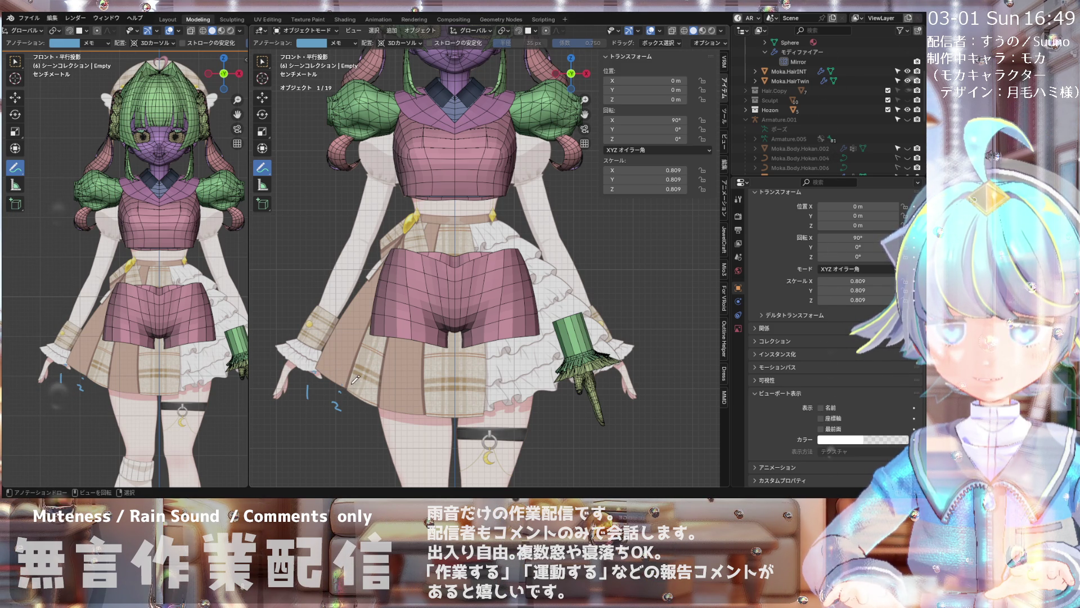
# - Write the annotation numbers 3, 4 and the next one below the skirt hem
pyautogui.moveTo(343, 403); pyautogui.dragTo(344, 413)
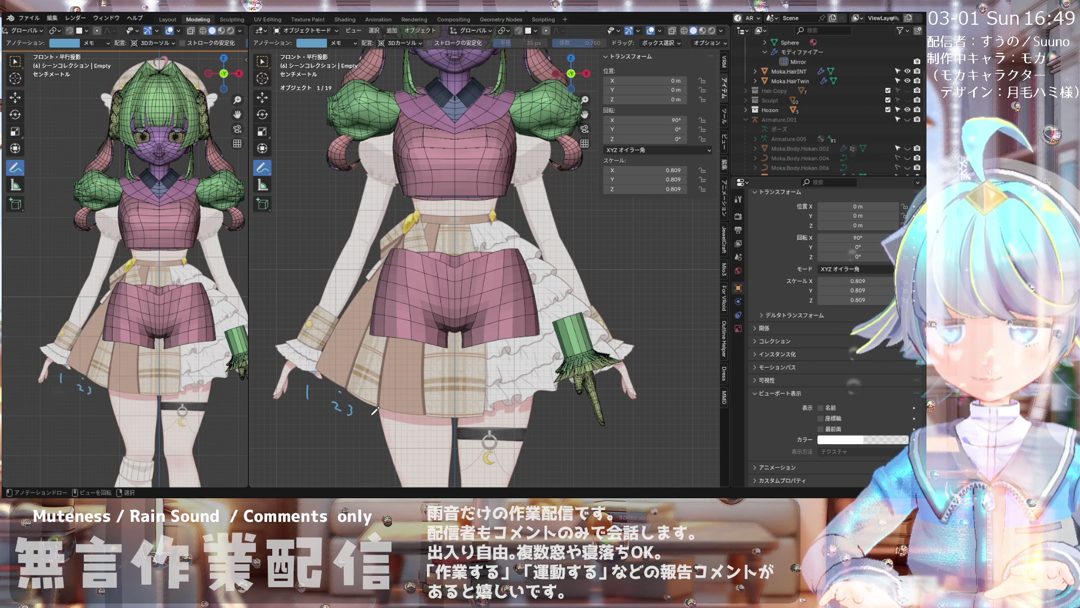
pyautogui.moveTo(369, 411); pyautogui.dragTo(374, 420)
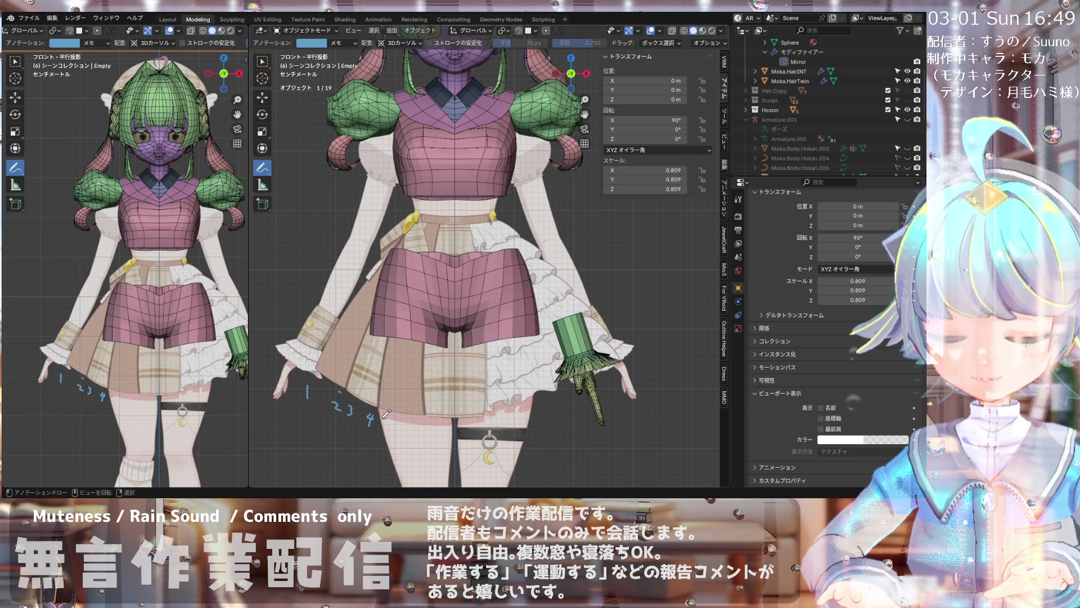
pyautogui.moveTo(377, 416); pyautogui.dragTo(423, 429)
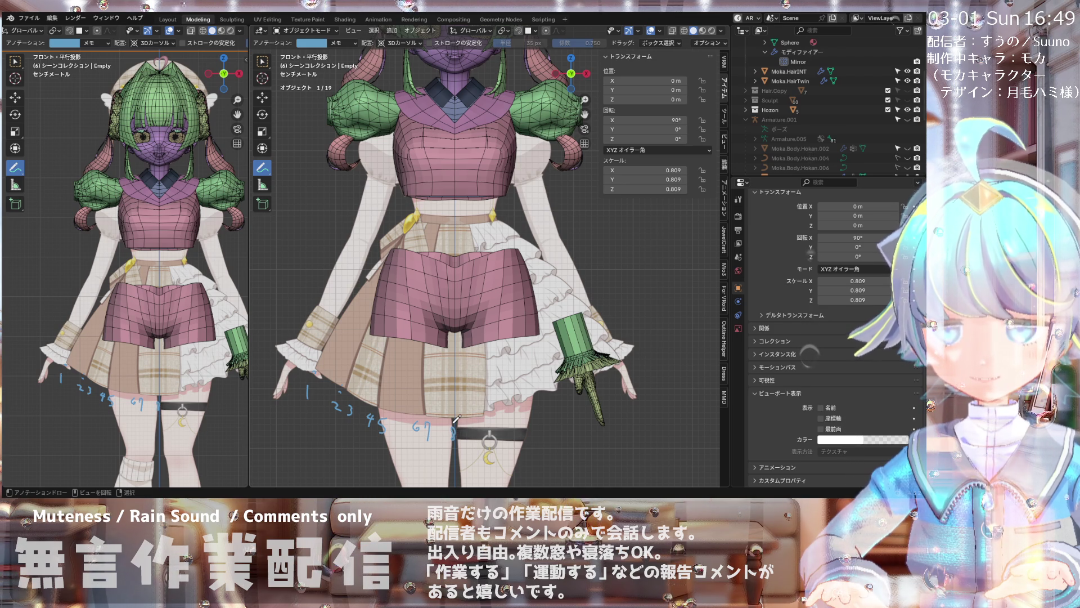
pyautogui.scroll(-4, 457, 419)
pyautogui.scroll(2, 421, 170)
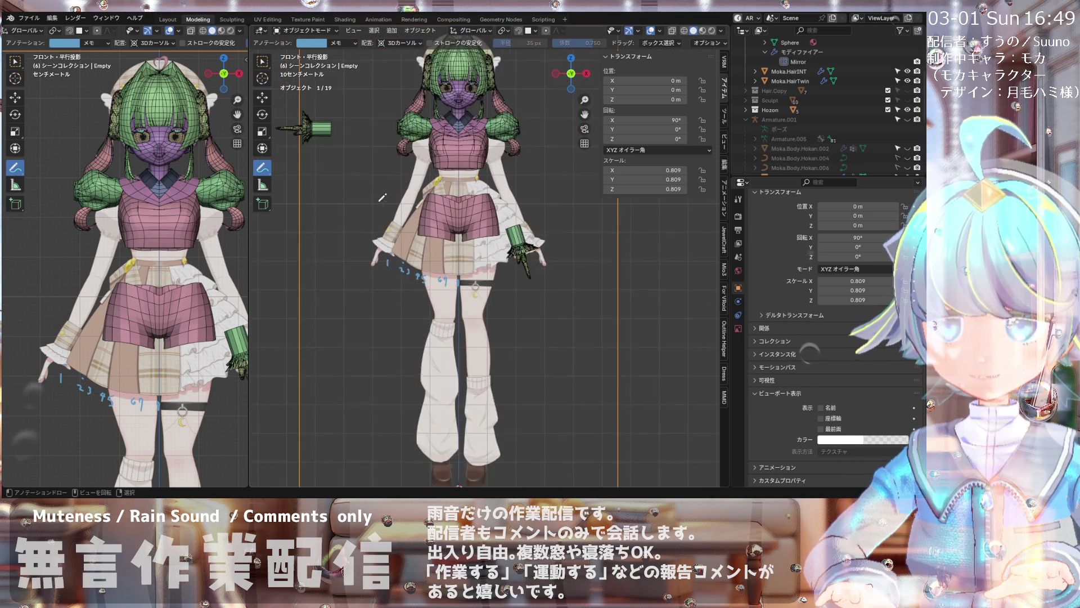
pyautogui.scroll(1, 414, 194)
# - Pan the character right and sketch a wavy skirt-outline curve to its left
pyautogui.keyDown('shift'); pyautogui.moveTo(404, 218); pyautogui.dragTo(382, 133, button='middle'); pyautogui.keyUp('shift')
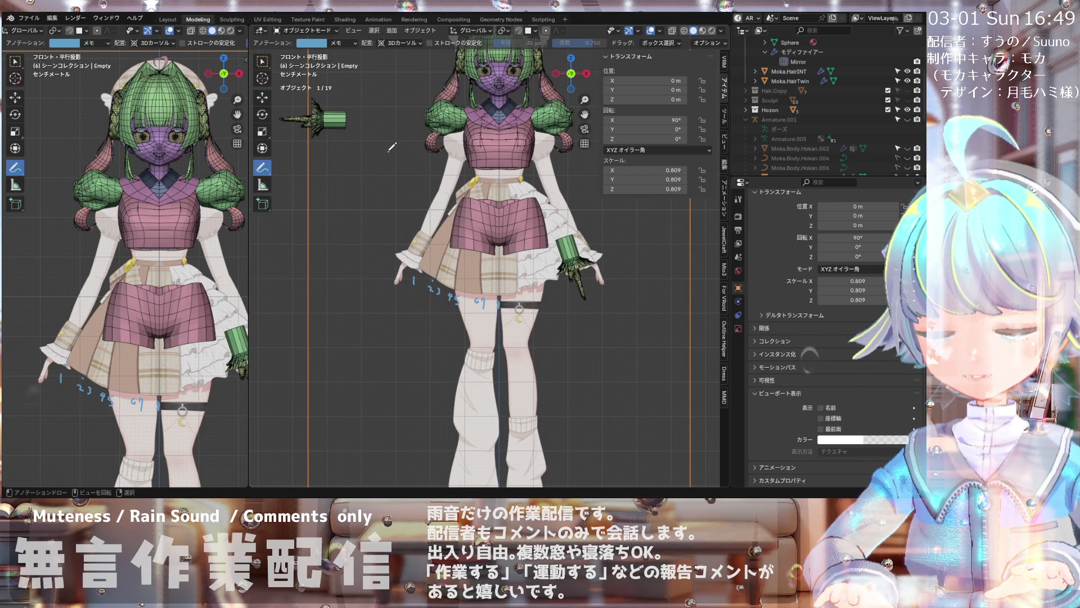
pyautogui.moveTo(388, 150)
pyautogui.mouseDown()
pyautogui.moveTo(360, 152)
pyautogui.moveTo(334, 179)
pyautogui.mouseUp()
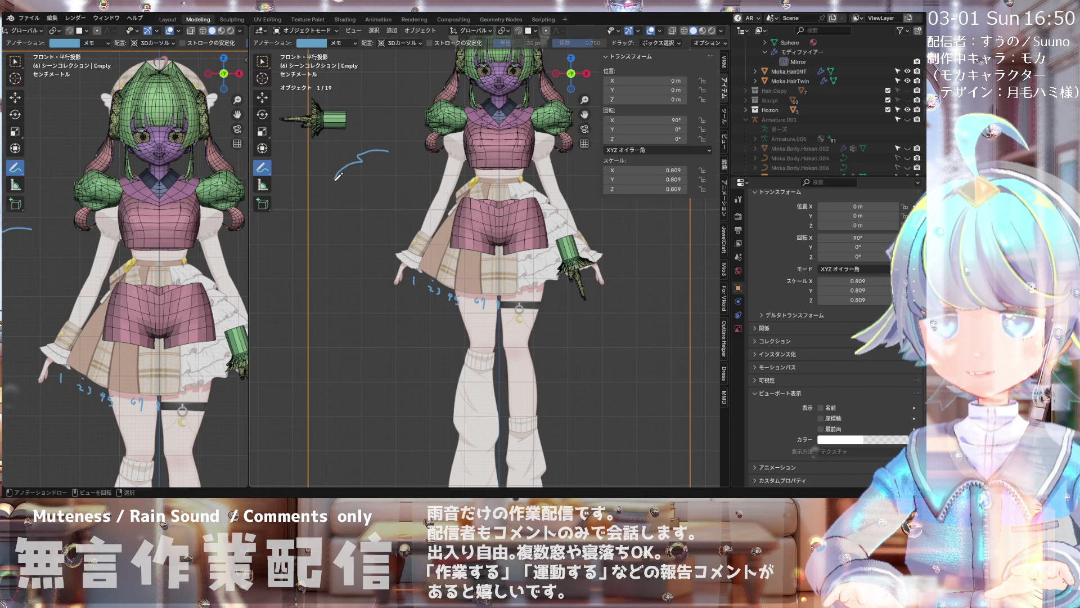
pyautogui.scroll(2, 494, 286)
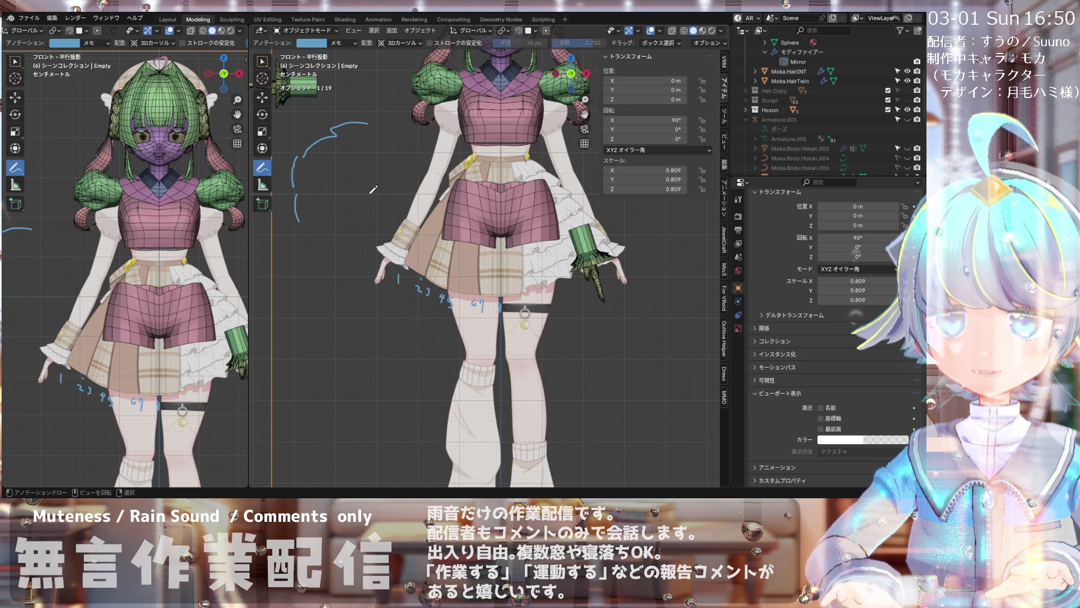
pyautogui.scroll(1, 372, 189)
pyautogui.scroll(1, 372, 189)
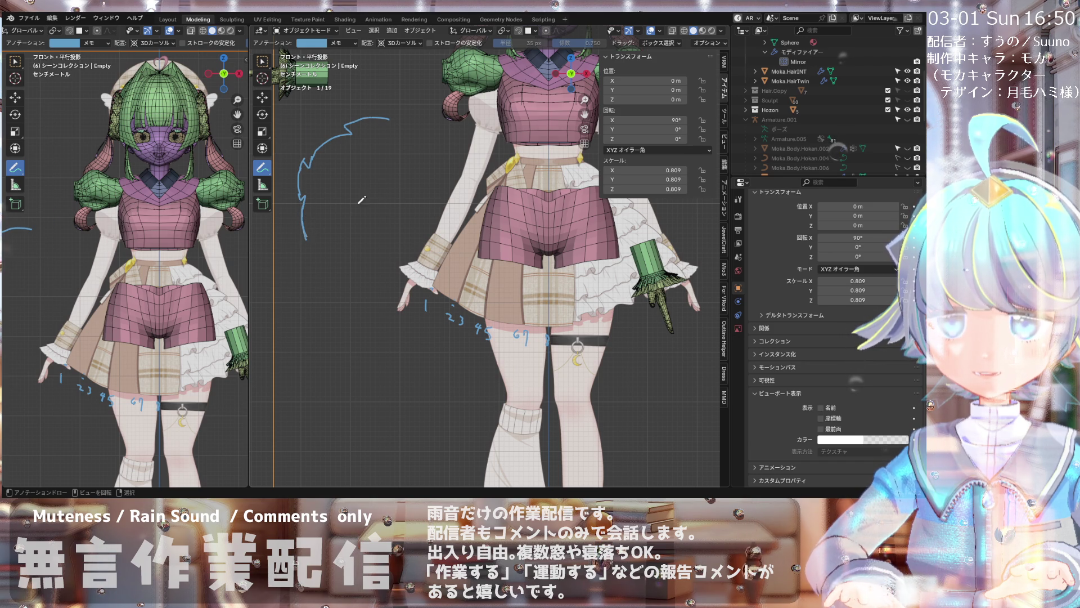
pyautogui.scroll(-2, 360, 200)
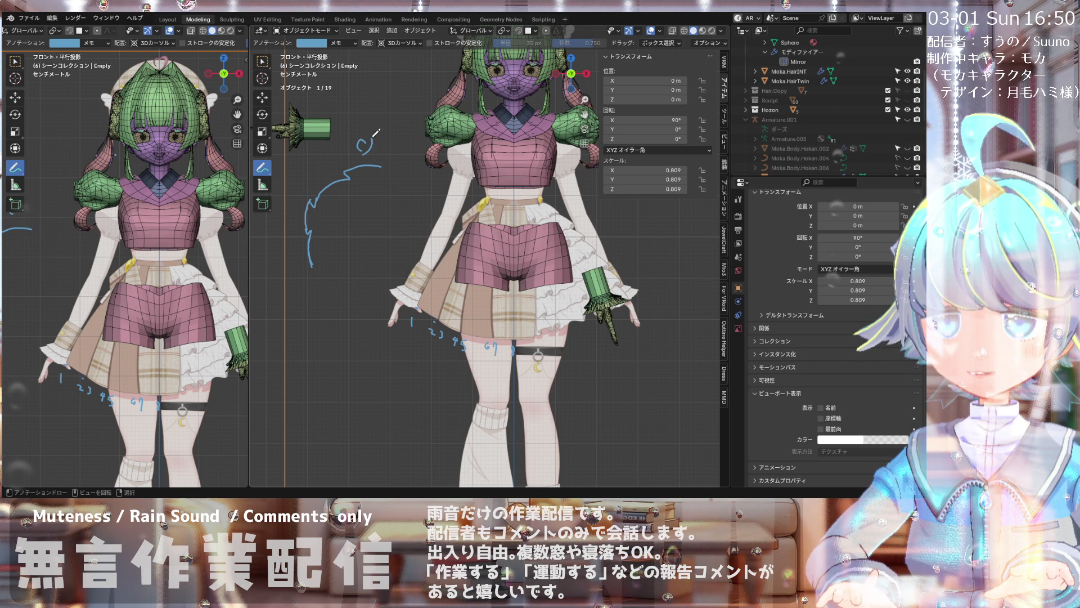
# - Undo a stray circle mark and write a C below the B annotation at the waist
pyautogui.moveTo(369, 139); pyautogui.dragTo(368, 146)
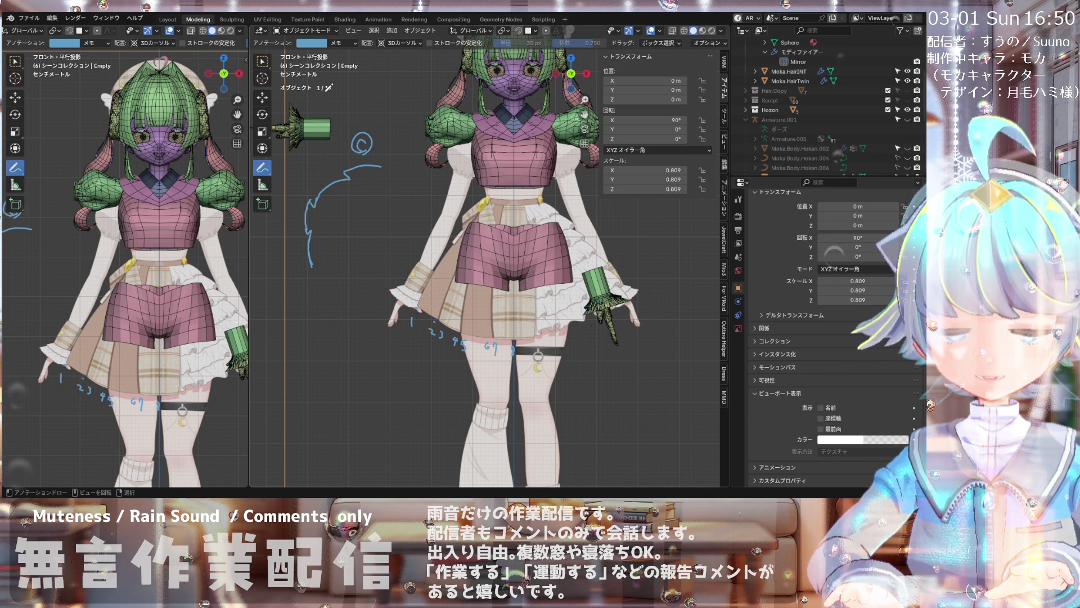
pyautogui.hotkey('ctrl', 'z')
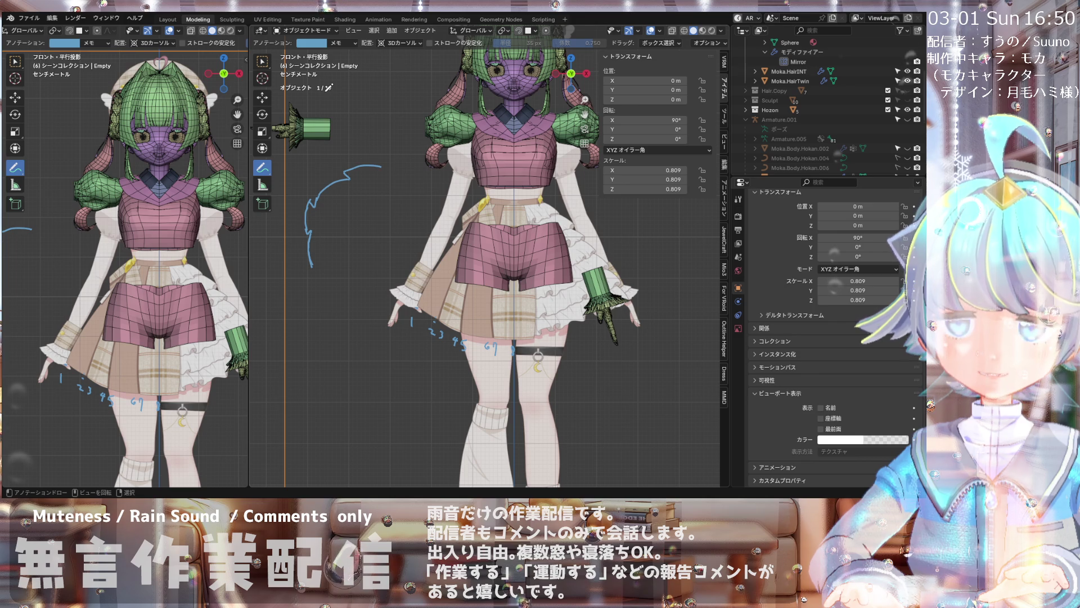
pyautogui.scroll(2, 392, 162)
pyautogui.scroll(1, 387, 166)
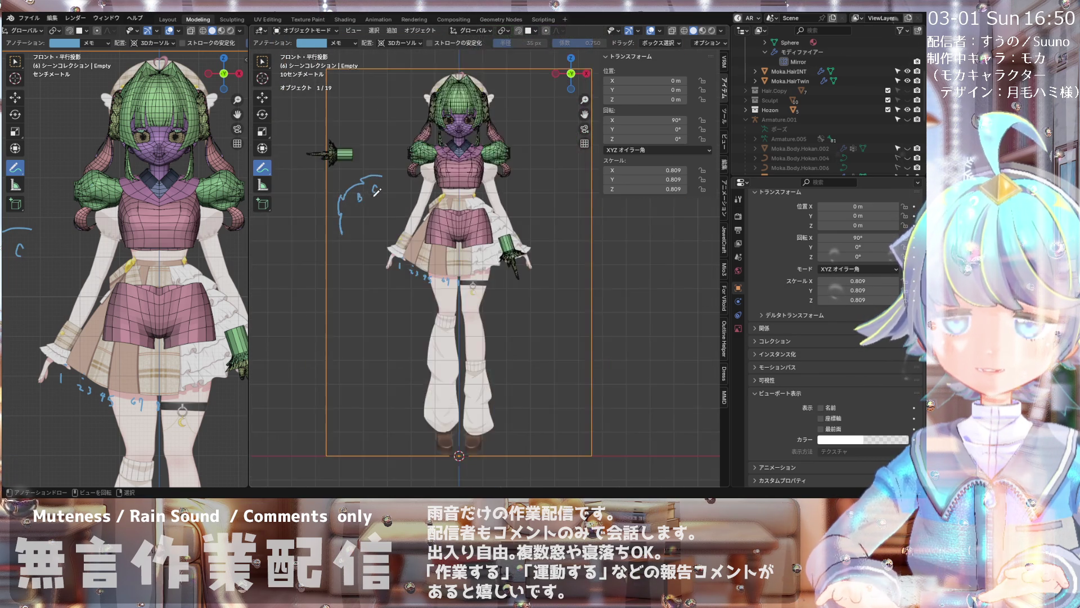
pyautogui.scroll(-2, 344, 194)
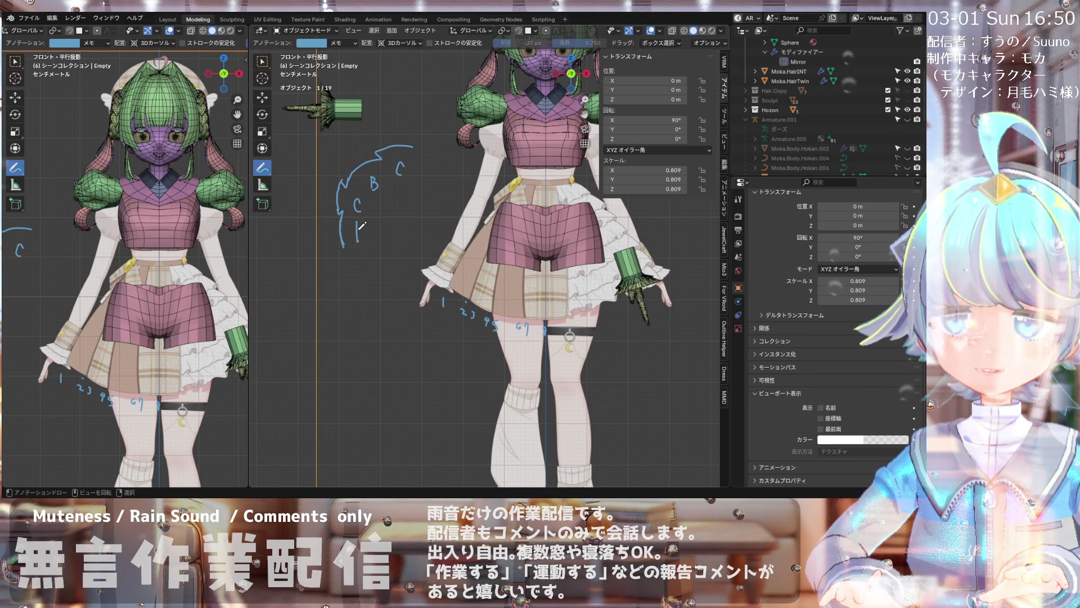
pyautogui.keyDown('shift'); pyautogui.moveTo(366, 239); pyautogui.dragTo(340, 201, button='middle'); pyautogui.keyUp('shift')
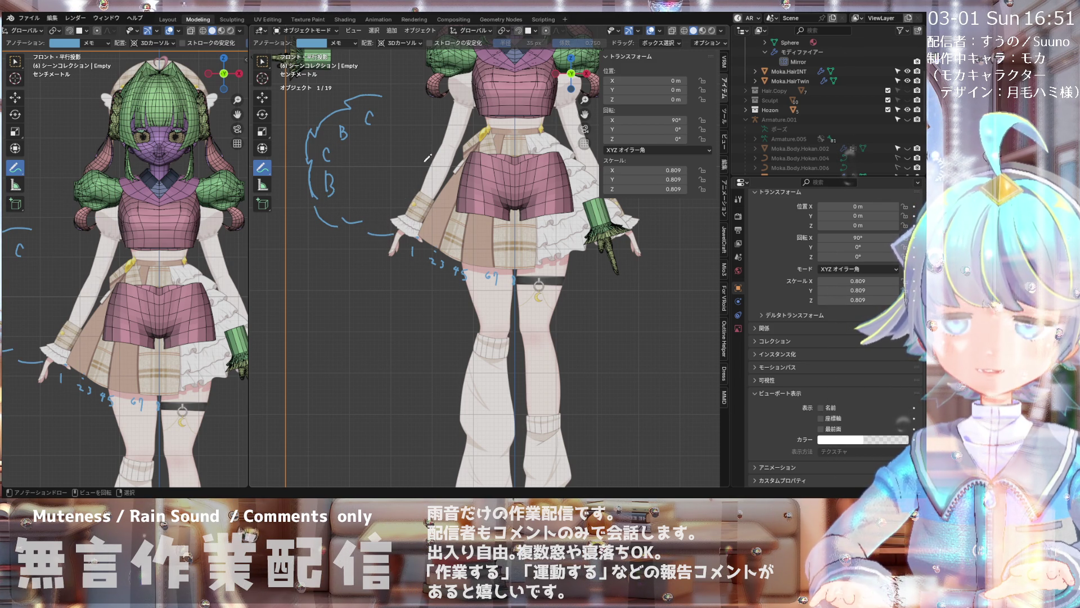
pyautogui.scroll(2, 447, 187)
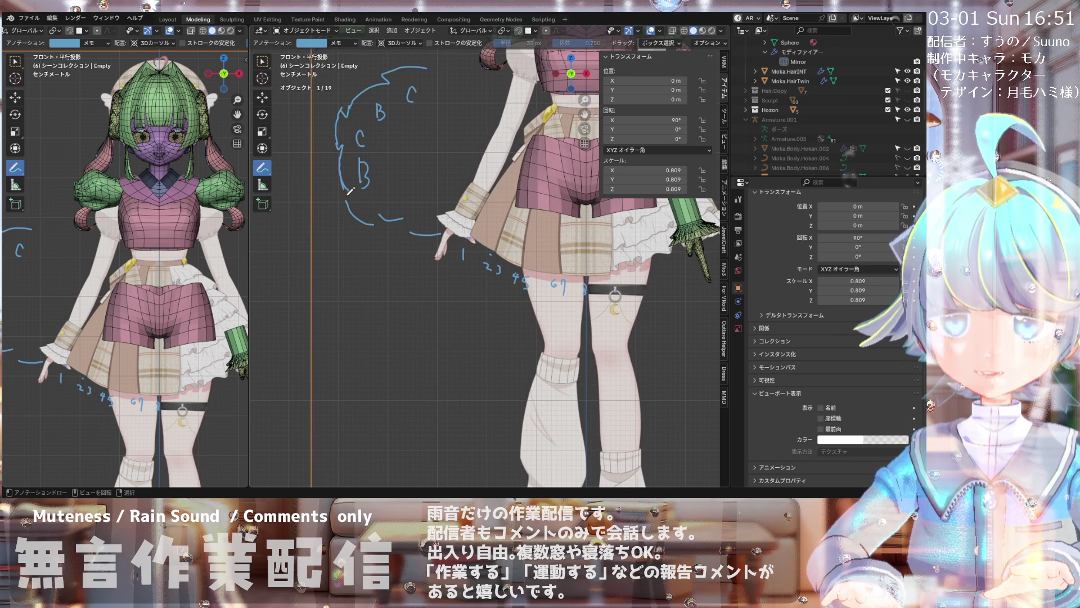
pyautogui.scroll(2, 349, 192)
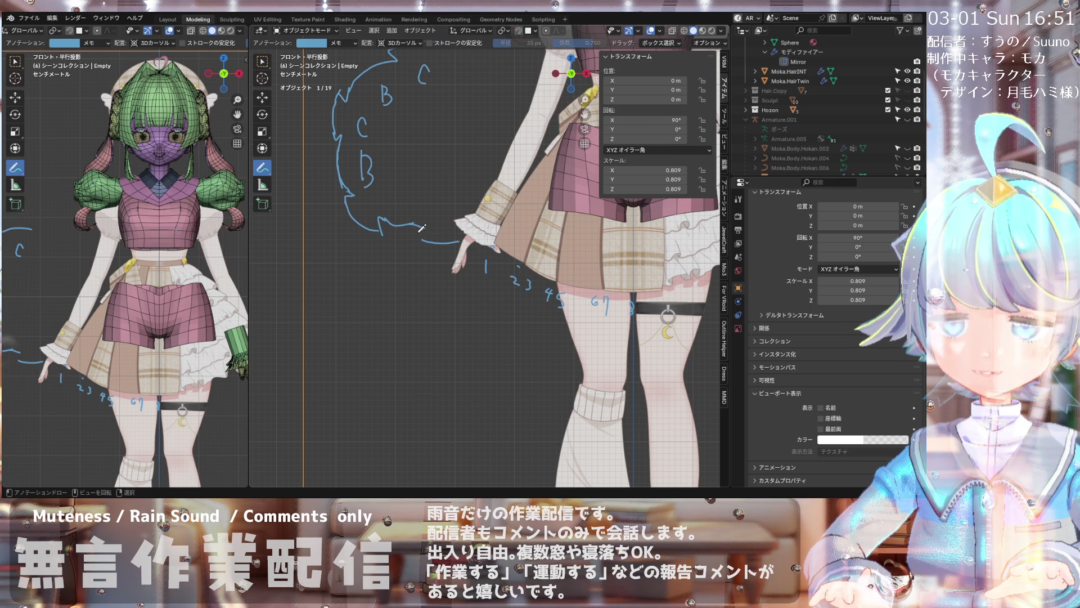
pyautogui.keyDown('shift'); pyautogui.moveTo(424, 235); pyautogui.dragTo(377, 198, button='middle'); pyautogui.keyUp('shift')
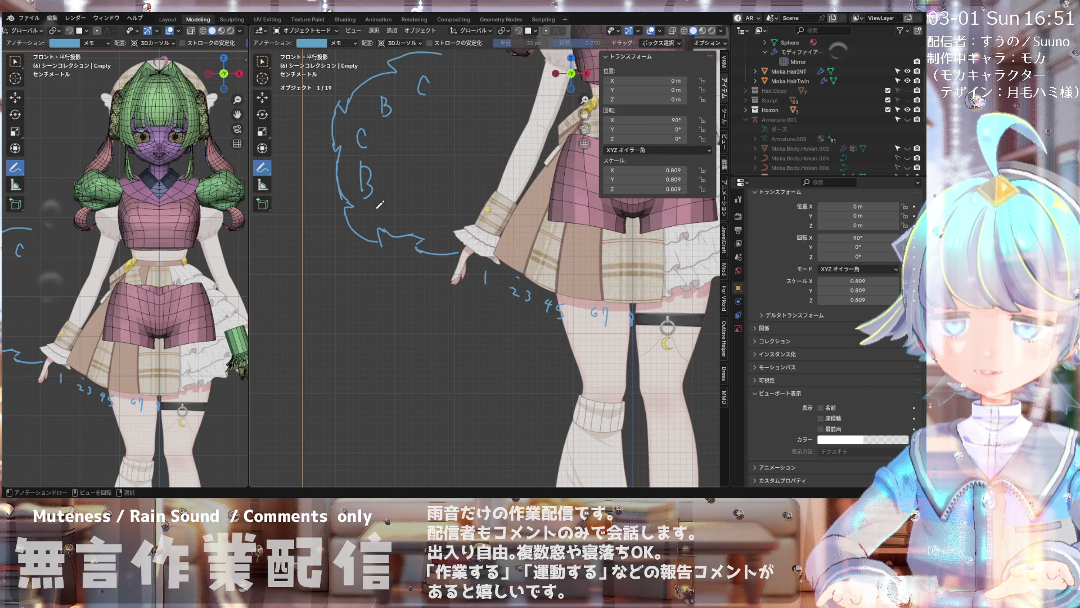
pyautogui.moveTo(377, 206); pyautogui.dragTo(376, 218)
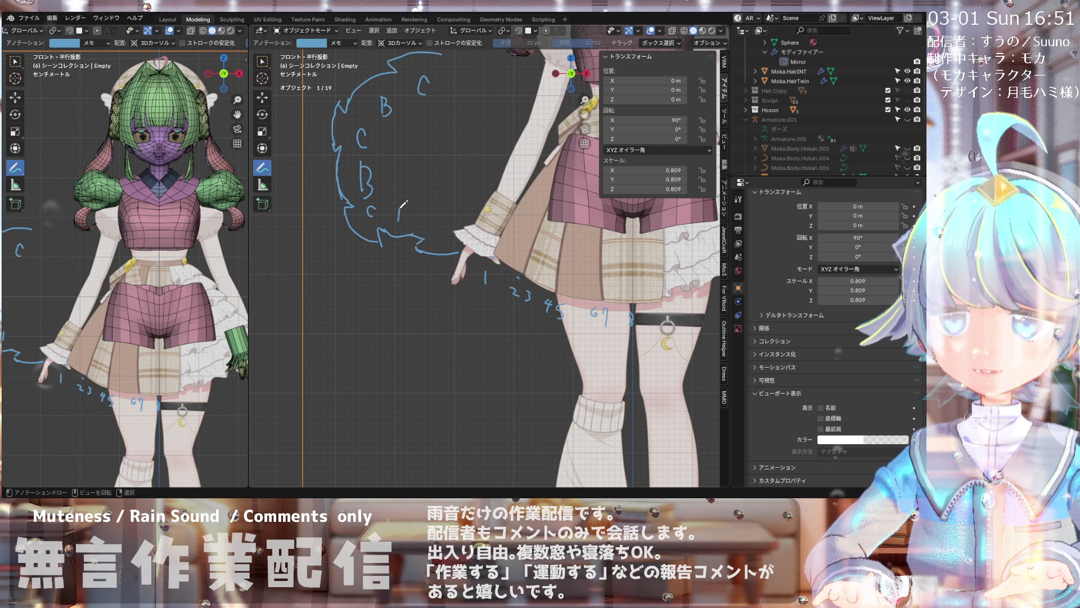
pyautogui.scroll(-3, 441, 224)
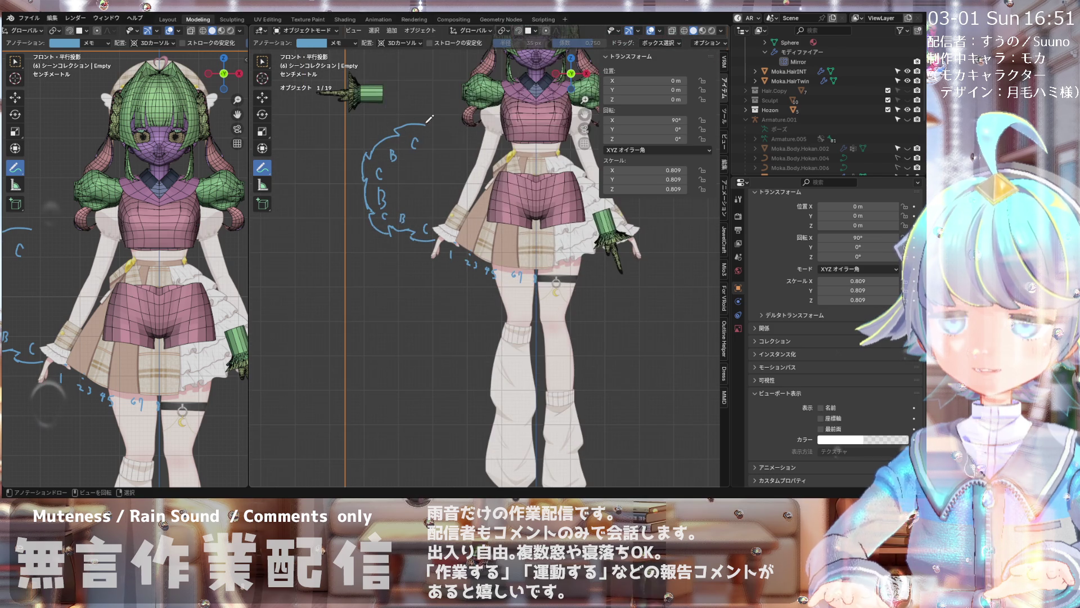
pyautogui.scroll(1, 435, 152)
pyautogui.scroll(-1, 432, 126)
pyautogui.scroll(2, 432, 126)
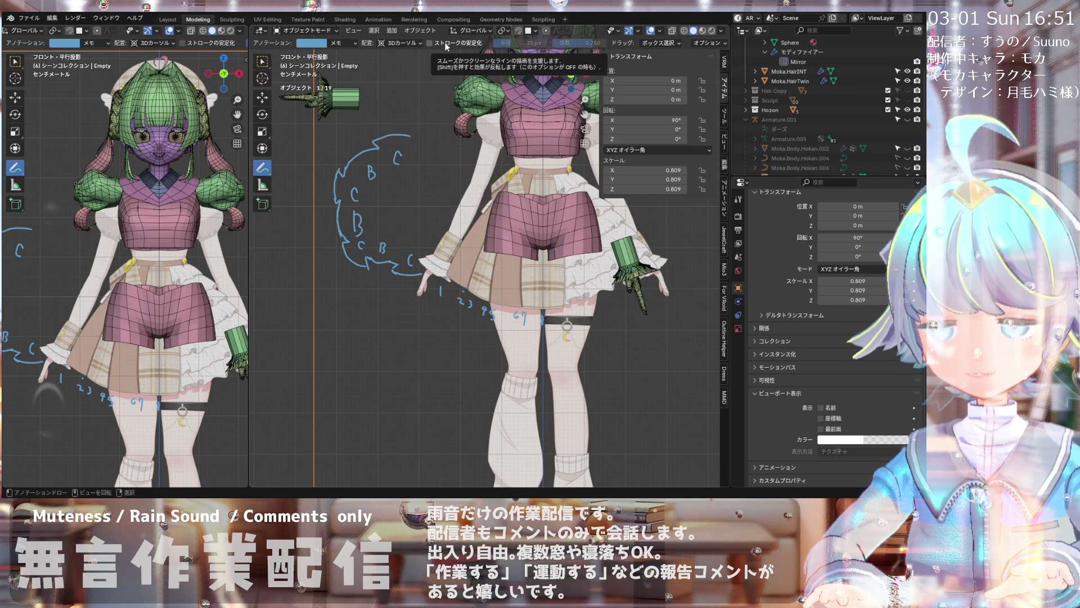
pyautogui.scroll(1, 353, 129)
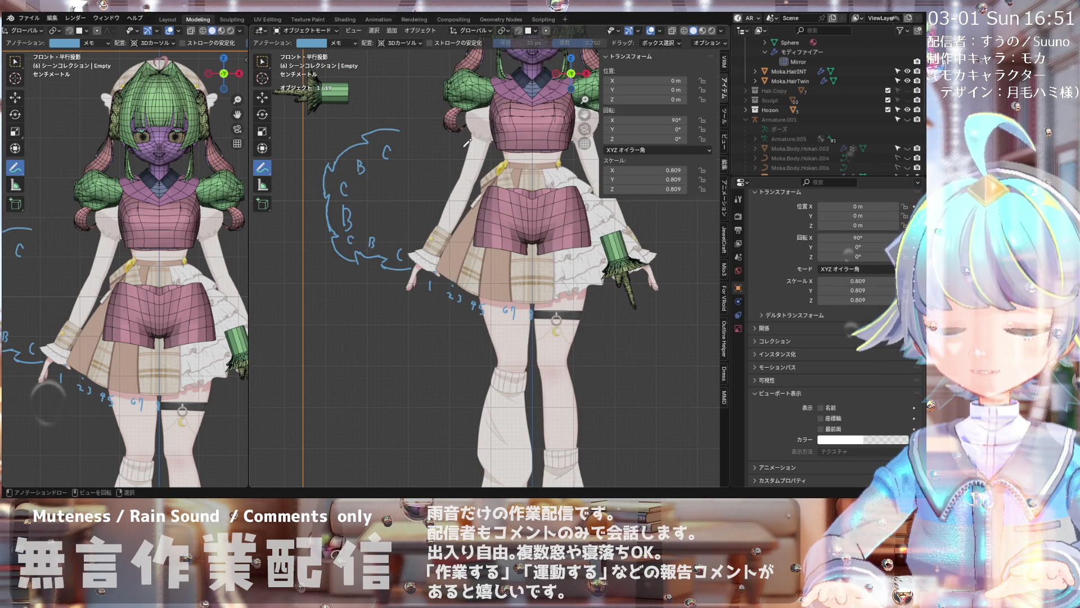
pyautogui.keyDown('shift'); pyautogui.moveTo(478, 174); pyautogui.dragTo(507, 186, button='middle'); pyautogui.keyUp('shift')
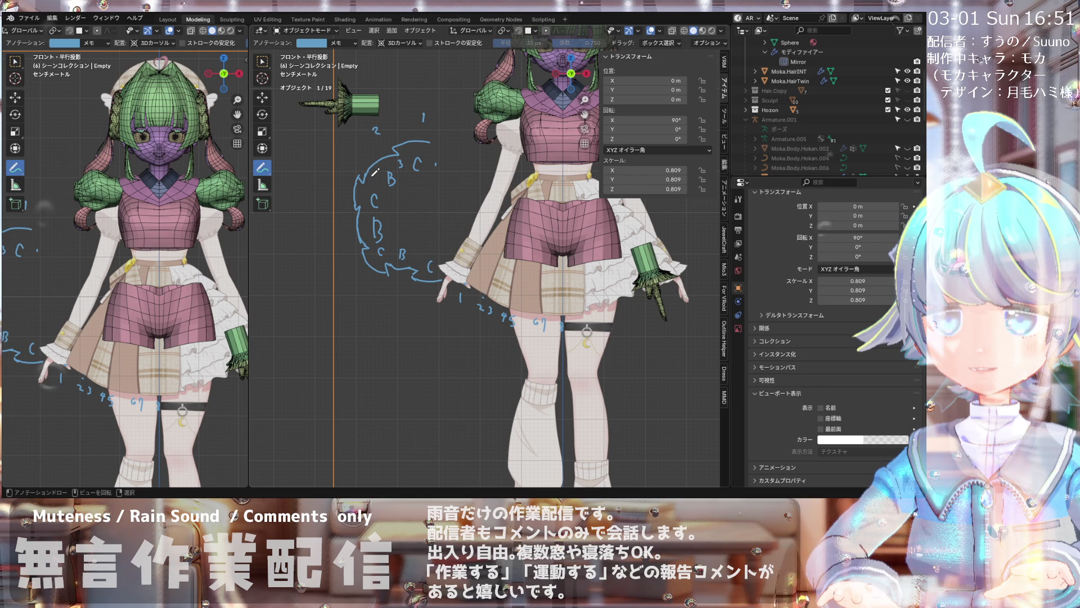
# - Write pleat numbers 6 and 10 through 14 around the sketched waist curve
pyautogui.moveTo(368, 179)
pyautogui.mouseDown()
pyautogui.moveTo(378, 172)
pyautogui.moveTo(350, 176)
pyautogui.moveTo(366, 180)
pyautogui.mouseUp()
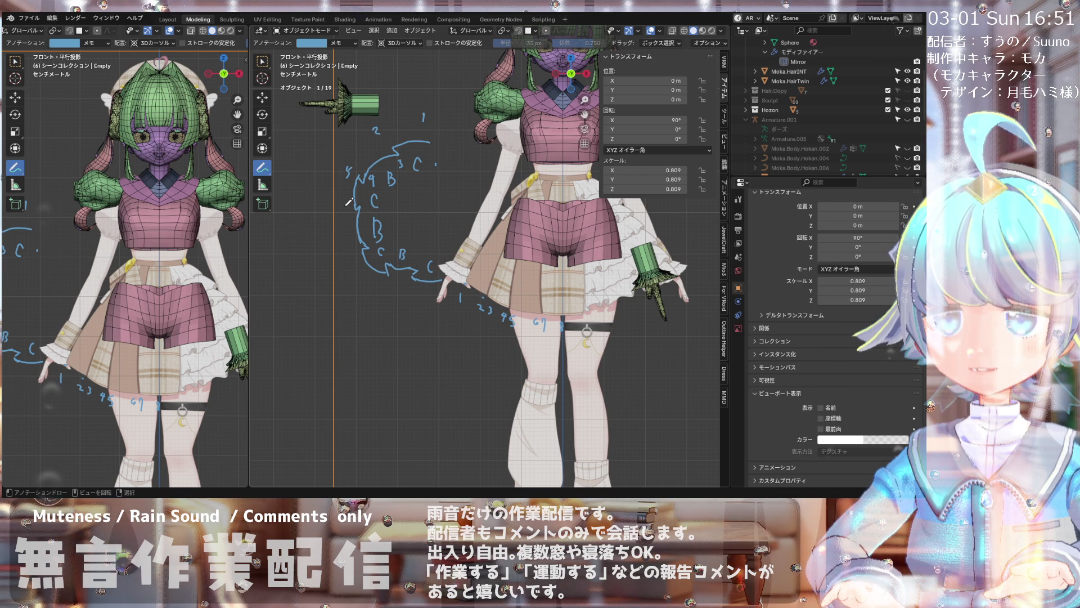
pyautogui.moveTo(345, 204); pyautogui.dragTo(346, 212)
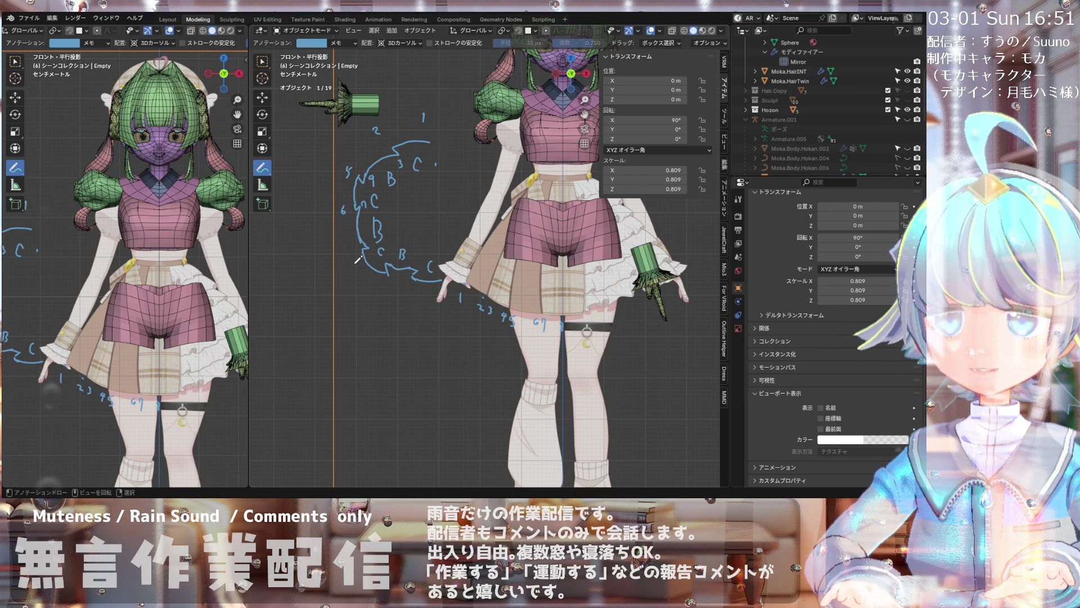
pyautogui.scroll(2, 355, 252)
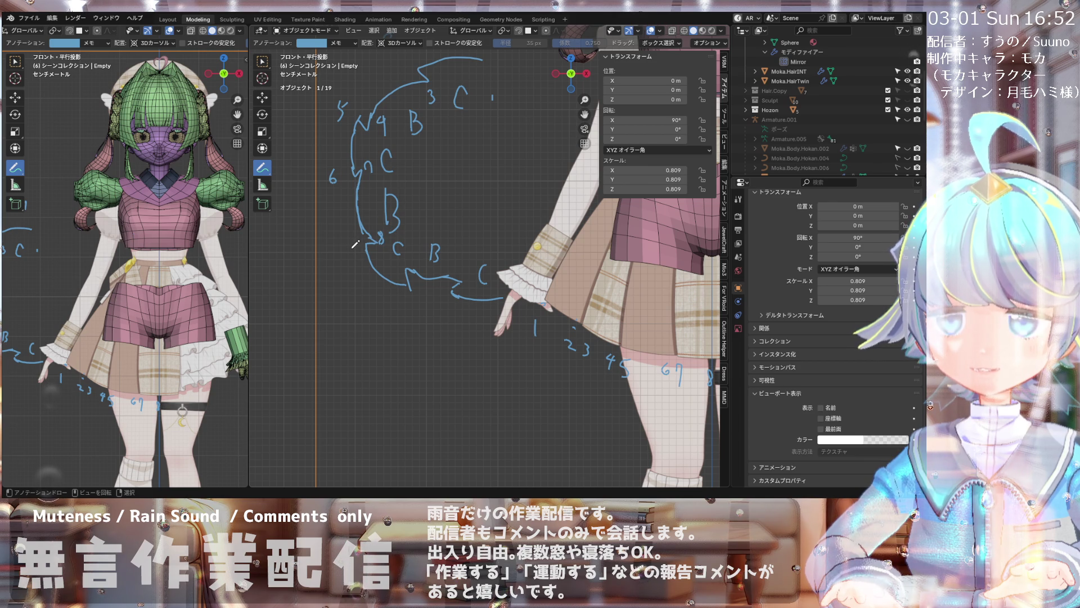
pyautogui.keyDown('shift'); pyautogui.moveTo(405, 279); pyautogui.dragTo(393, 253, button='middle'); pyautogui.keyUp('shift')
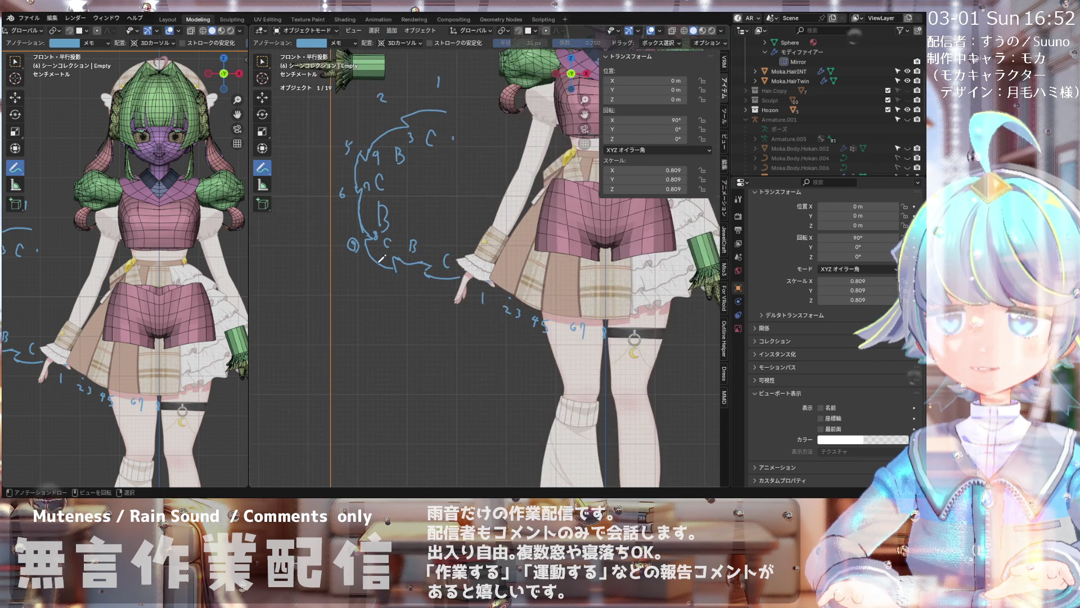
pyautogui.moveTo(392, 273); pyautogui.dragTo(398, 283)
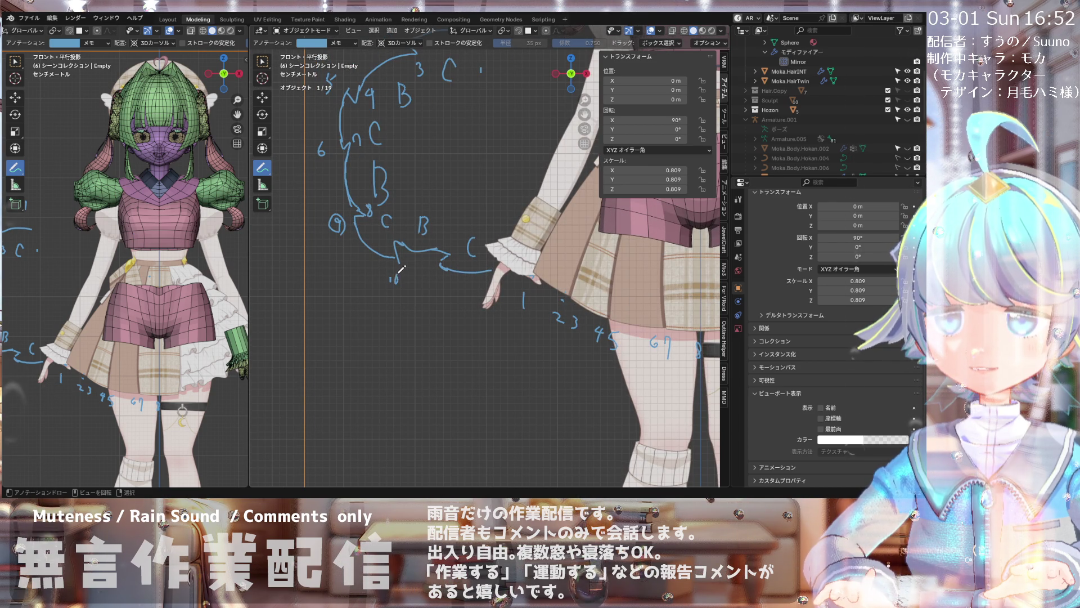
pyautogui.moveTo(397, 232); pyautogui.dragTo(396, 242)
pyautogui.moveTo(401, 232); pyautogui.dragTo(401, 242)
pyautogui.moveTo(436, 276); pyautogui.dragTo(443, 286)
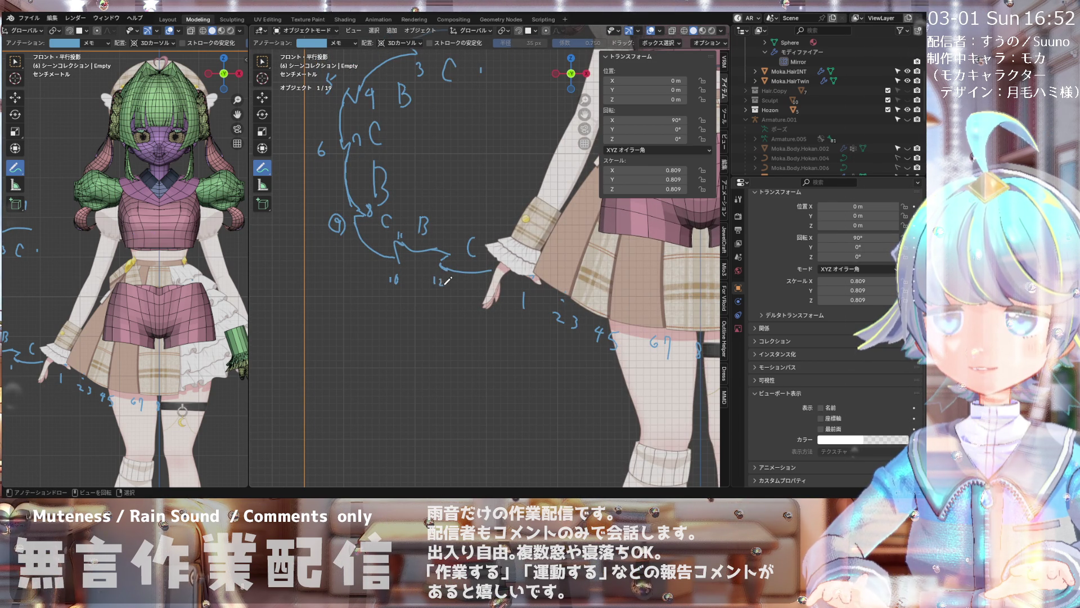
pyautogui.moveTo(444, 238); pyautogui.dragTo(452, 248)
pyautogui.moveTo(480, 281); pyautogui.dragTo(489, 291)
pyautogui.scroll(-3, 498, 284)
pyautogui.scroll(2, 465, 278)
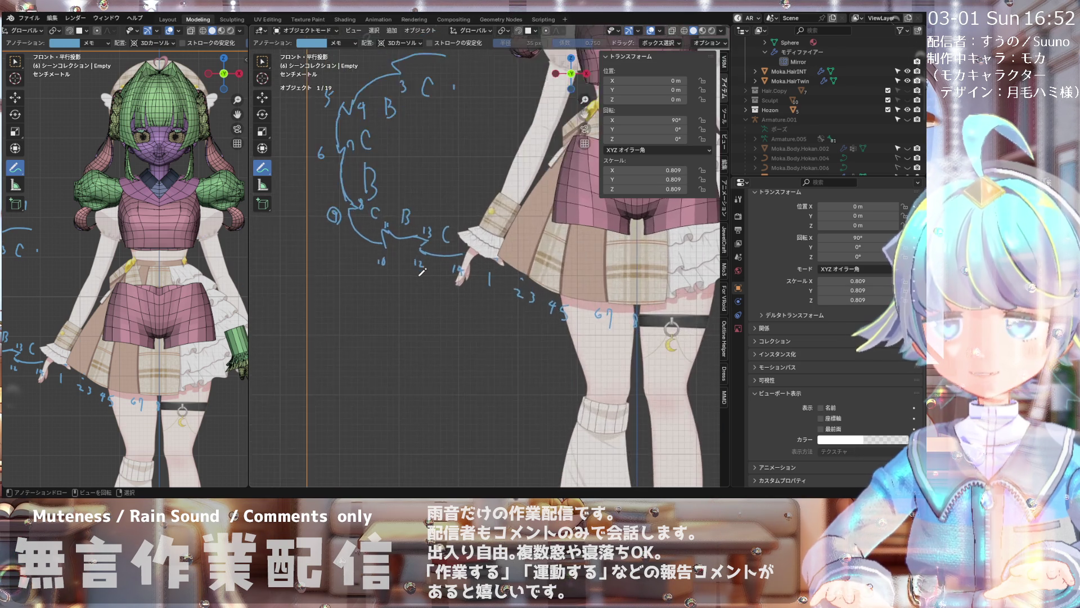
pyautogui.scroll(-3, 423, 273)
pyautogui.scroll(3, 422, 270)
pyautogui.scroll(-3, 439, 211)
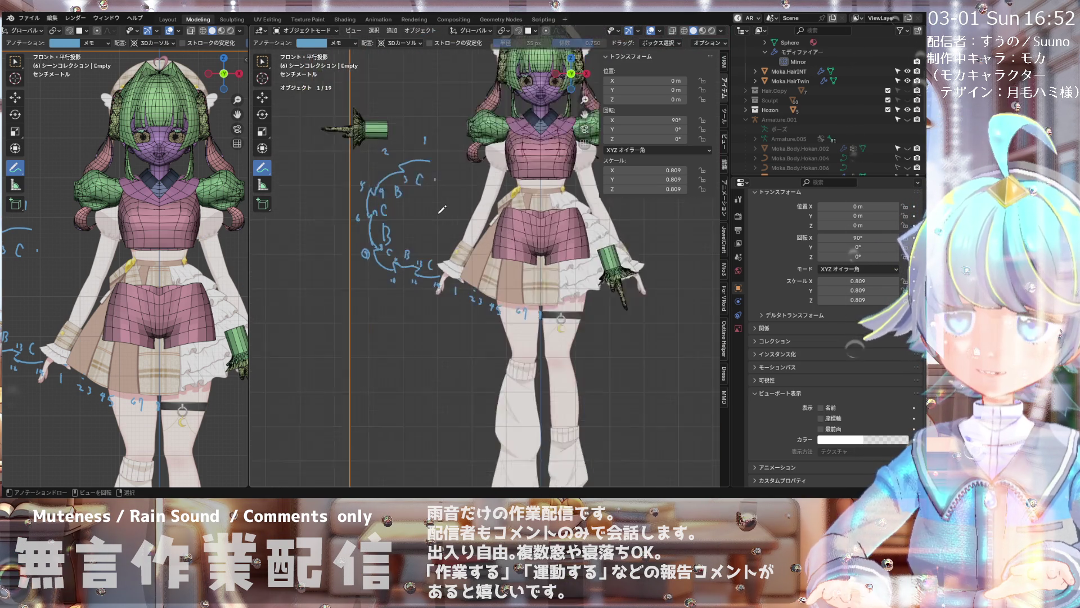
pyautogui.scroll(2, 441, 207)
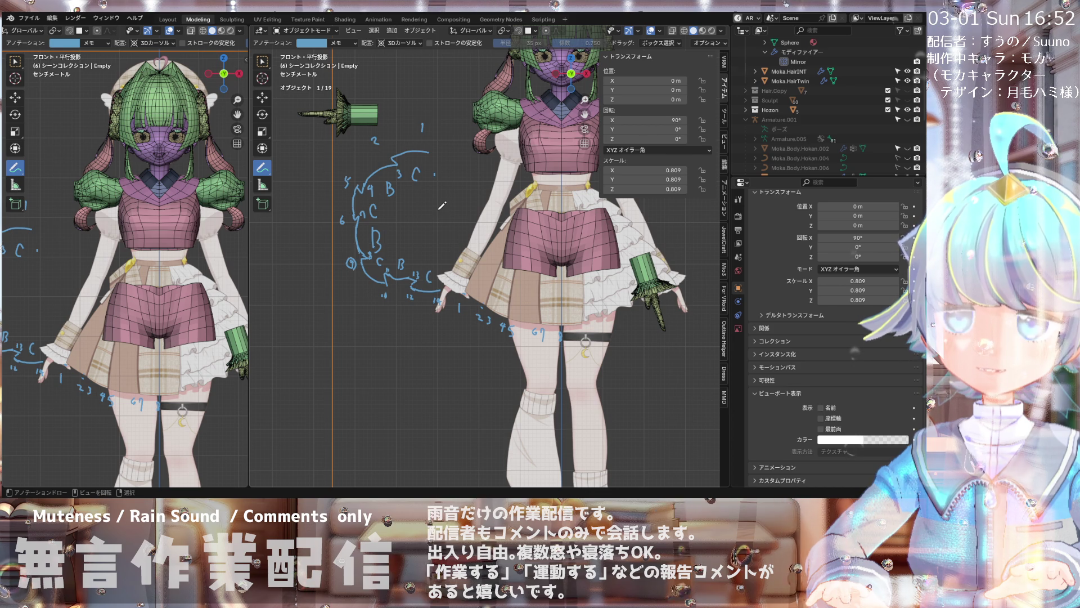
pyautogui.scroll(-2, 441, 206)
# - Add an 8 beside the 2 to write a large 28 beneath the pleat sketch
pyautogui.keyDown('shift'); pyautogui.moveTo(441, 206); pyautogui.dragTo(377, 211, button='middle'); pyautogui.keyUp('shift')
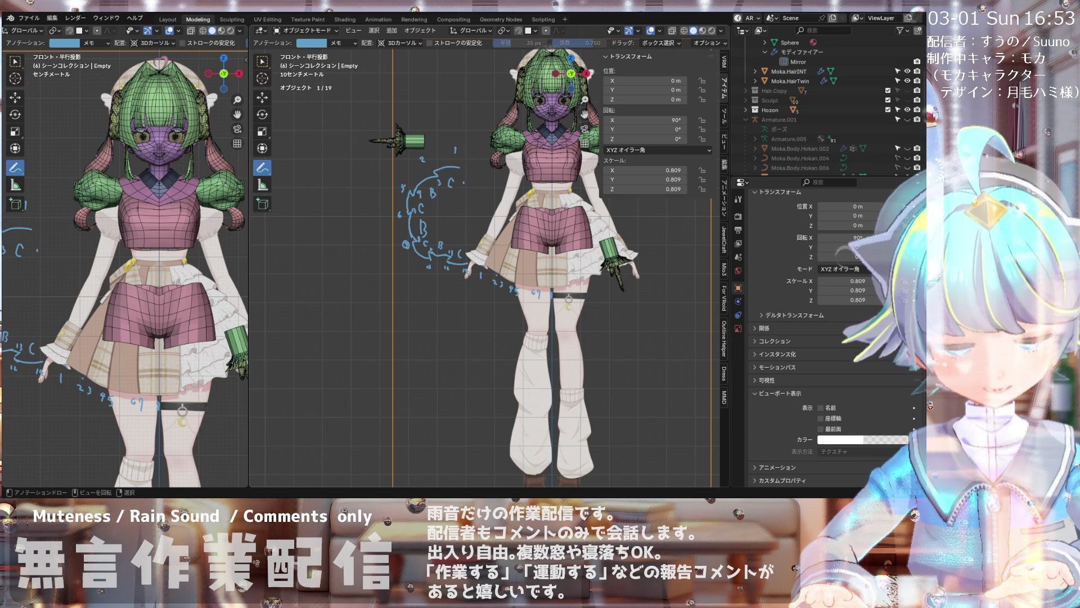
pyautogui.scroll(2, 415, 340)
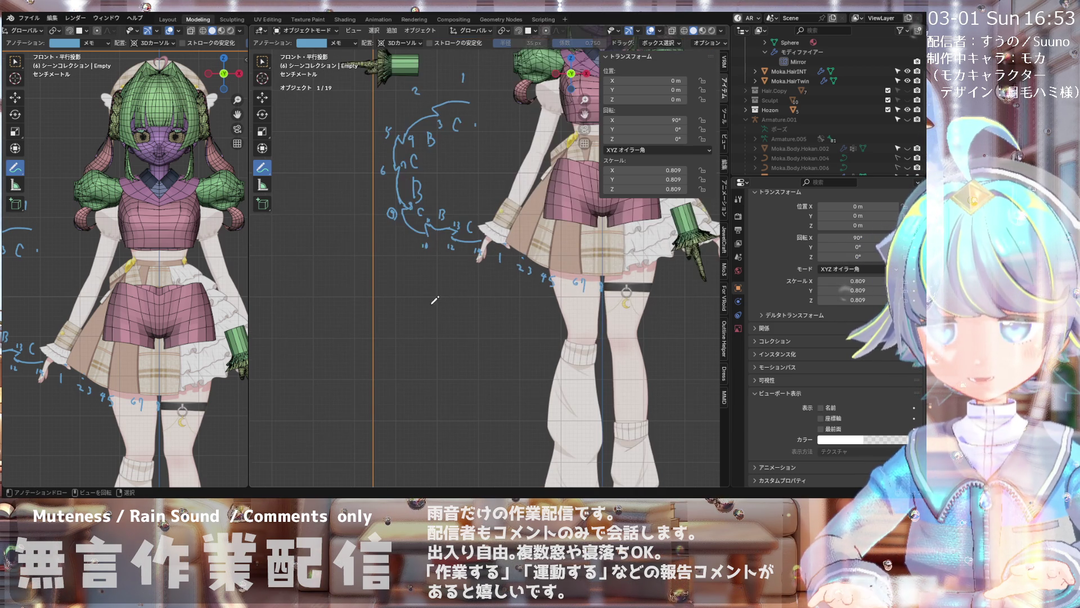
pyautogui.moveTo(460, 297); pyautogui.dragTo(462, 321)
pyautogui.scroll(-3, 347, 310)
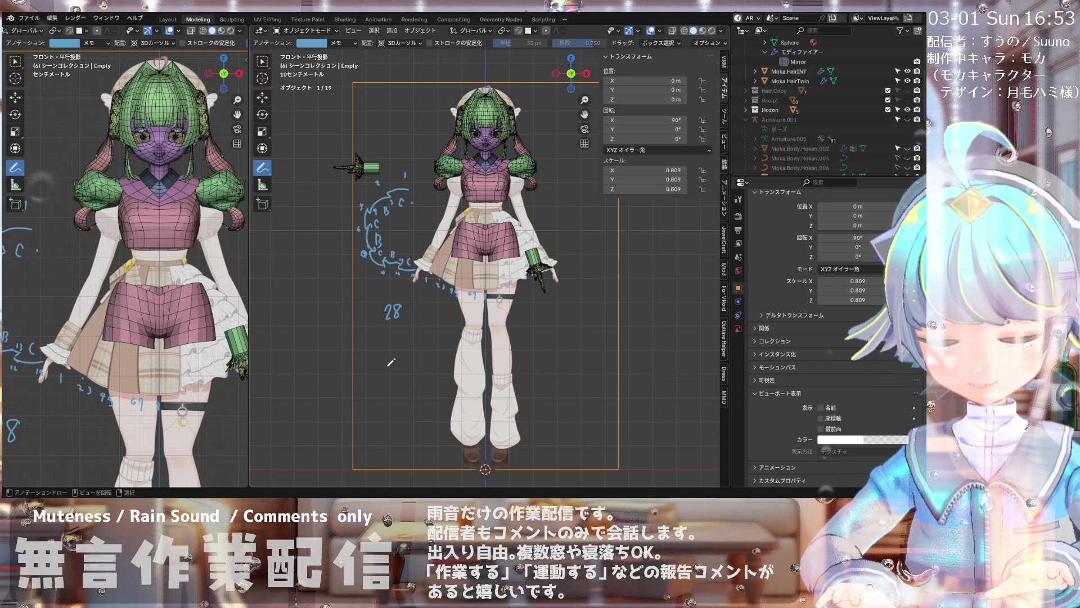
# - Switch to the top view, frame the scene, and save the Moka project file
pyautogui.press('KP_7')
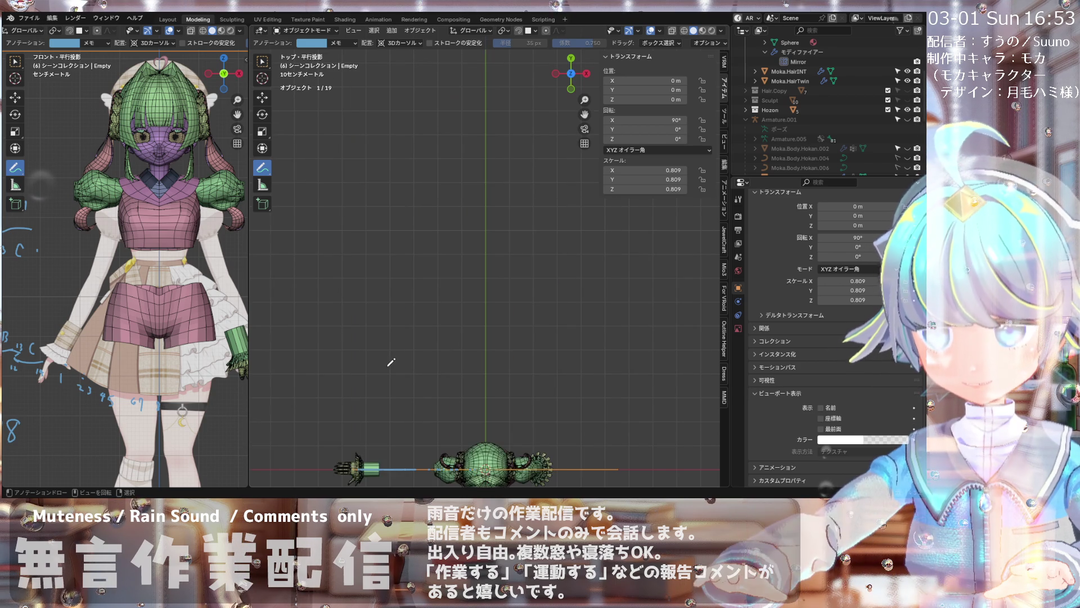
pyautogui.press('Home')
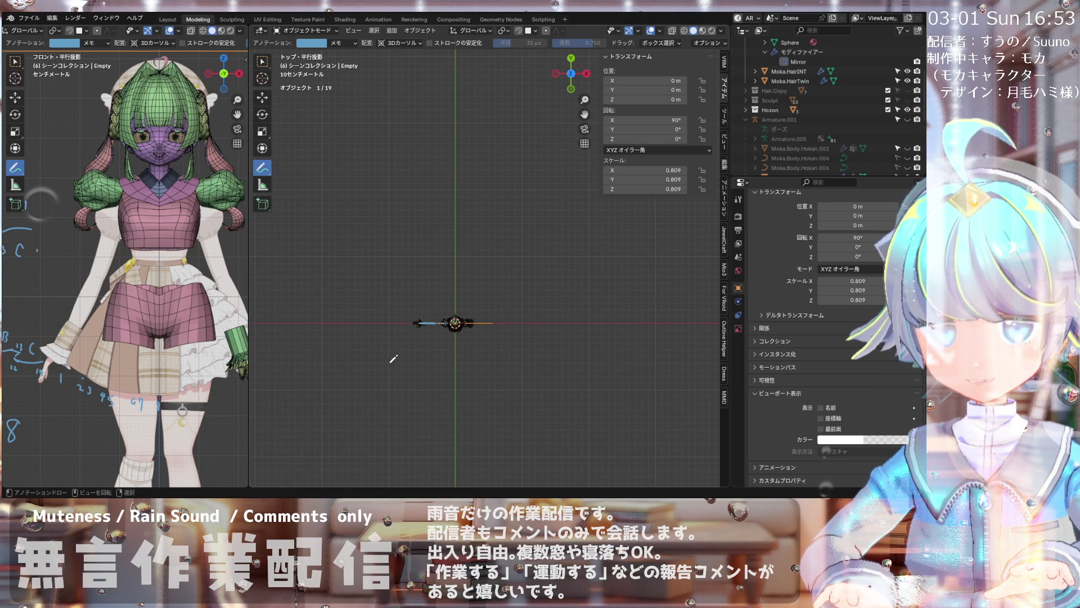
pyautogui.press('Home')
pyautogui.scroll(3, 125, 257)
pyautogui.scroll(2, 124, 258)
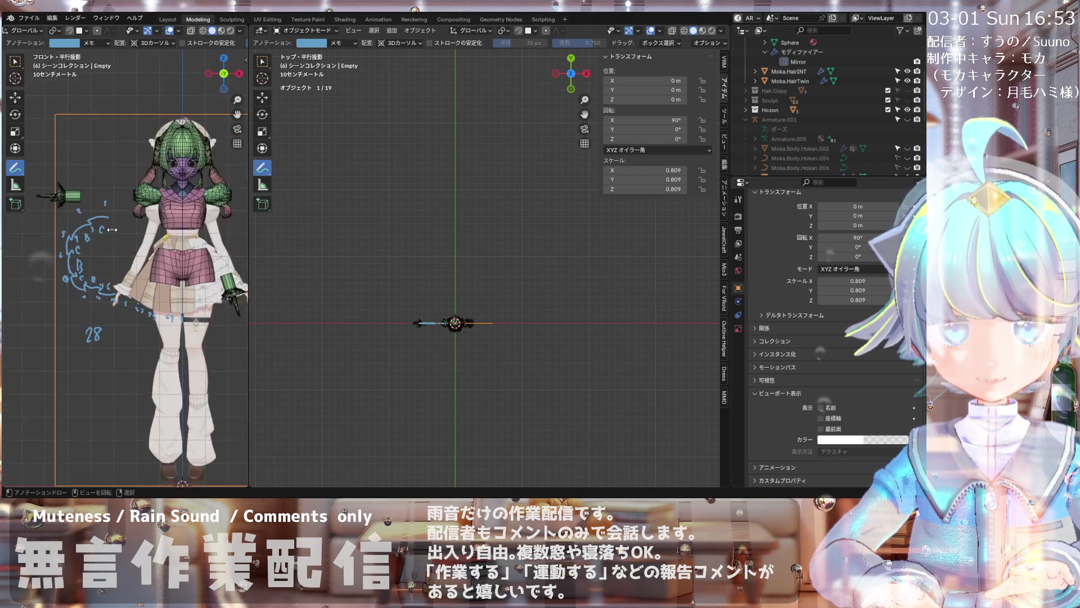
pyautogui.scroll(2, 124, 257)
pyautogui.scroll(1, 475, 337)
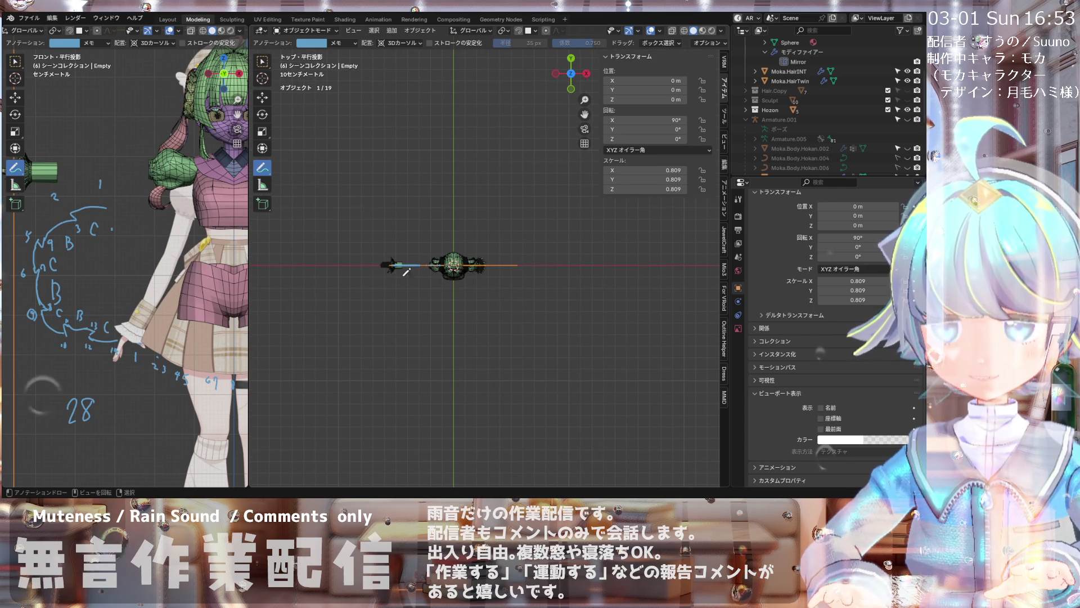
pyautogui.click(28, 17)
pyautogui.click(55, 83)
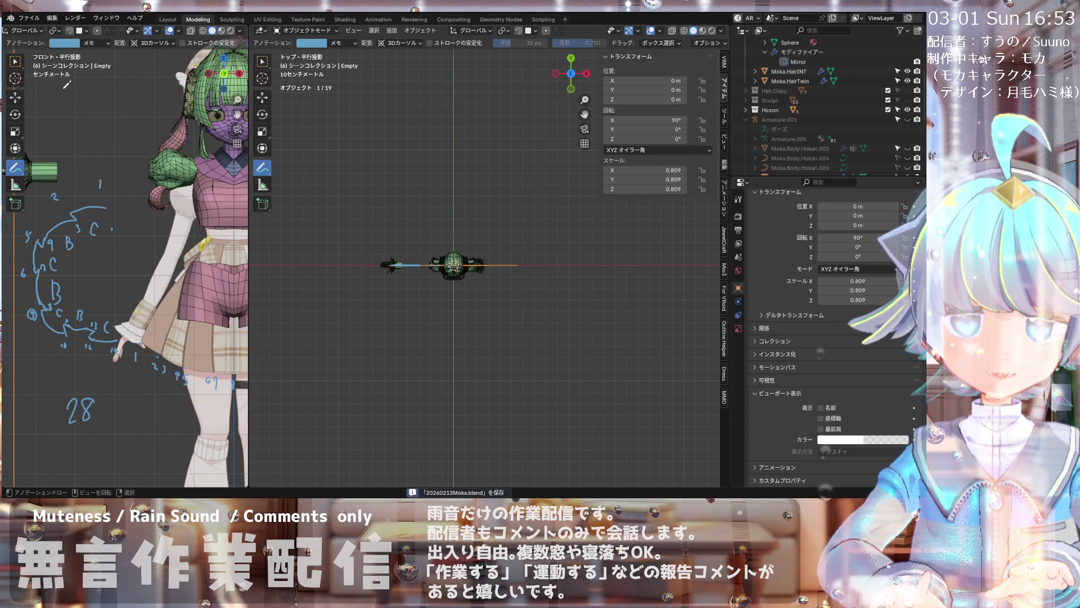
pyautogui.click(30, 18)
pyautogui.scroll(2, 409, 287)
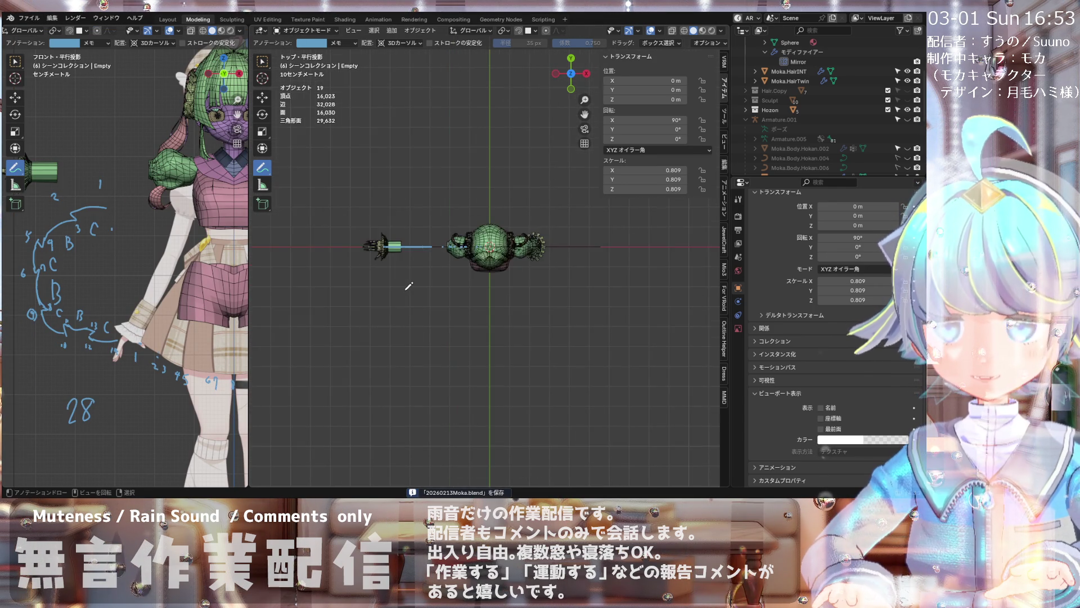
# - Switch from annotating to the Cursor tool and bring up the Shift+A add menu
pyautogui.keyDown('shift'); pyautogui.moveTo(408, 288); pyautogui.dragTo(440, 289, button='middle'); pyautogui.keyUp('shift')
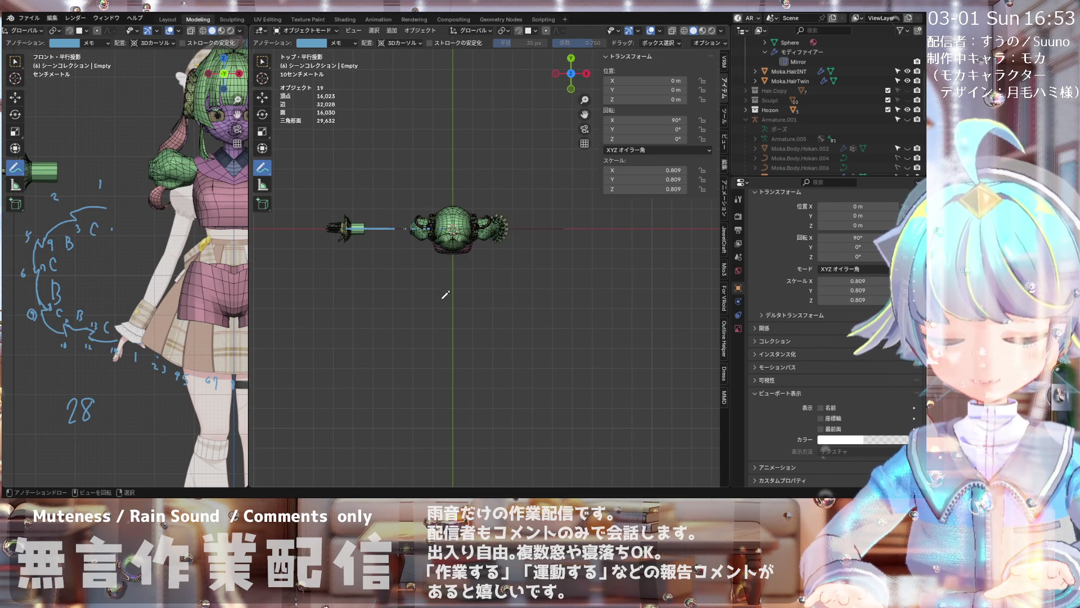
pyautogui.click(262, 76)
pyautogui.hotkey('shift', 'a')
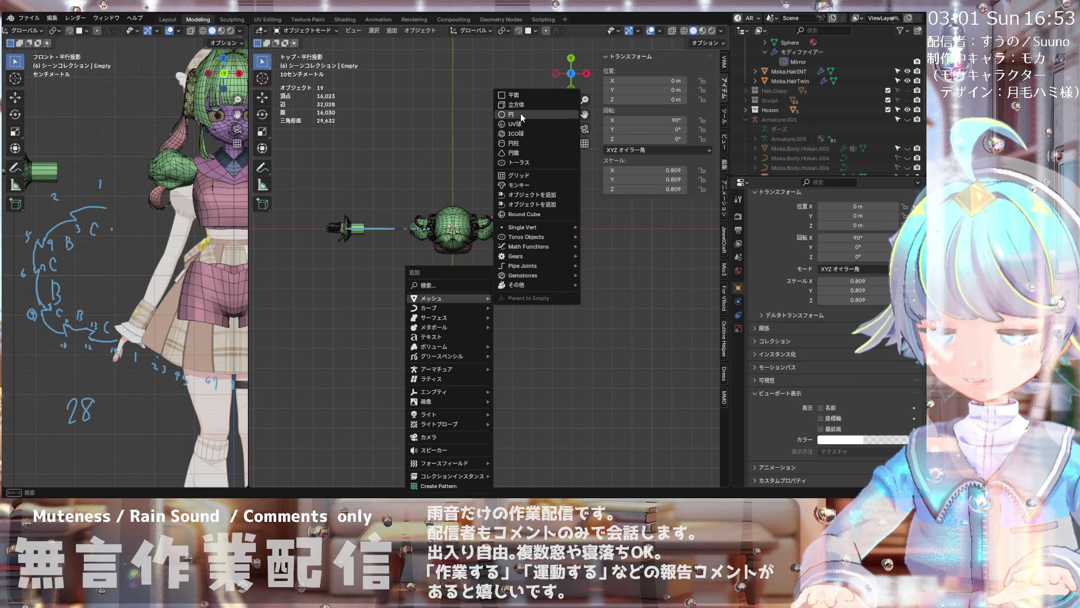
# - Add a circle mesh and set its vertex count to 28
pyautogui.click(521, 113)
pyautogui.doubleClick(369, 374)
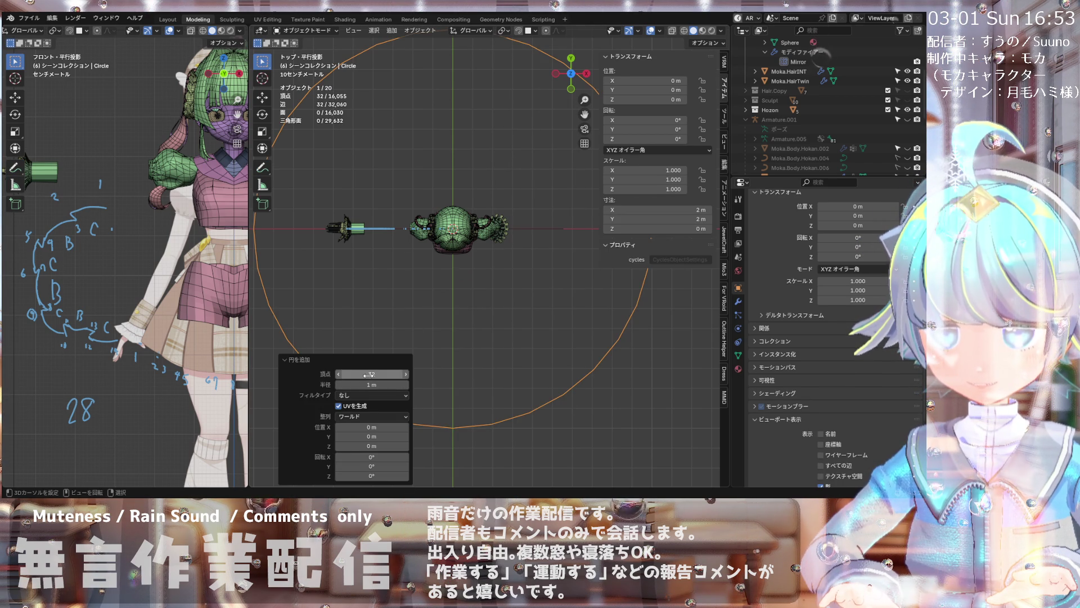
pyautogui.write('28')
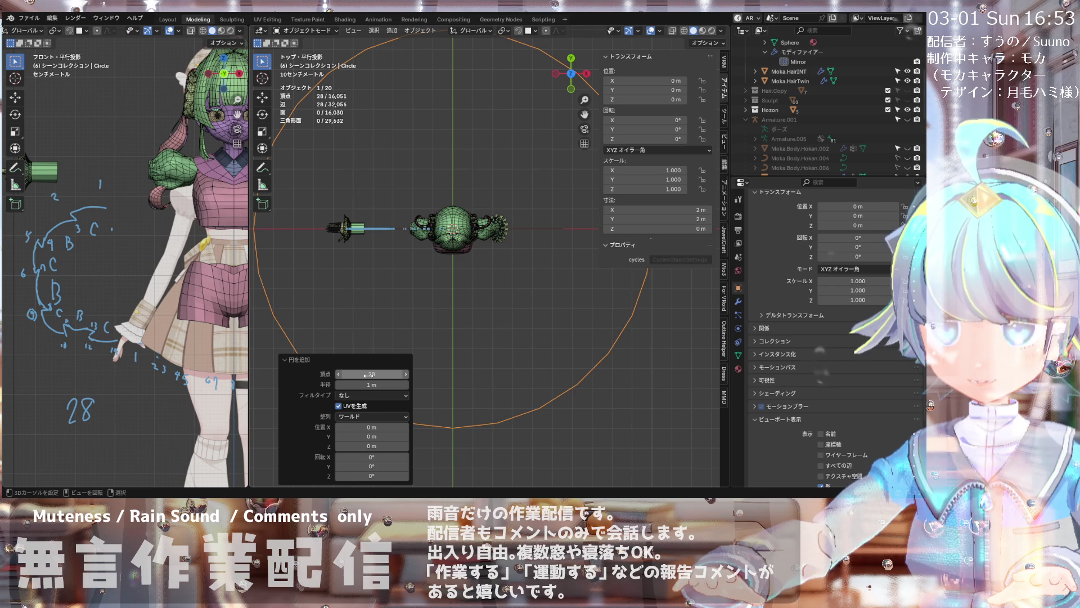
pyautogui.press('Return')
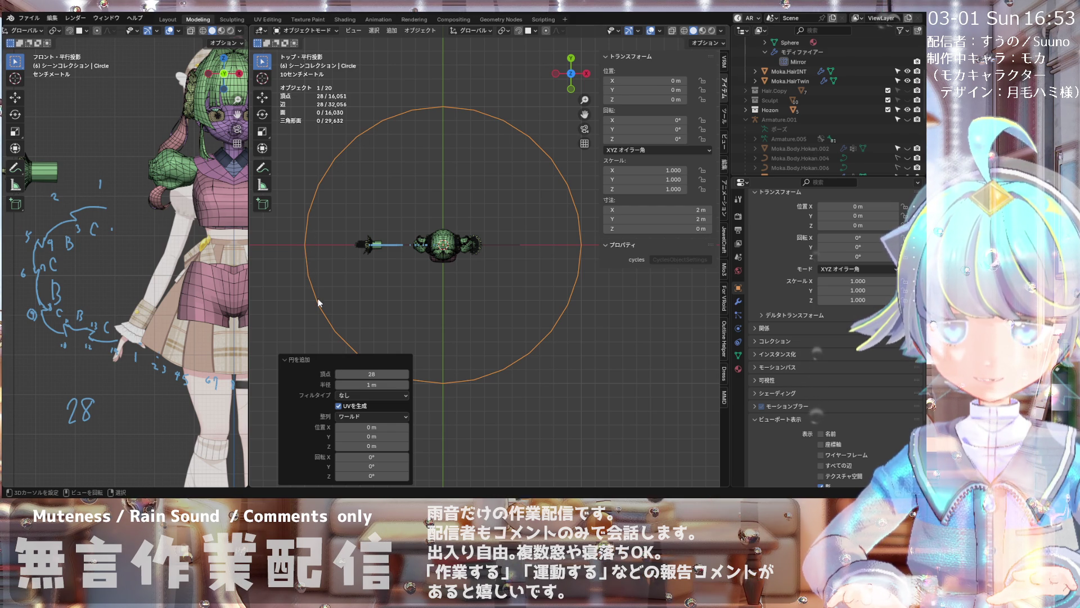
pyautogui.click(337, 356)
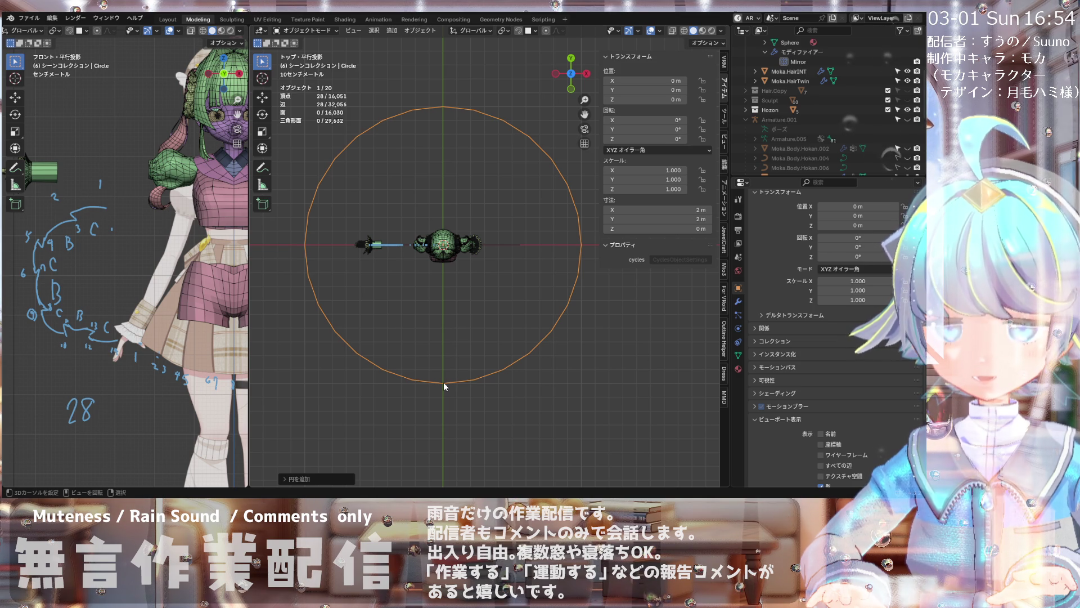
# - Reopen the circle's settings and lower the vertex count to 27
pyautogui.click(284, 479)
pyautogui.doubleClick(371, 373)
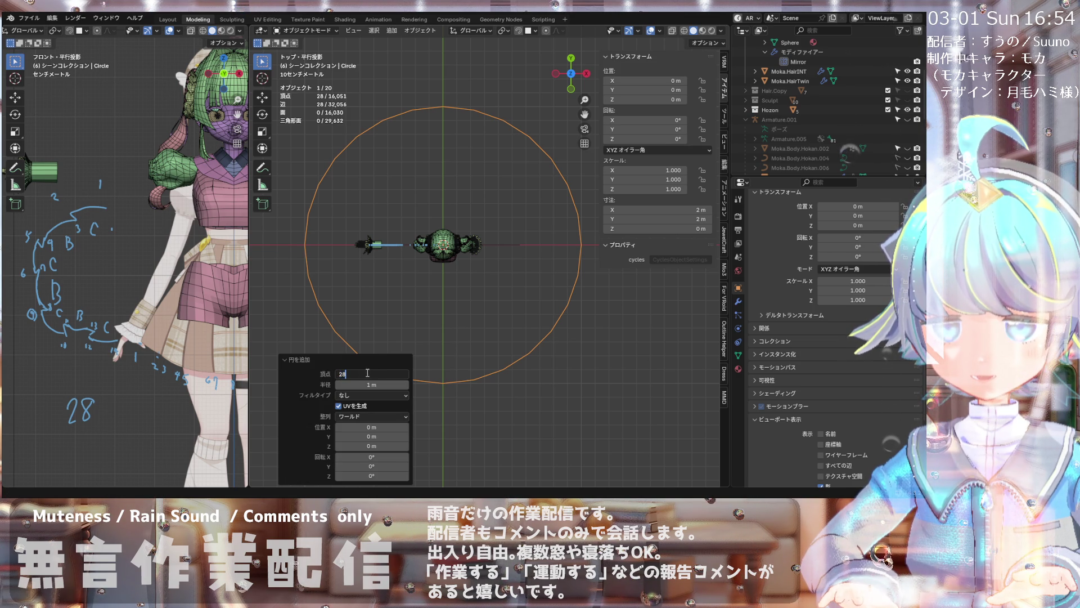
pyautogui.write('27')
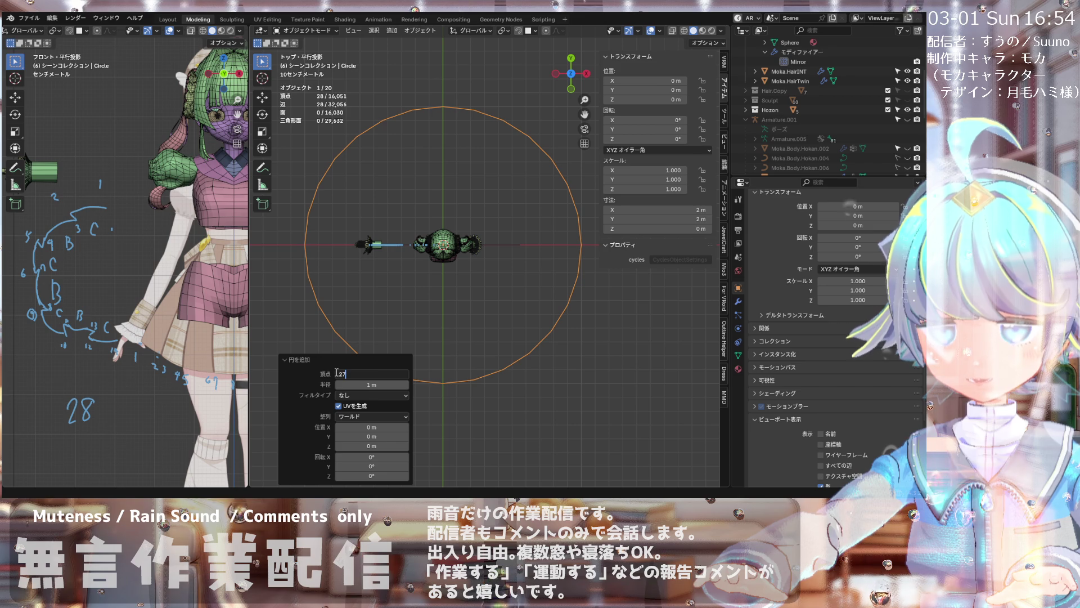
pyautogui.press('Return')
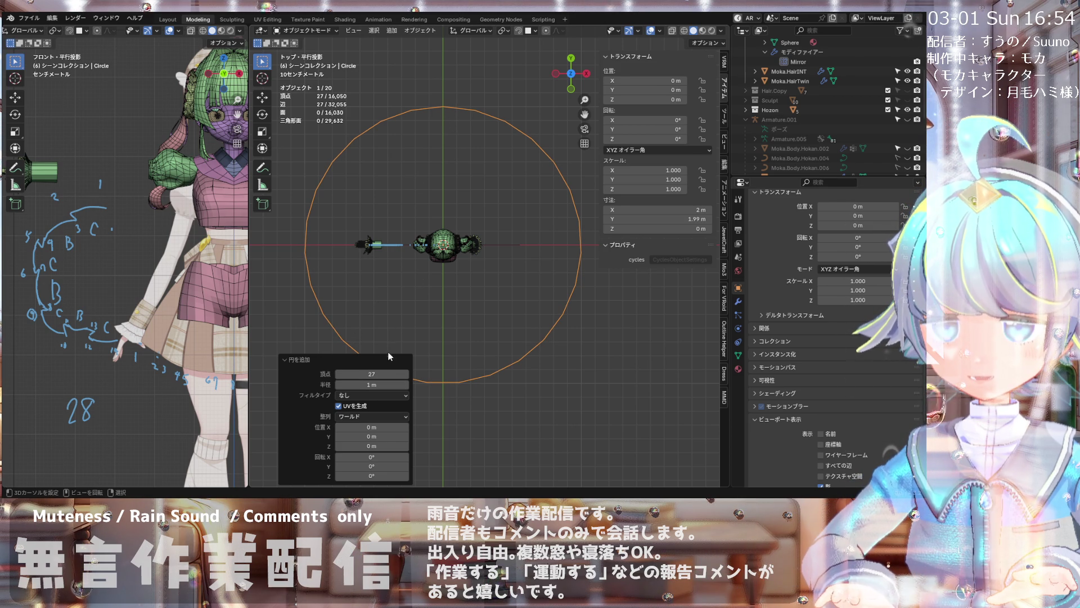
pyautogui.keyDown('ctrl'); pyautogui.scroll(-1, 384, 373); pyautogui.keyUp('ctrl')
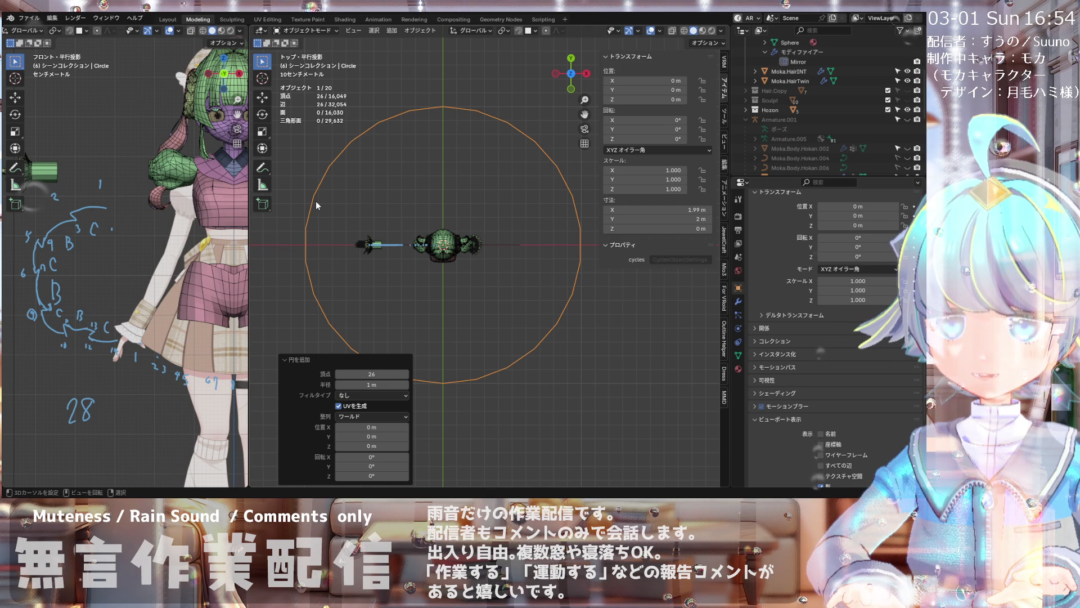
pyautogui.click(298, 358)
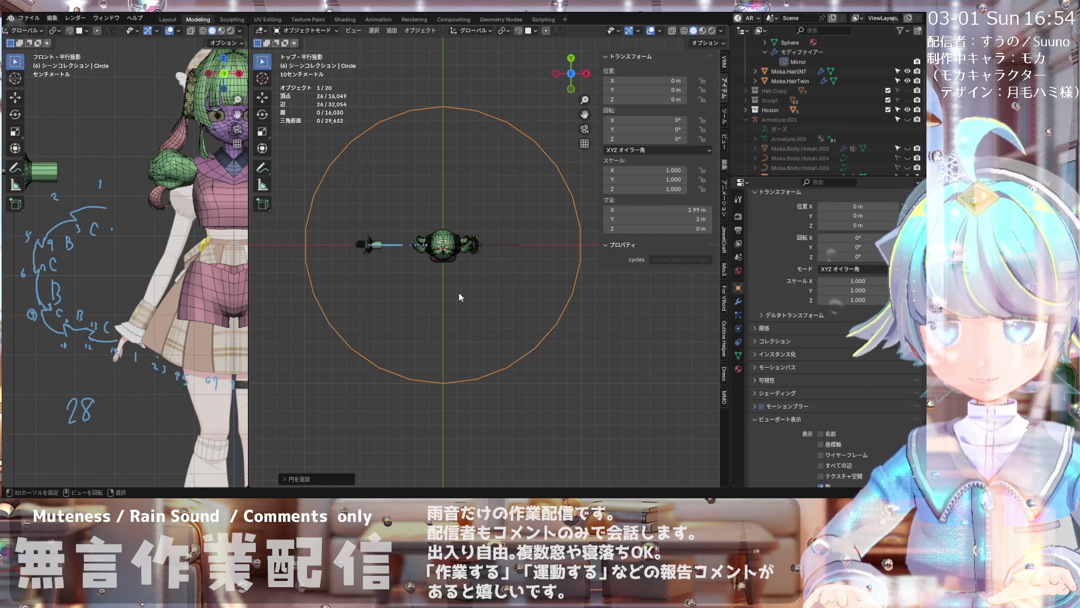
pyautogui.scroll(-1, 459, 292)
pyautogui.scroll(-1, 455, 376)
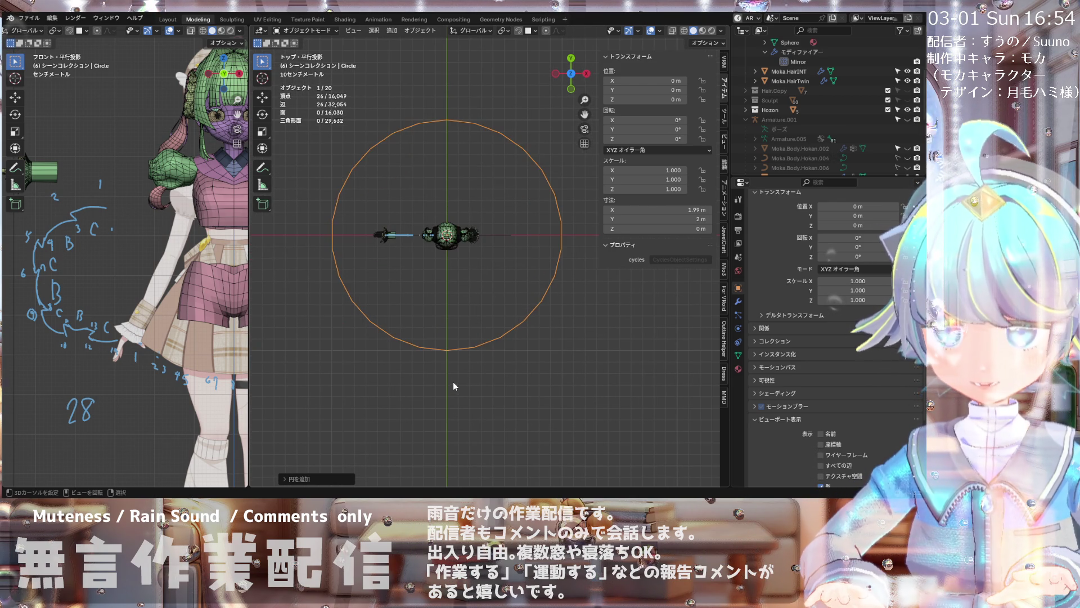
# - Scale the circle down and move it straight up along Z to the character's waist
pyautogui.press('s')
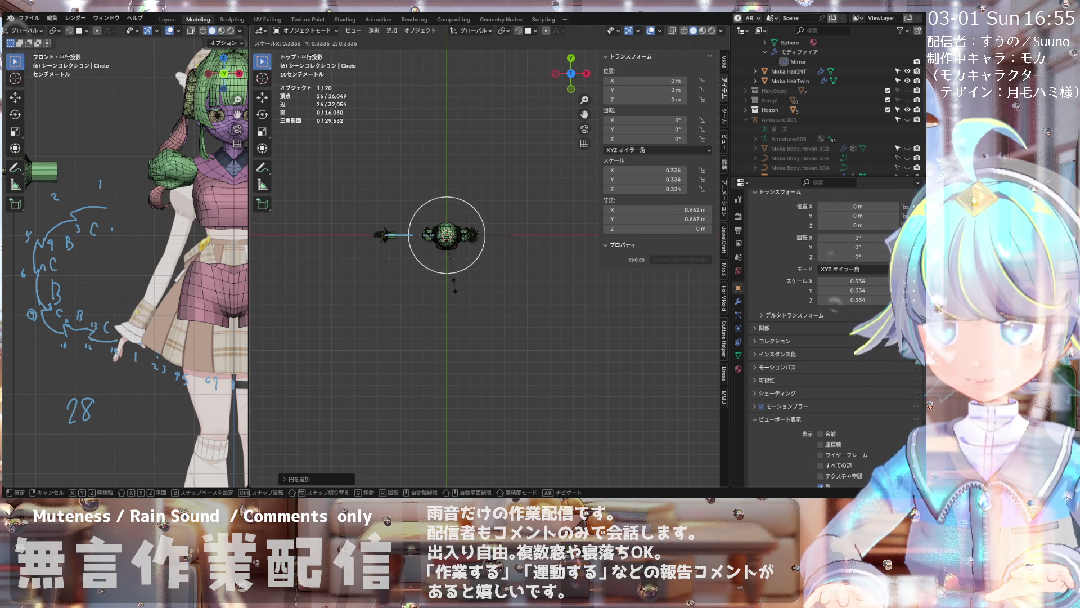
pyautogui.click(453, 278)
pyautogui.press('KP_1')
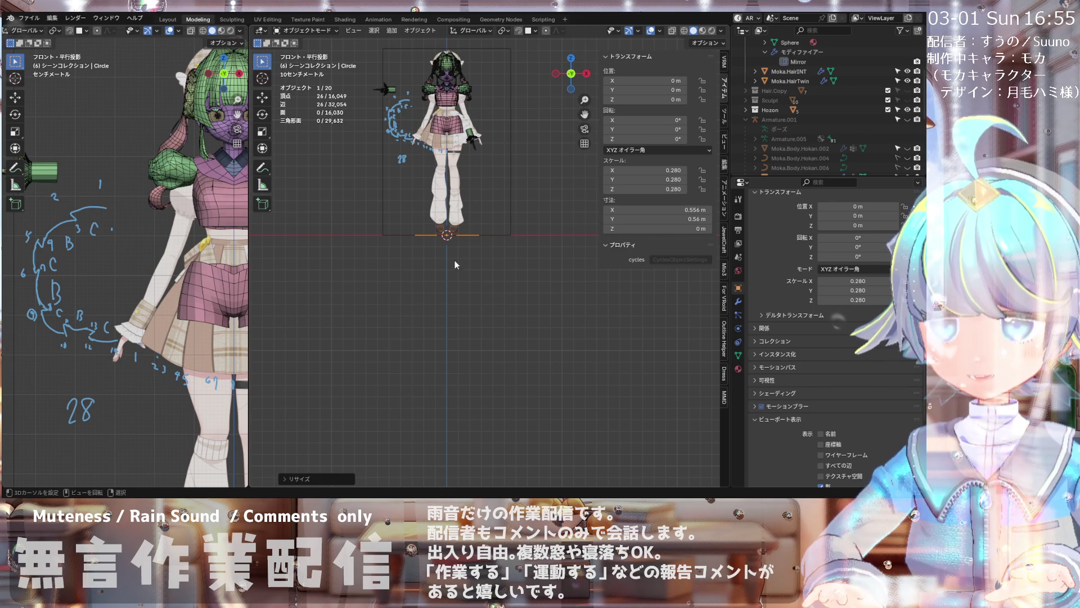
pyautogui.press('g')
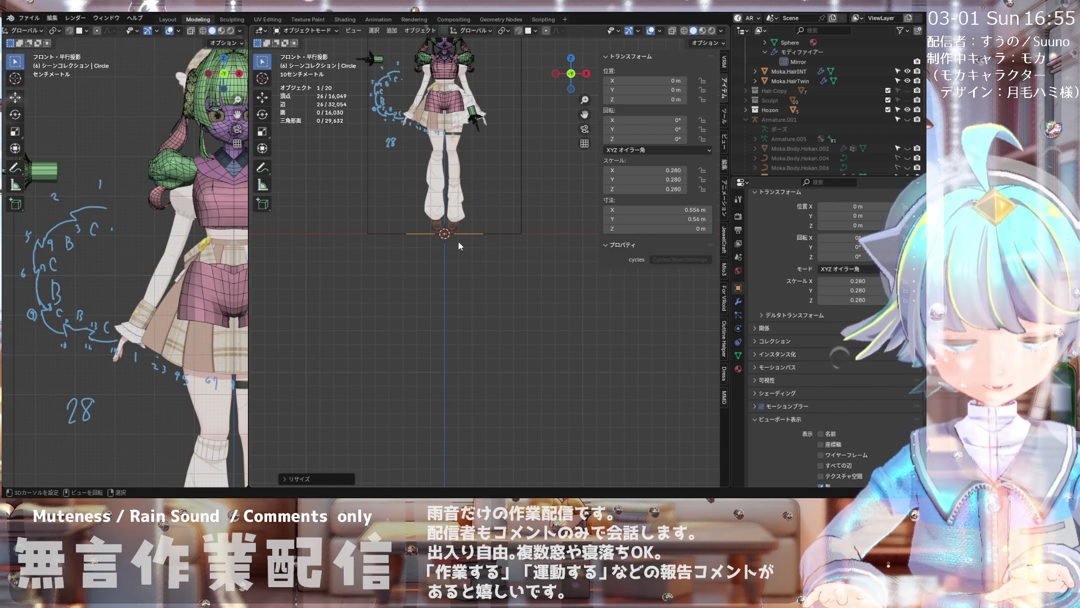
pyautogui.press('z')
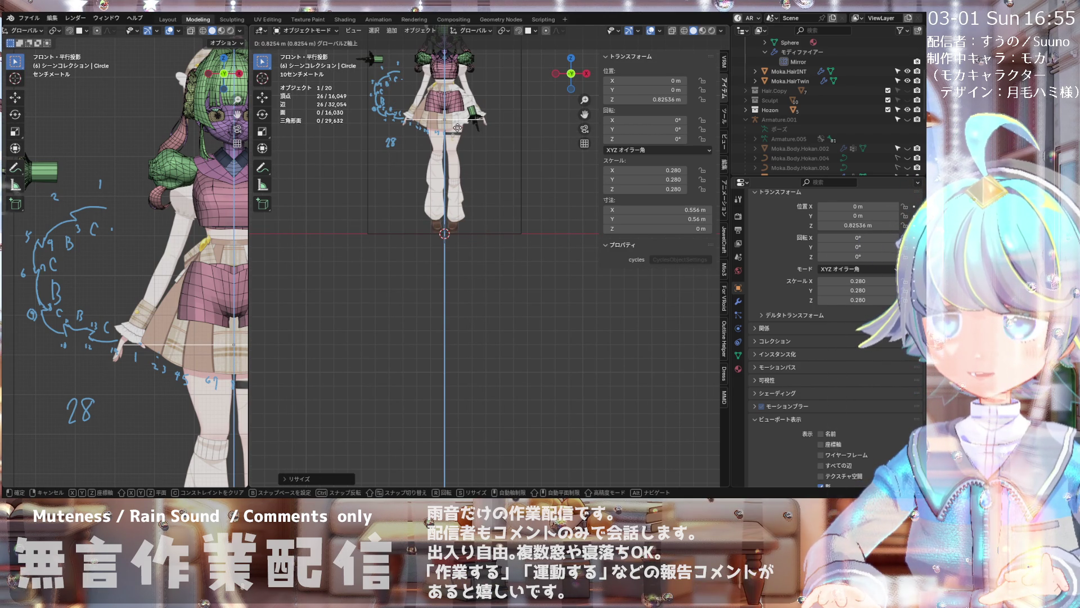
pyautogui.click(457, 129)
pyautogui.scroll(3, 457, 127)
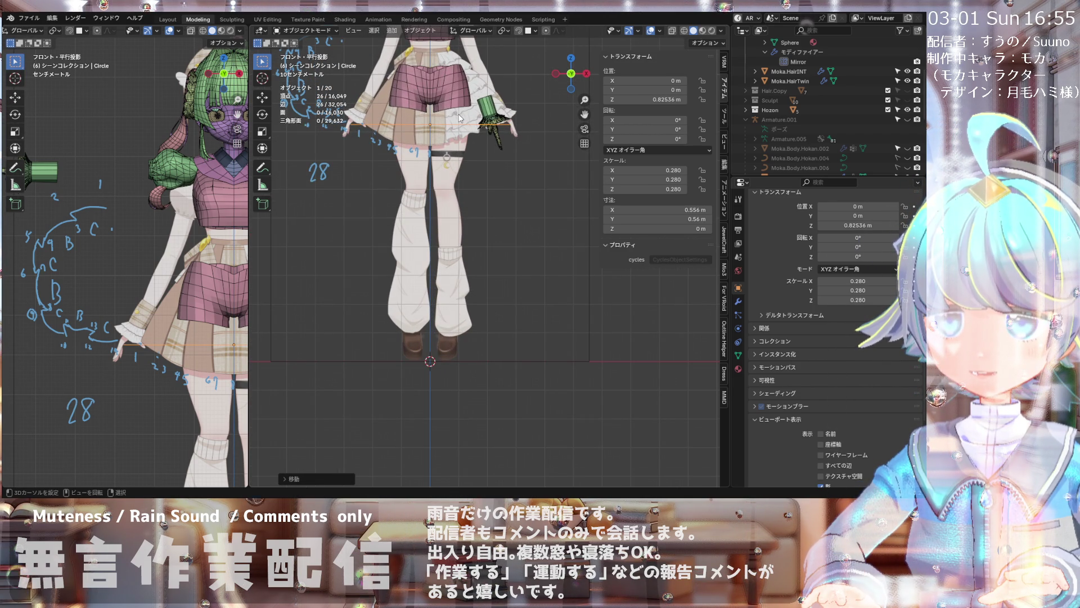
pyautogui.scroll(-2, 457, 118)
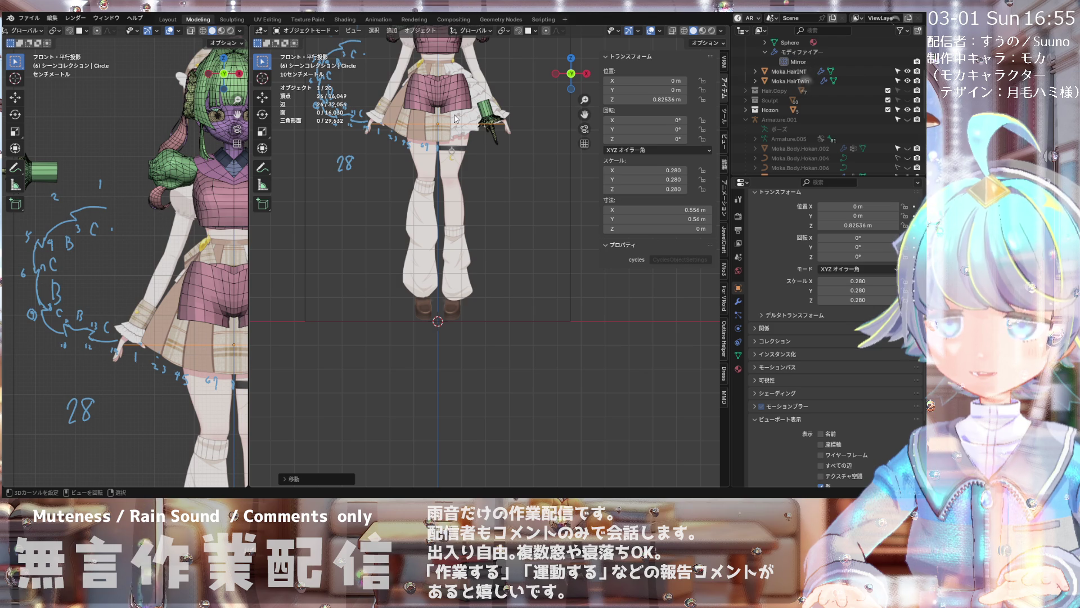
# - Fine-tune the circle to about 0.49 m across at 0.83 m height, checking top and front views
pyautogui.press('KP_7')
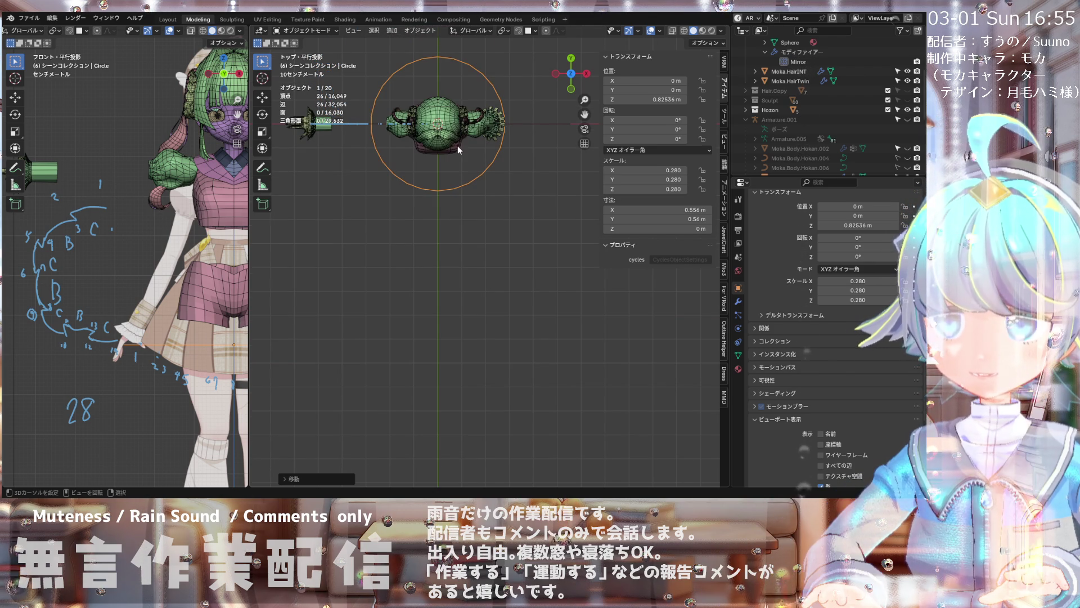
pyautogui.press('KP_1')
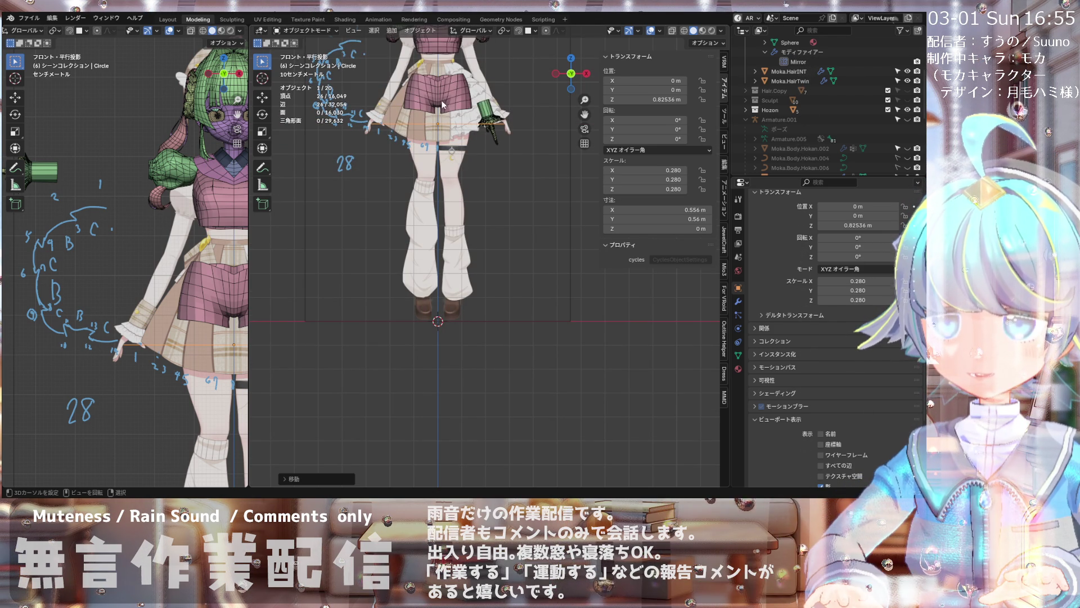
pyautogui.scroll(2, 440, 100)
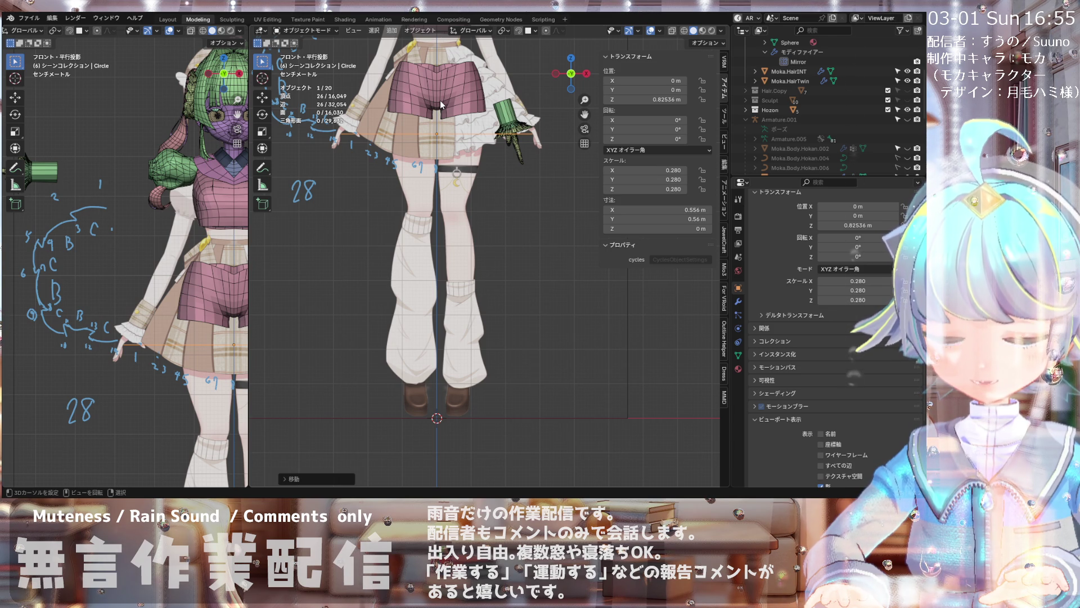
pyautogui.press('s')
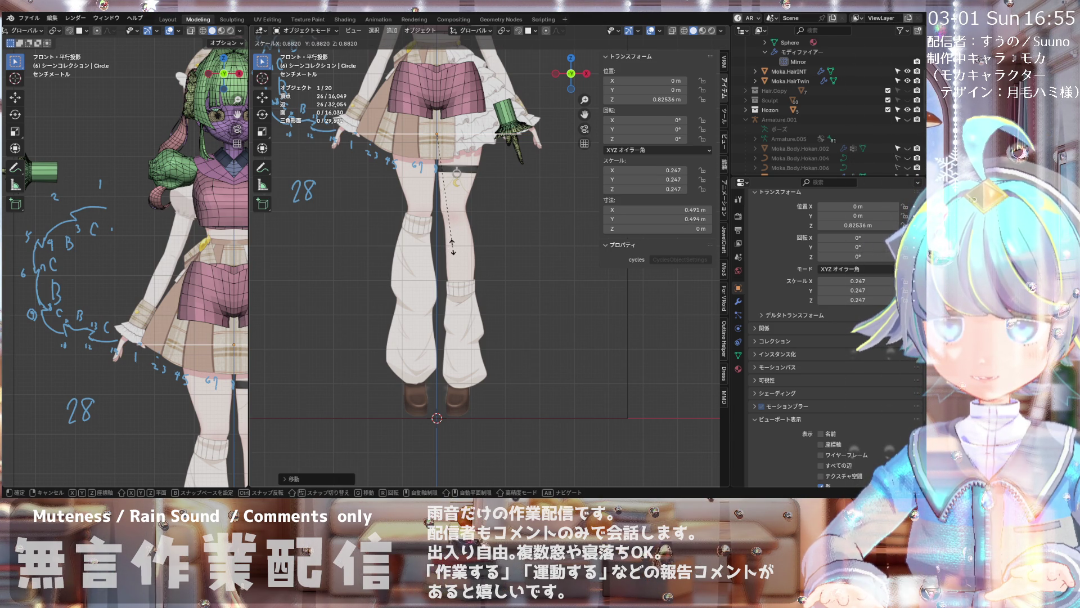
pyautogui.press('Return')
pyautogui.press('KP_7')
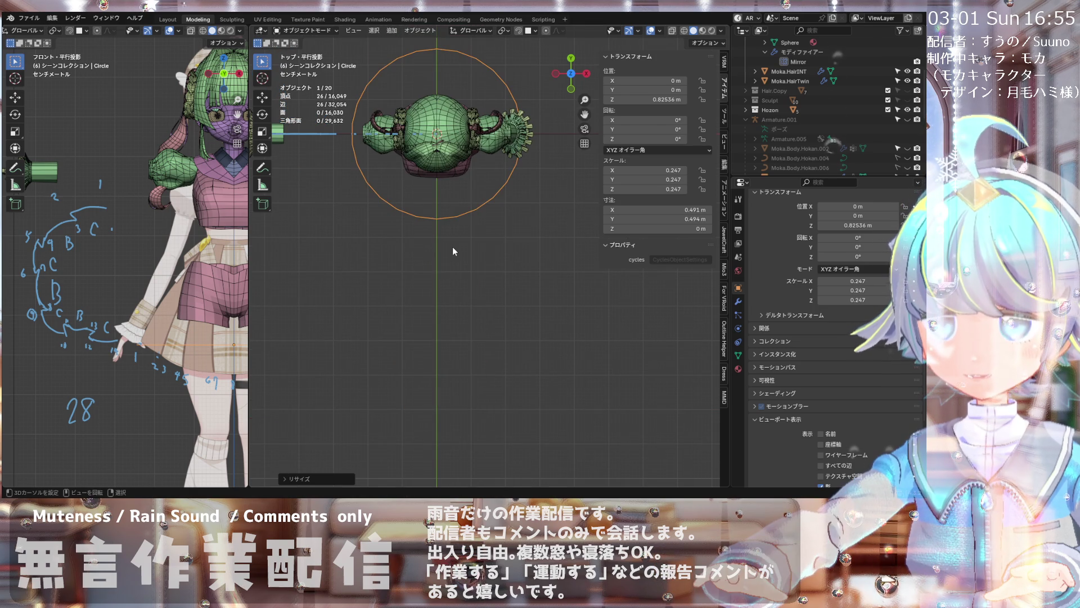
pyautogui.press('KP_1')
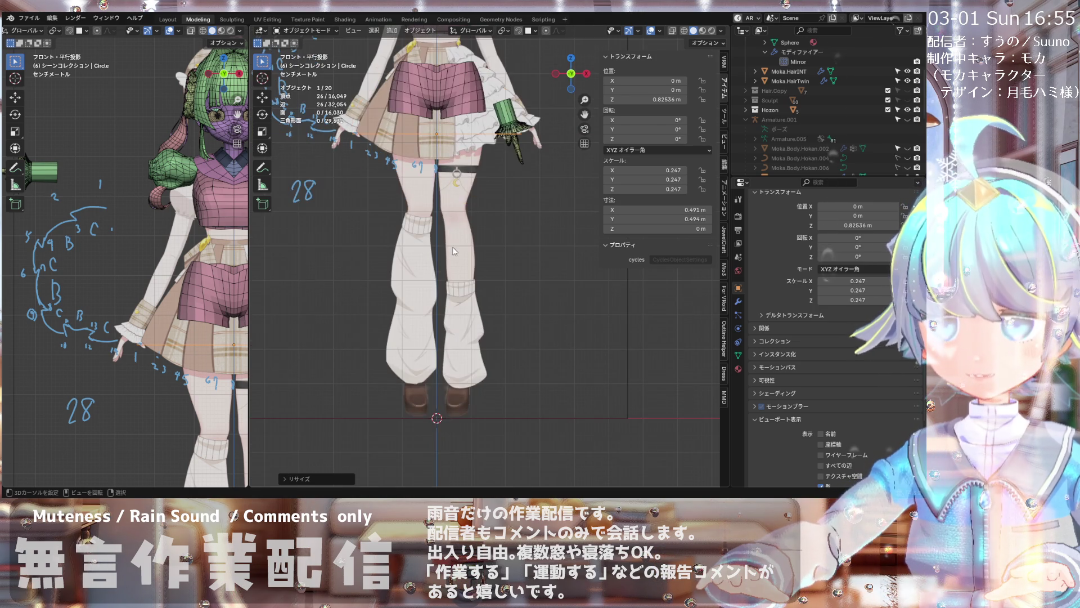
pyautogui.scroll(-3, 452, 247)
pyautogui.scroll(4, 450, 199)
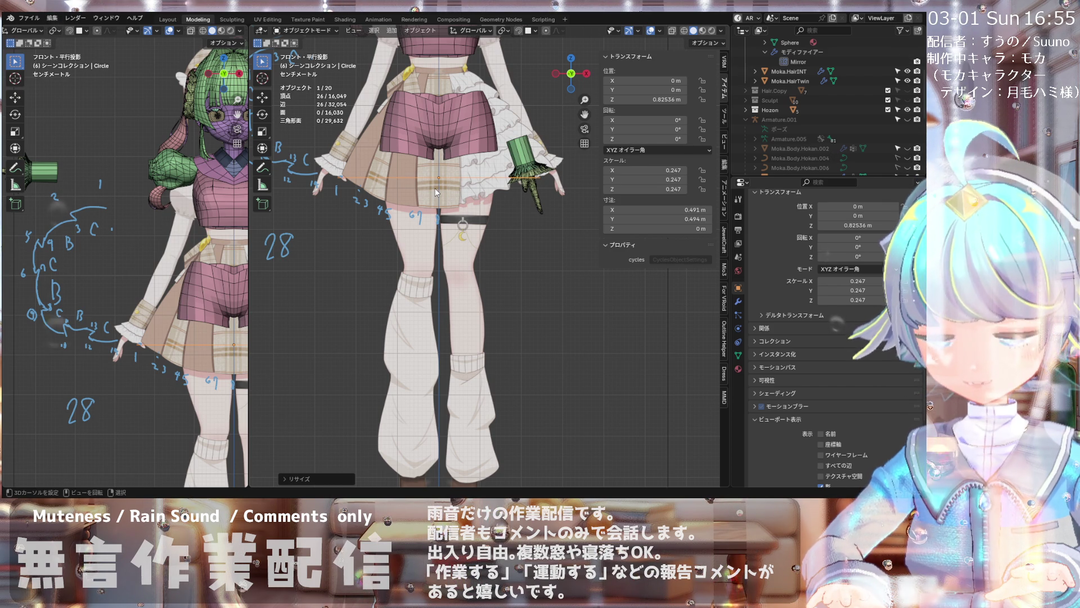
pyautogui.press('KP_7')
pyautogui.scroll(-2, 454, 123)
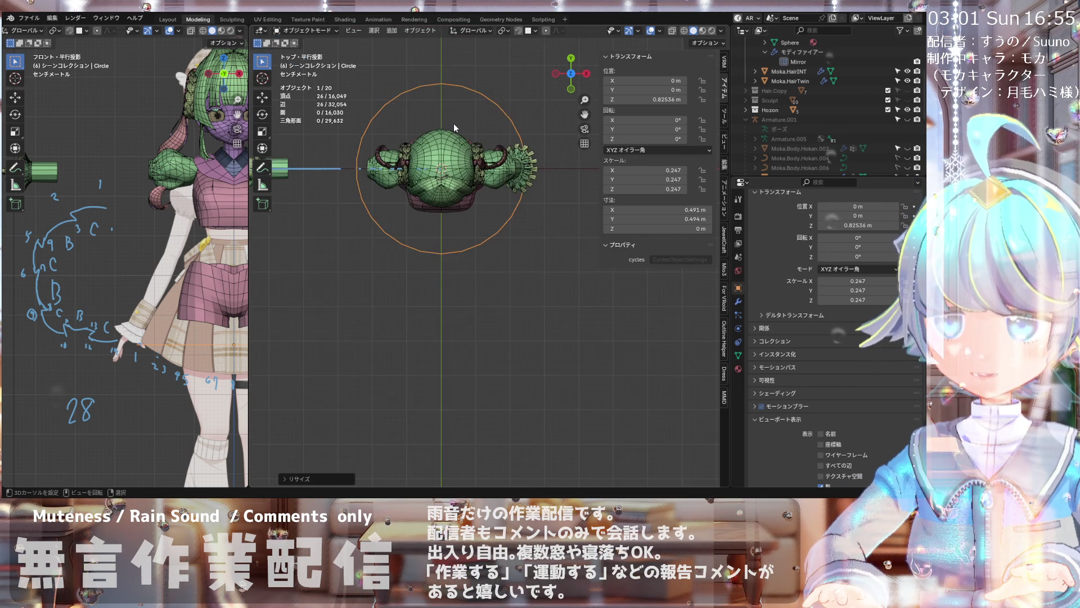
pyautogui.scroll(1, 431, 94)
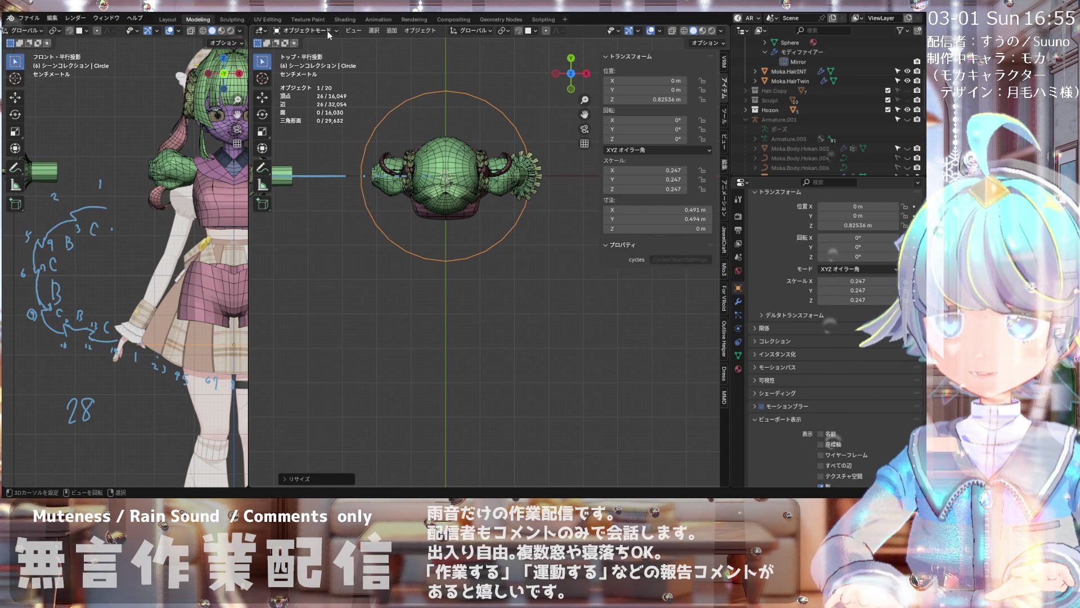
# - Apply All Transforms so the circle reads zero location and unit scale at 0.49 m wide
pyautogui.click(419, 30)
pyautogui.moveTo(457, 80)
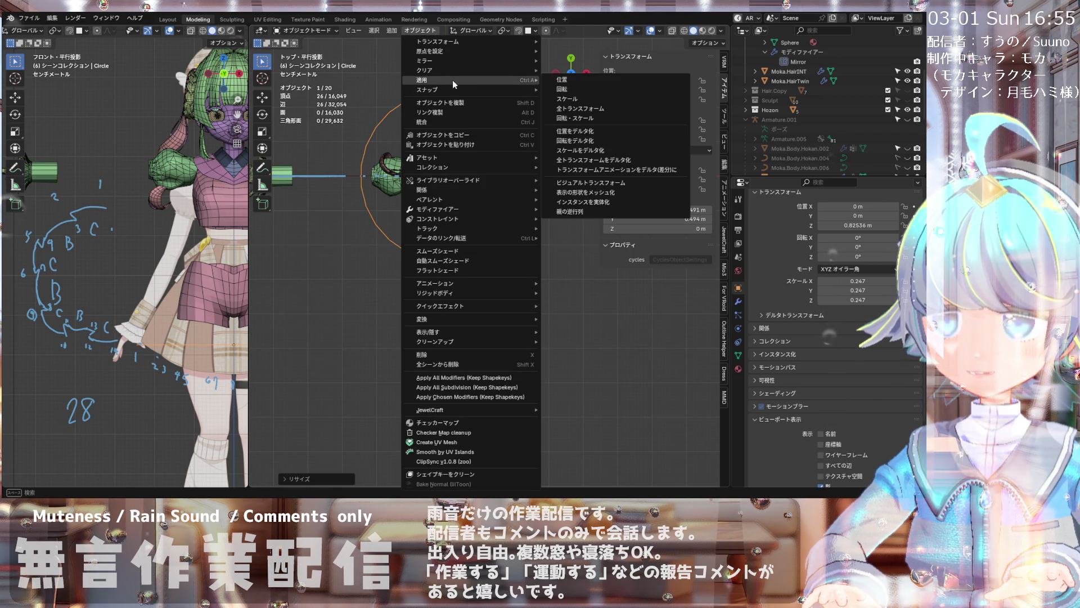
pyautogui.click(554, 108)
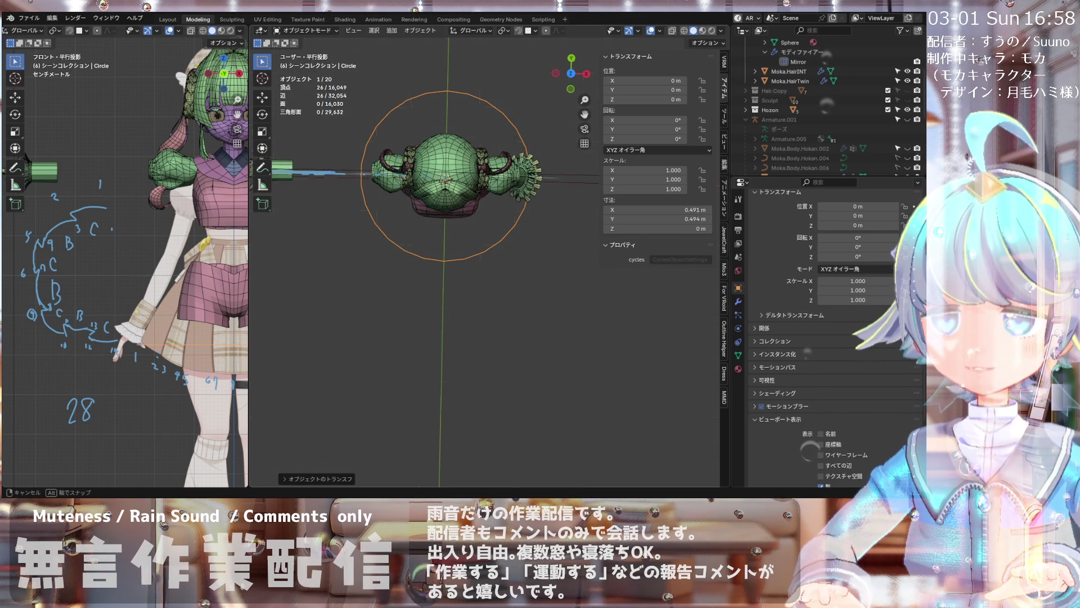
pyautogui.press('KP_1')
pyautogui.press('KP_3')
pyautogui.scroll(-2, 489, 272)
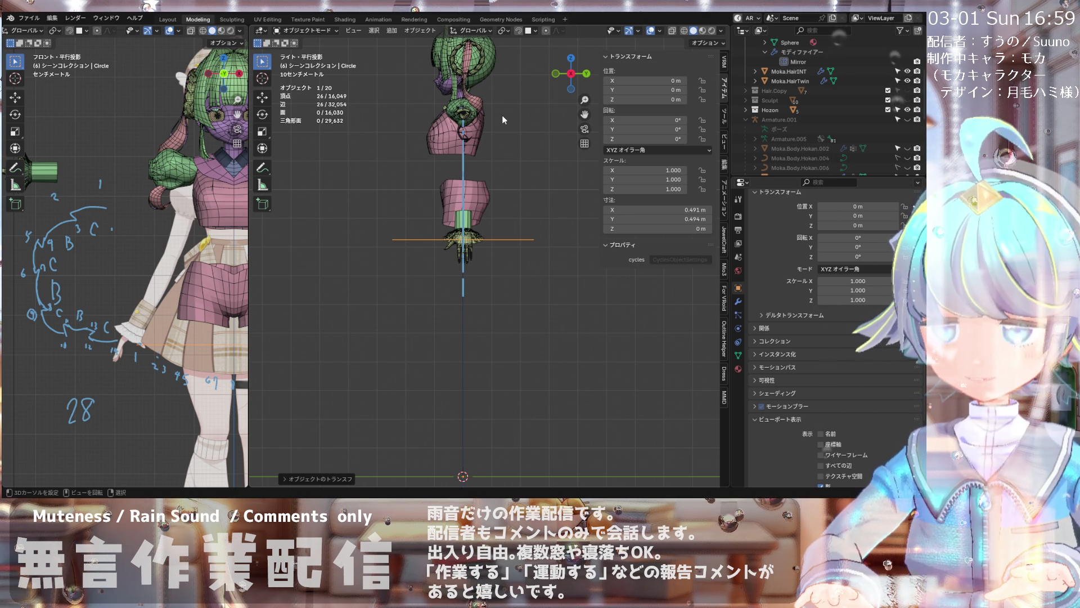
pyautogui.press('KP_Divide')
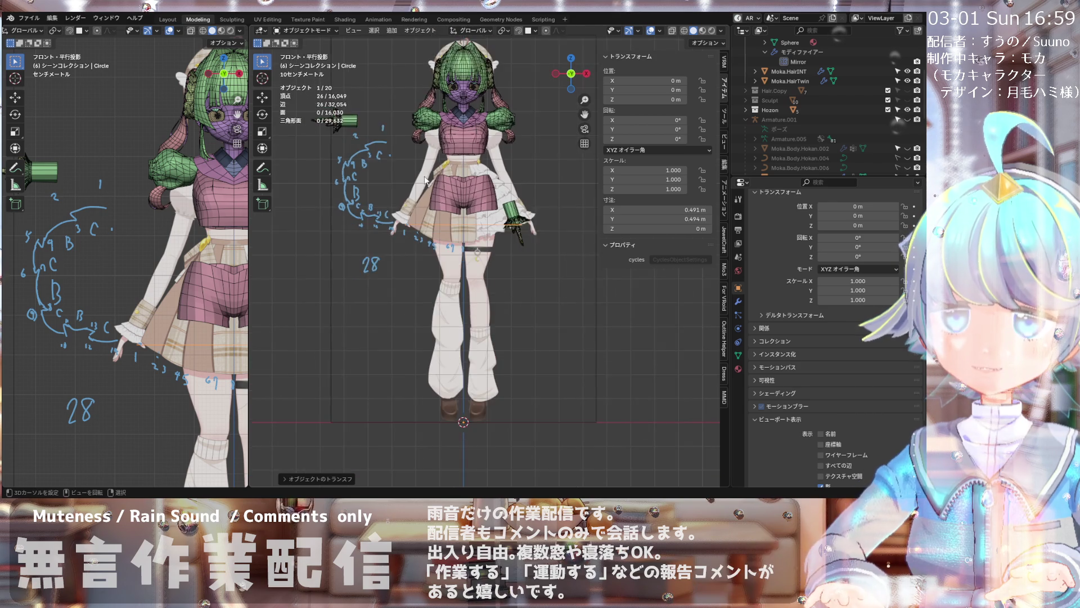
pyautogui.scroll(1, 414, 191)
pyautogui.press('KP_7')
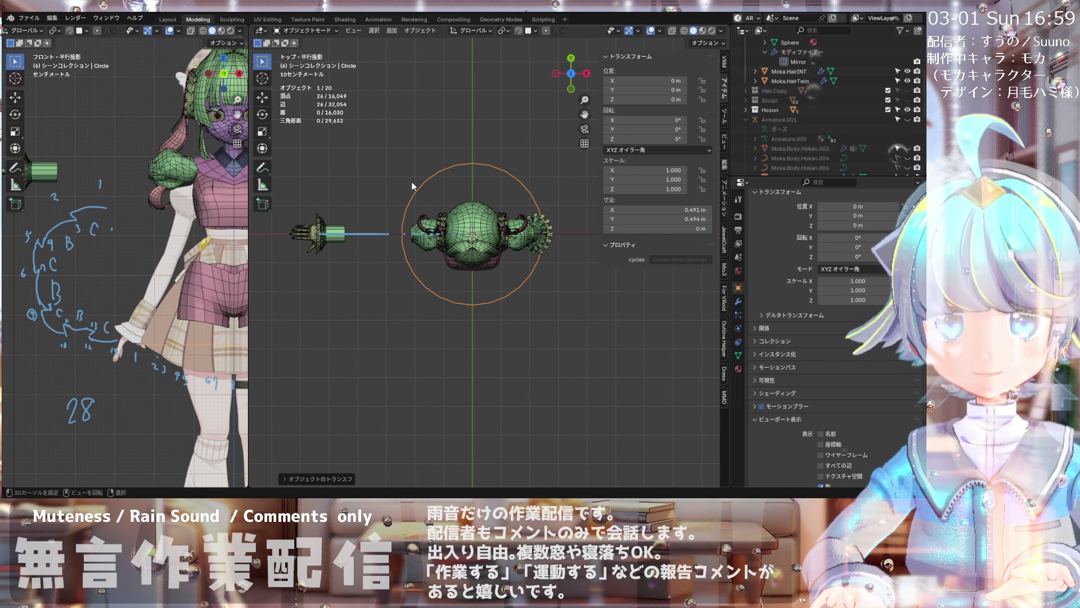
pyautogui.scroll(1, 413, 185)
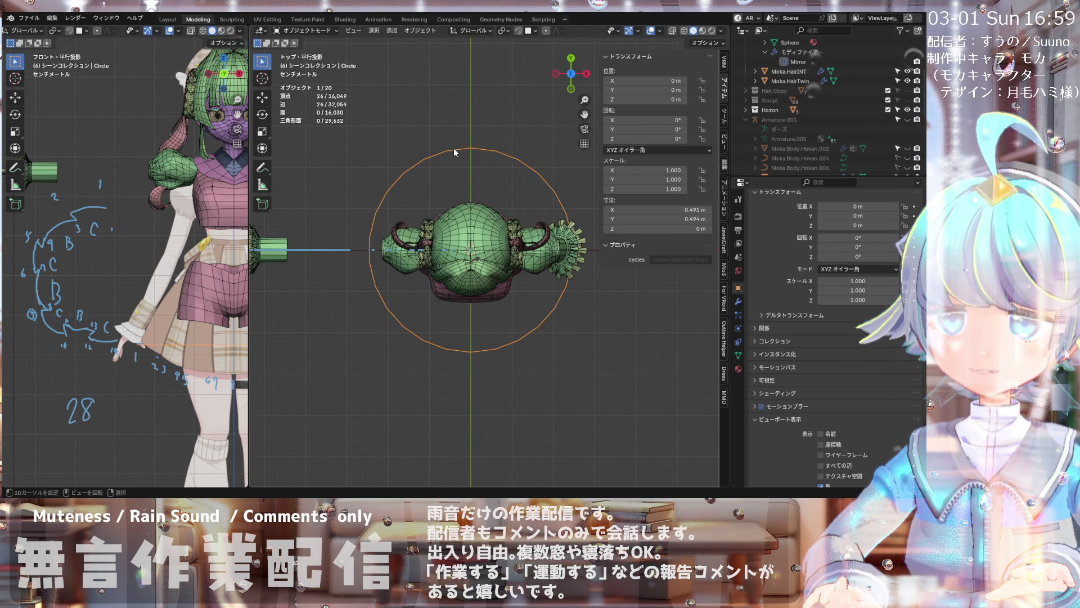
pyautogui.click(328, 34)
pyautogui.click(309, 61)
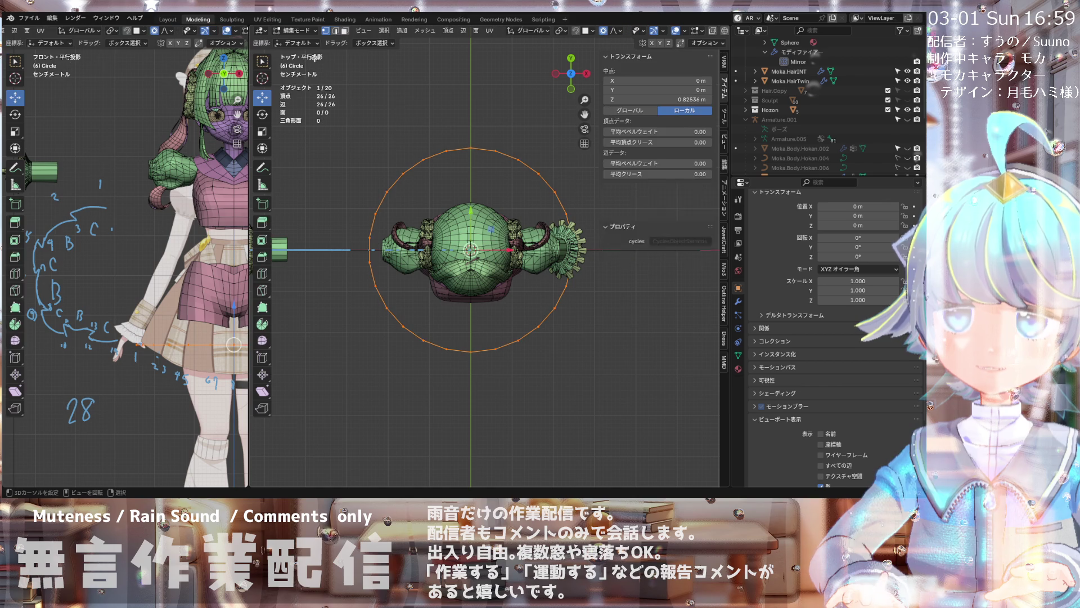
pyautogui.click(449, 153)
pyautogui.scroll(-2, 447, 157)
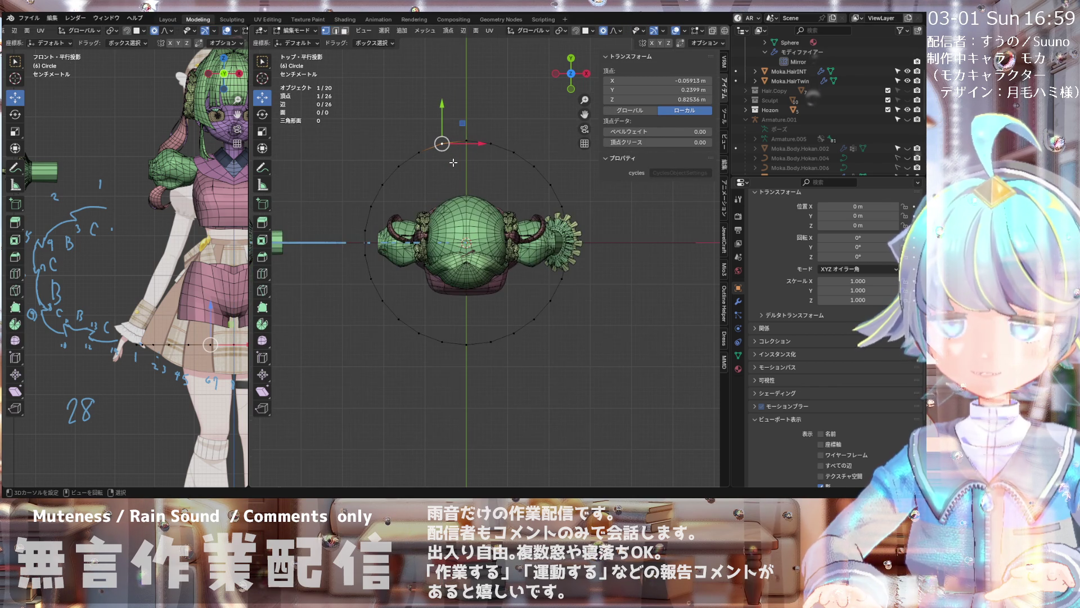
pyautogui.scroll(2, 449, 148)
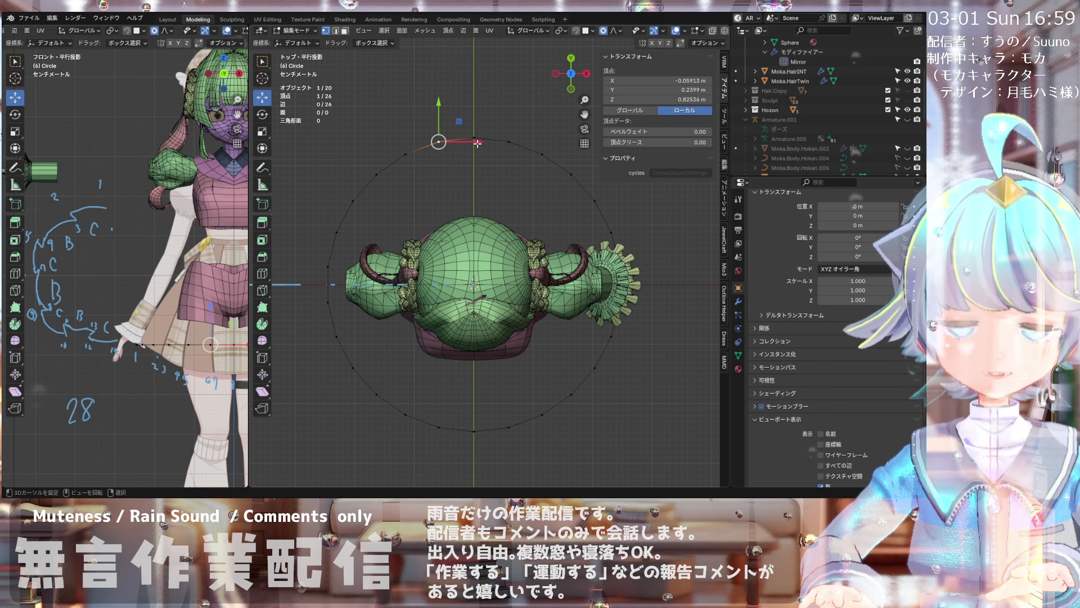
pyautogui.scroll(-1, 441, 141)
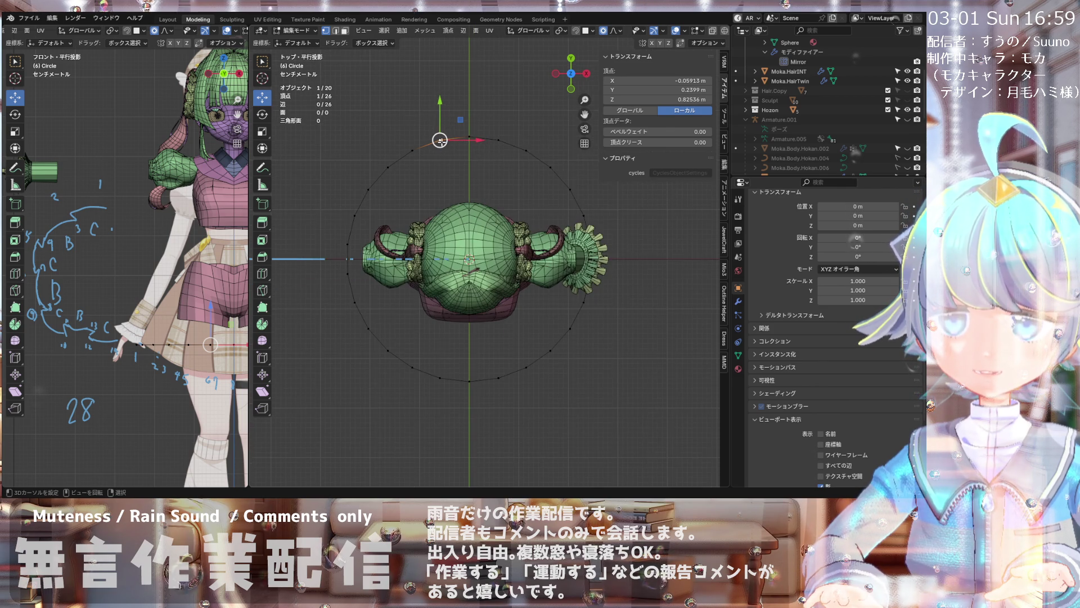
pyautogui.scroll(1, 441, 140)
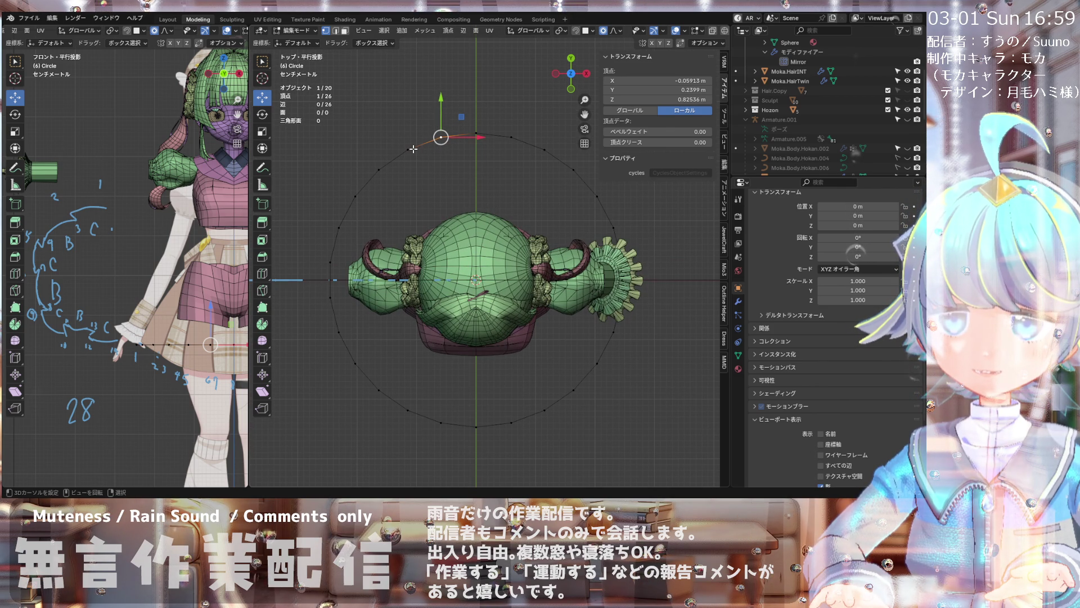
pyautogui.click(410, 149)
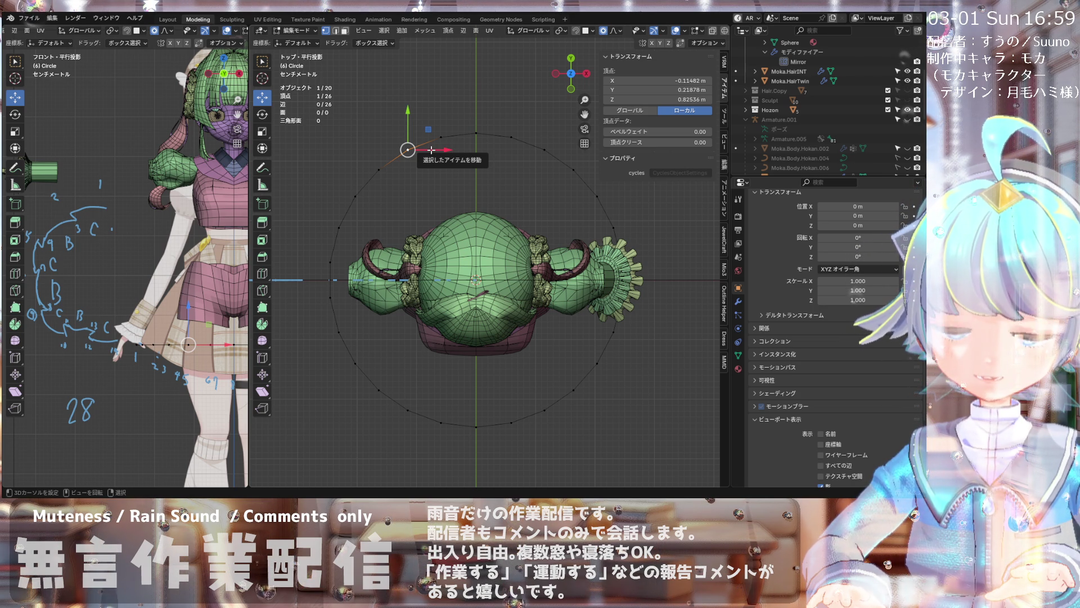
pyautogui.scroll(-2, 432, 150)
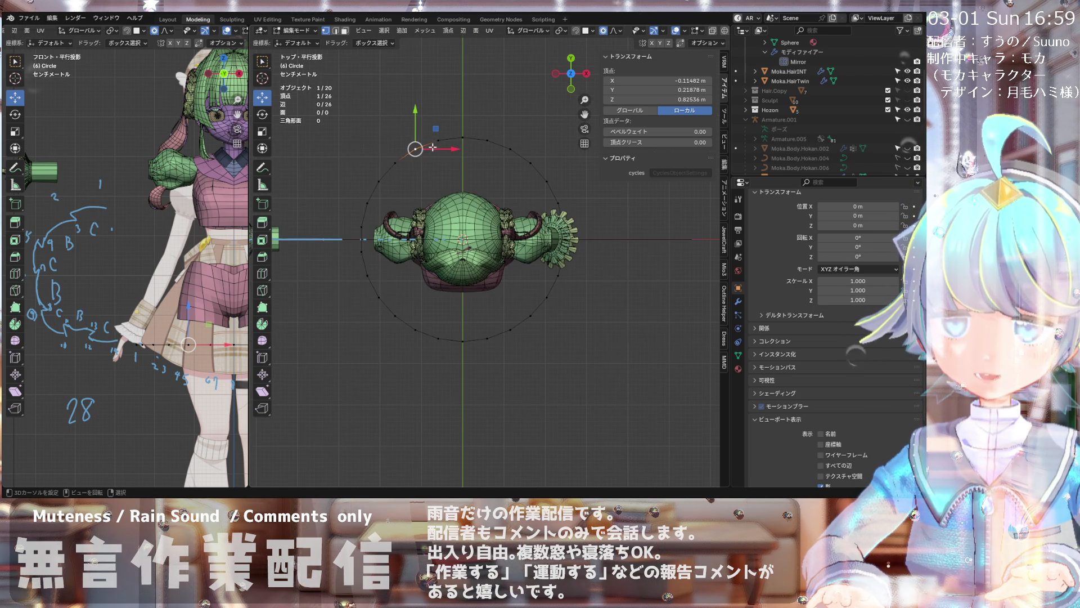
pyautogui.scroll(2, 417, 154)
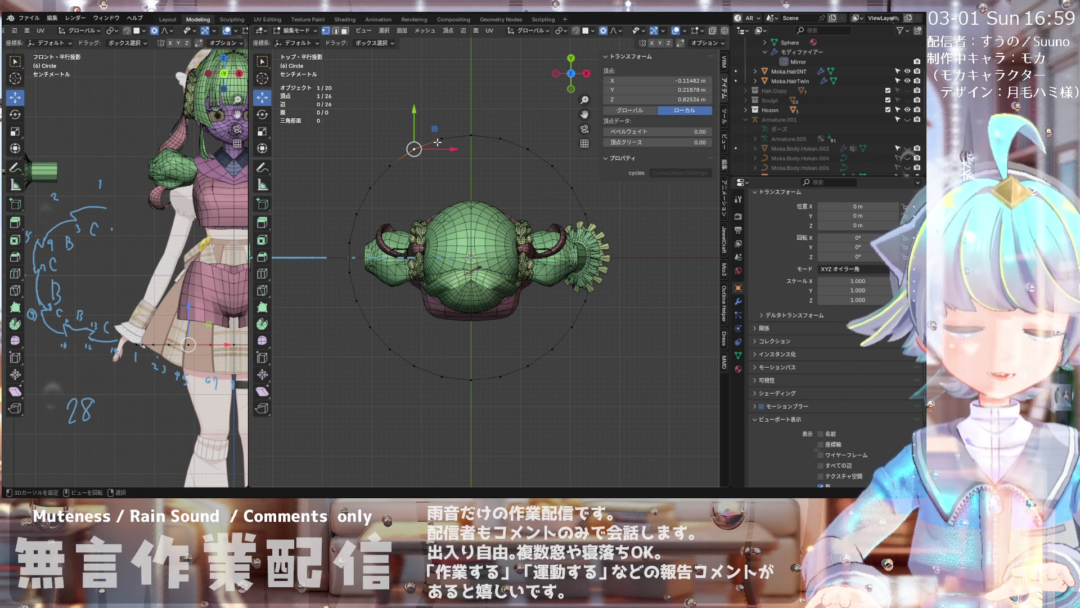
pyautogui.scroll(1, 431, 155)
pyautogui.scroll(-3, 421, 156)
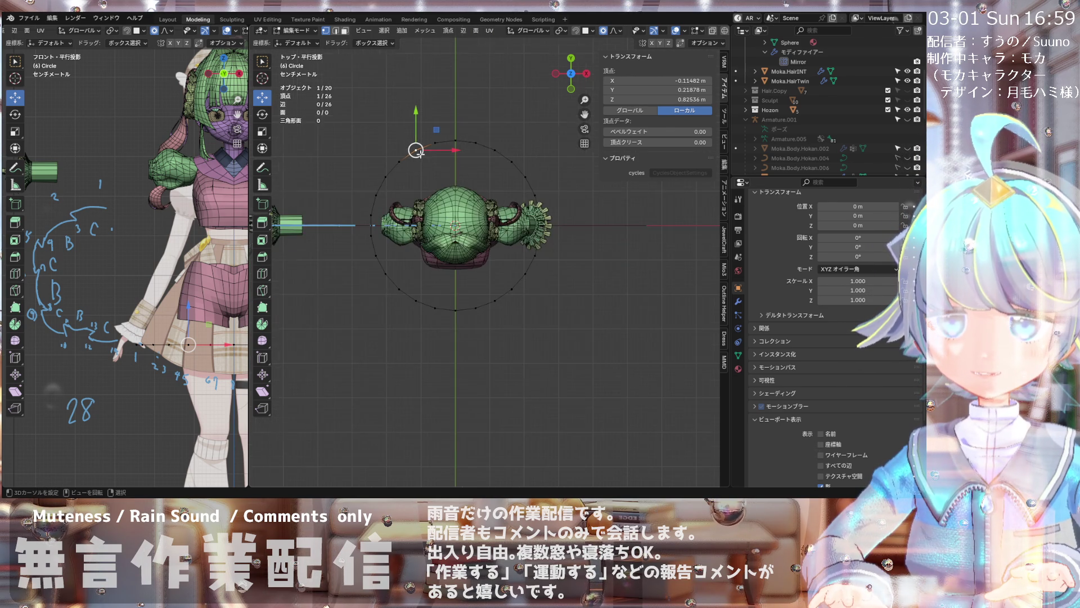
pyautogui.scroll(2, 414, 167)
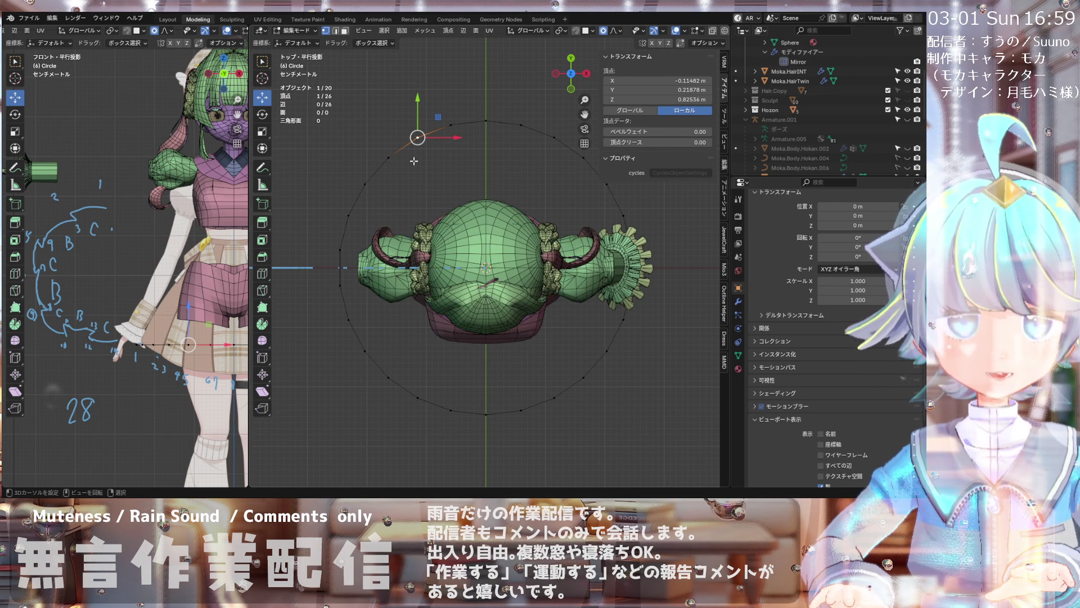
pyautogui.keyDown('shift'); pyautogui.moveTo(417, 120); pyautogui.dragTo(405, 108, button='middle'); pyautogui.keyUp('shift')
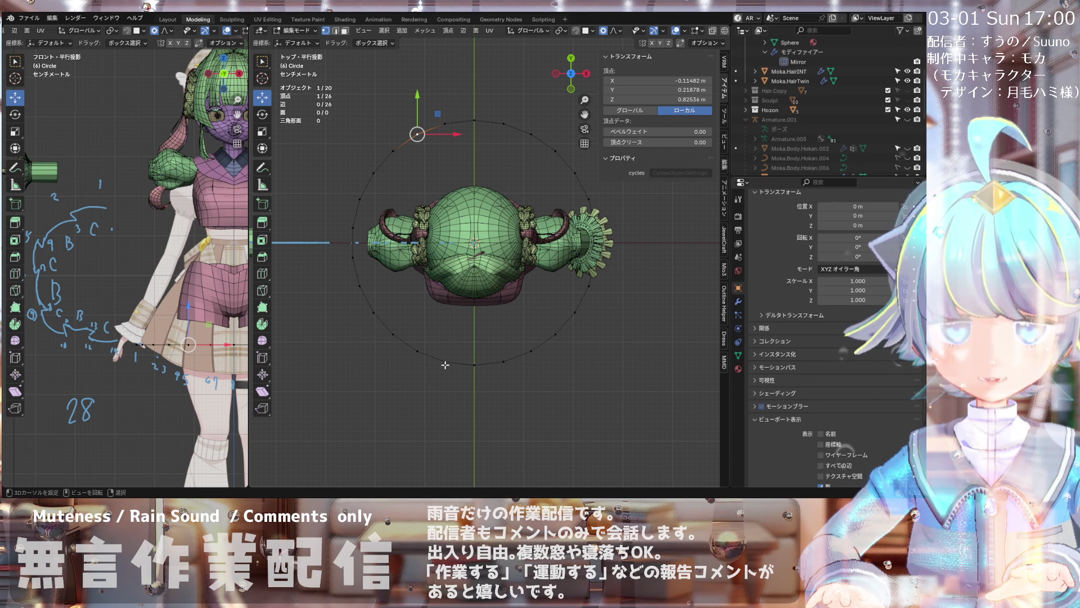
pyautogui.scroll(1, 446, 365)
pyautogui.scroll(-2, 439, 270)
pyautogui.scroll(2, 438, 267)
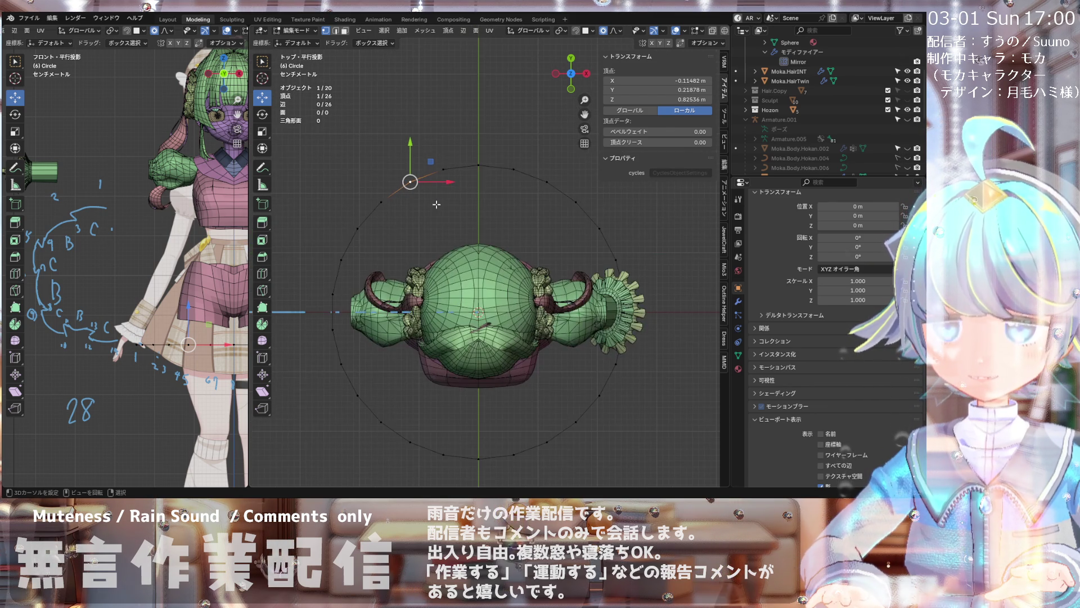
pyautogui.scroll(-2, 422, 195)
pyautogui.scroll(4, 439, 195)
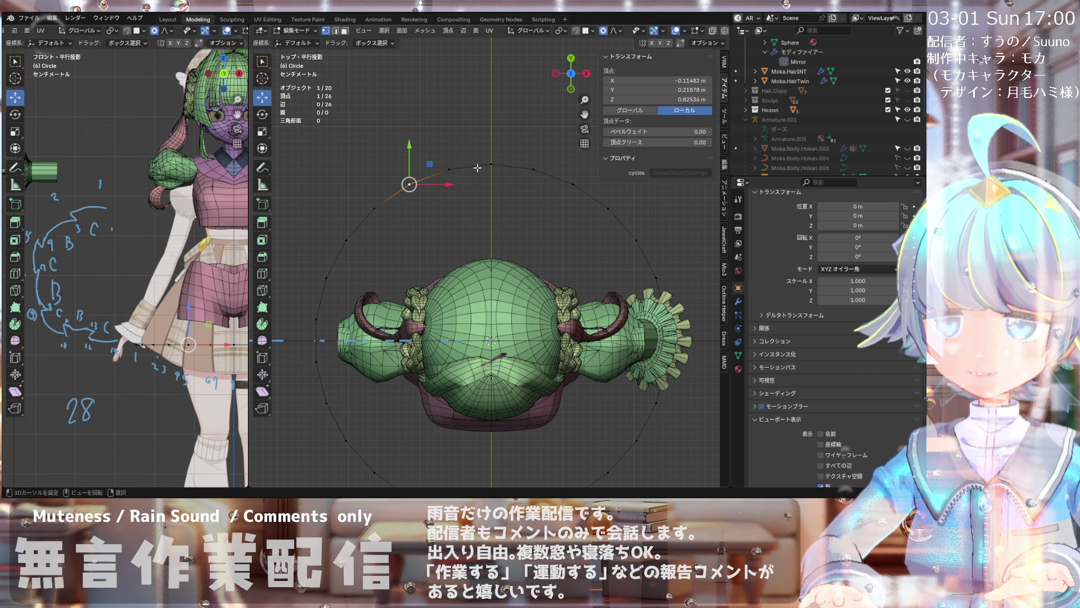
pyautogui.scroll(-2, 477, 168)
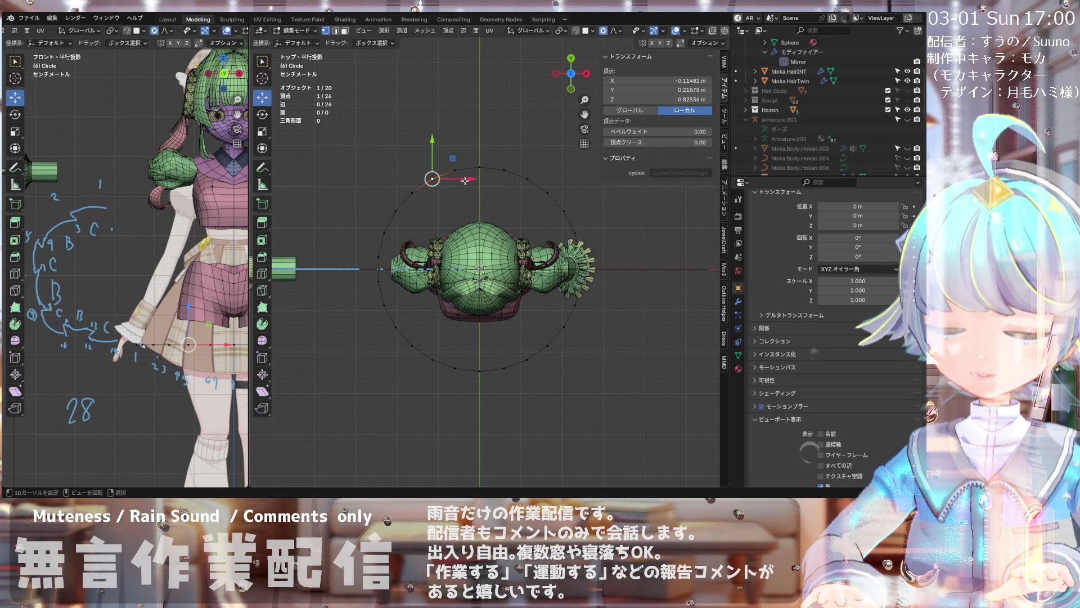
pyautogui.scroll(2, 465, 180)
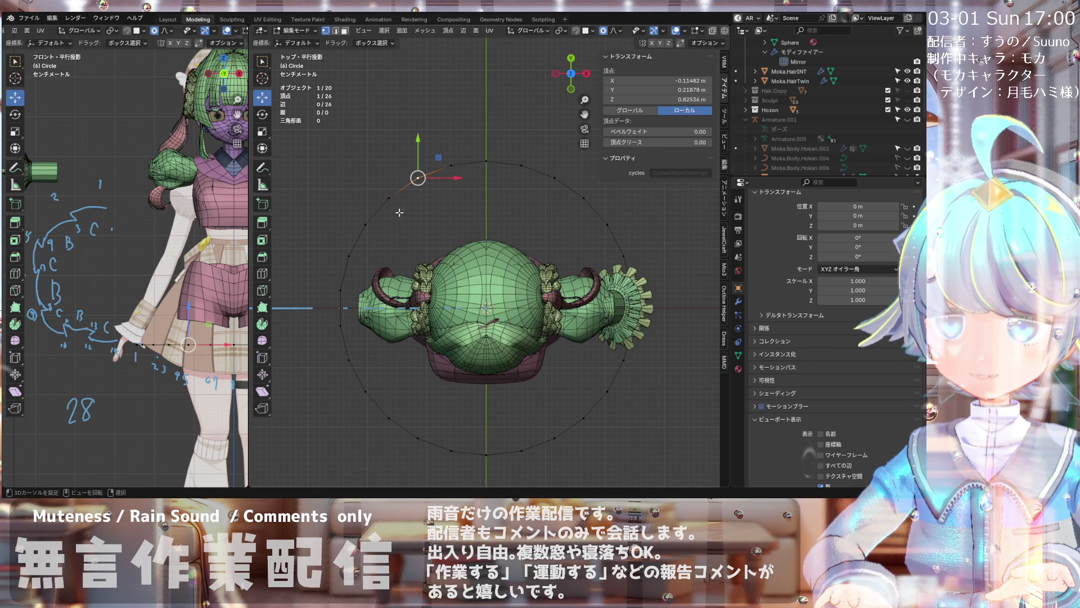
# - Select all 26 vertices, duplicate them, and scale the copy slightly inward to form a second ring
pyautogui.press('a')
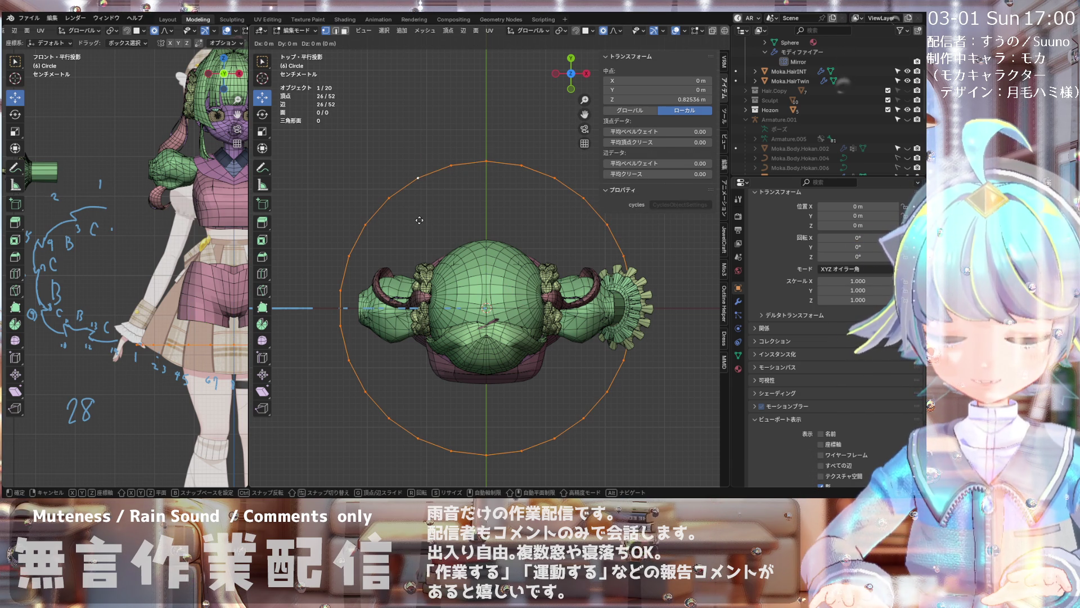
pyautogui.hotkey('shift', 'd')
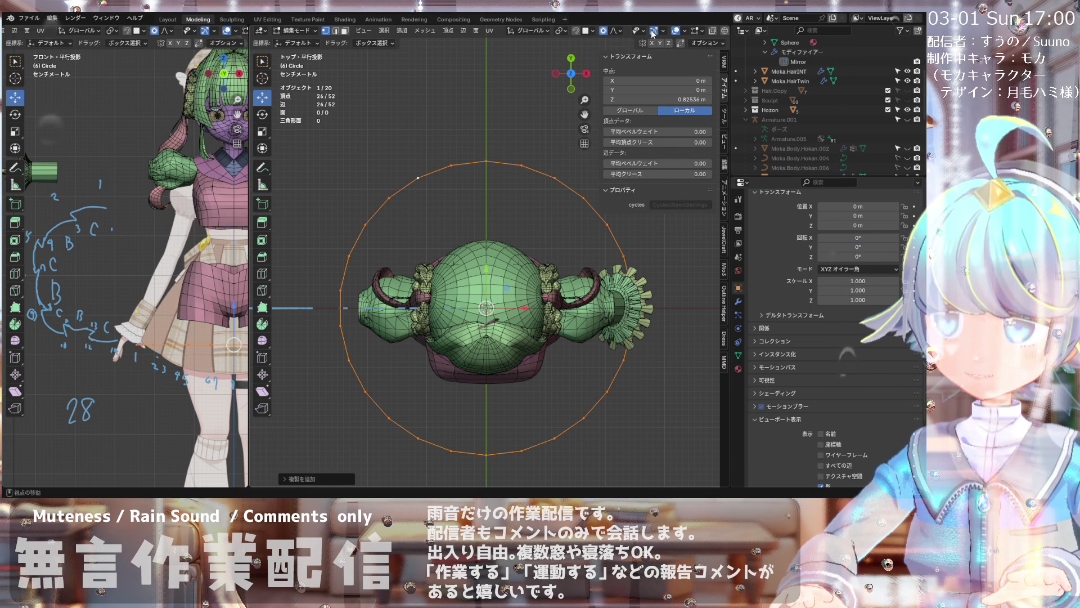
pyautogui.press('s')
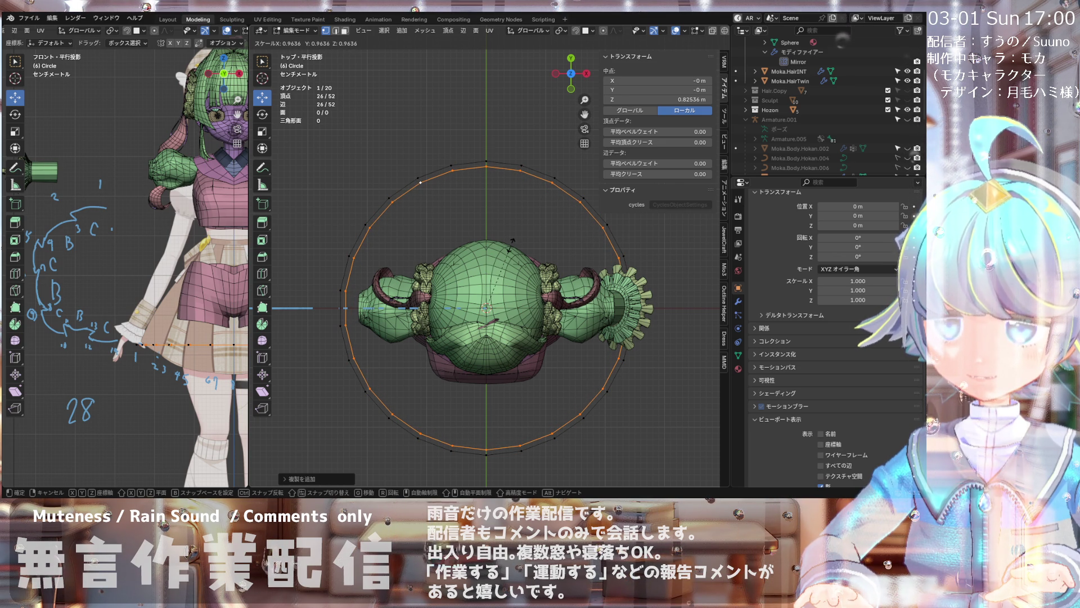
pyautogui.click(509, 244)
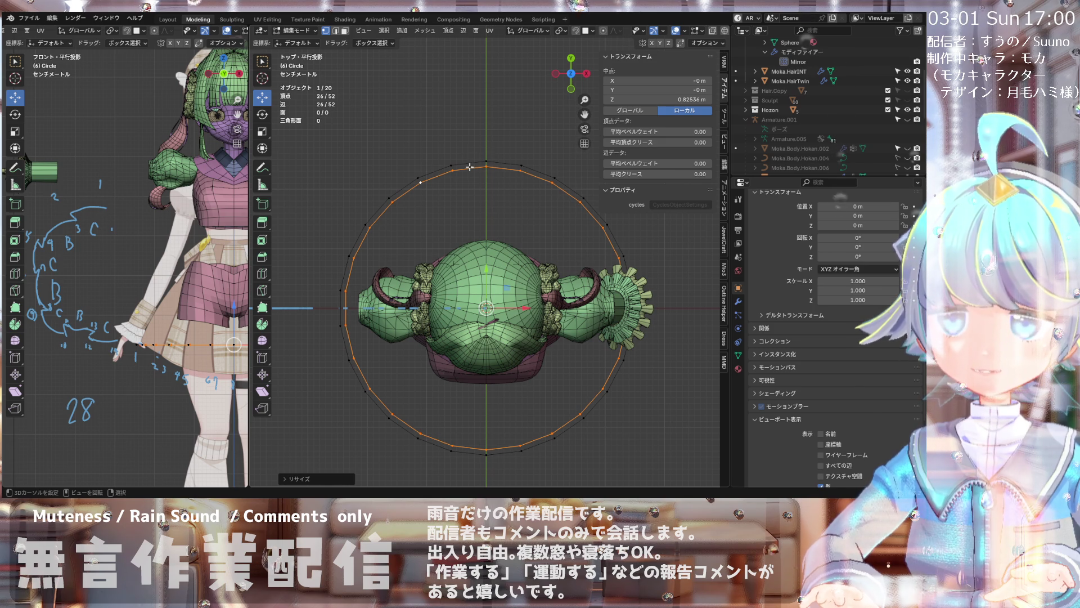
pyautogui.click(422, 181)
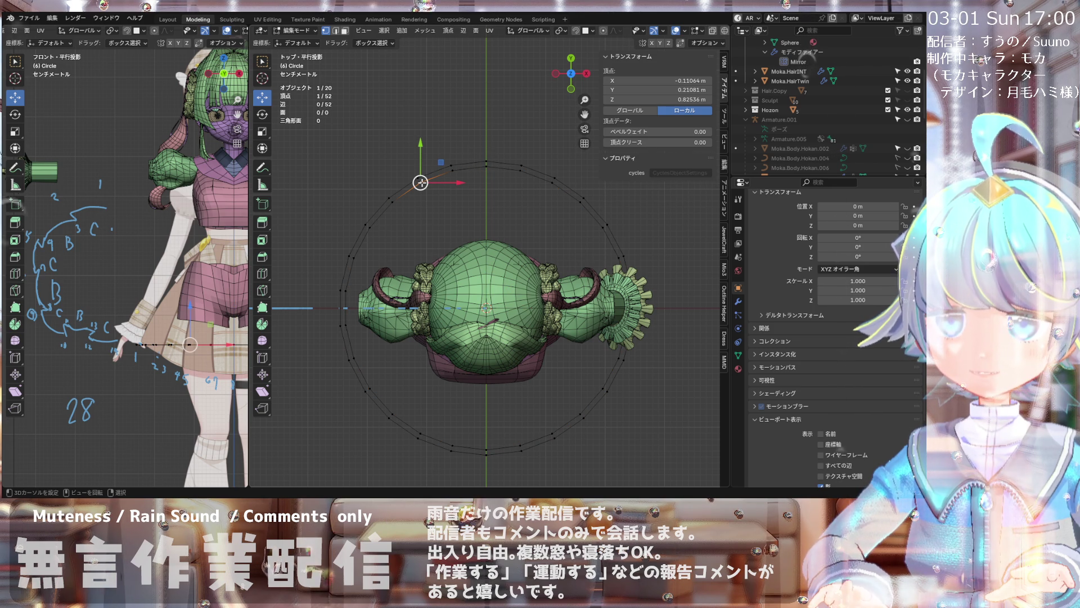
# - Vertex-slide the selected vertex along its edge to a new spot on the ring
pyautogui.hotkey('shift', 'v')
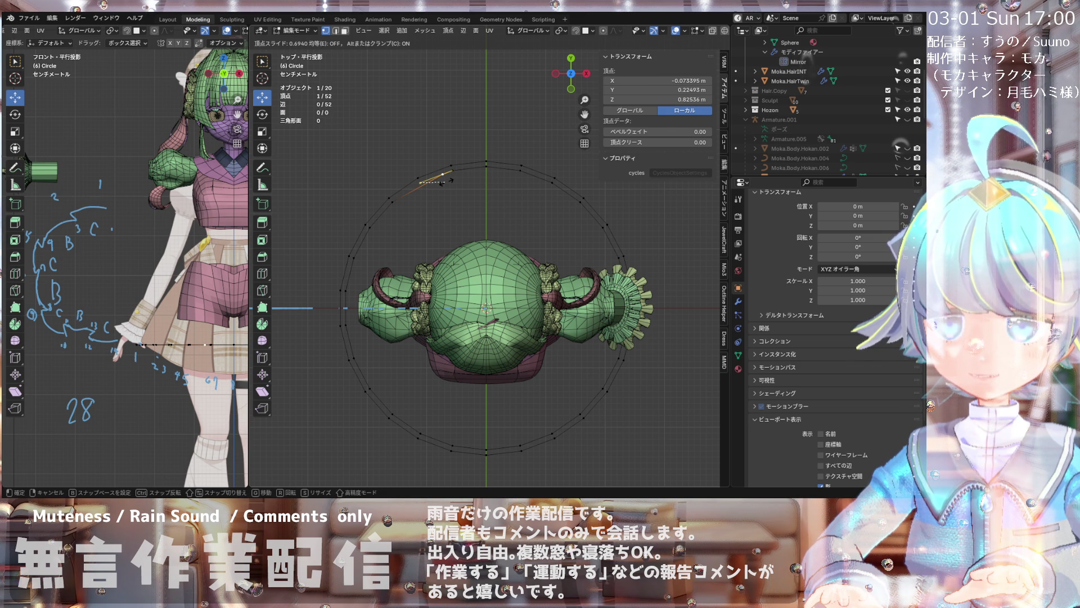
pyautogui.click(445, 179)
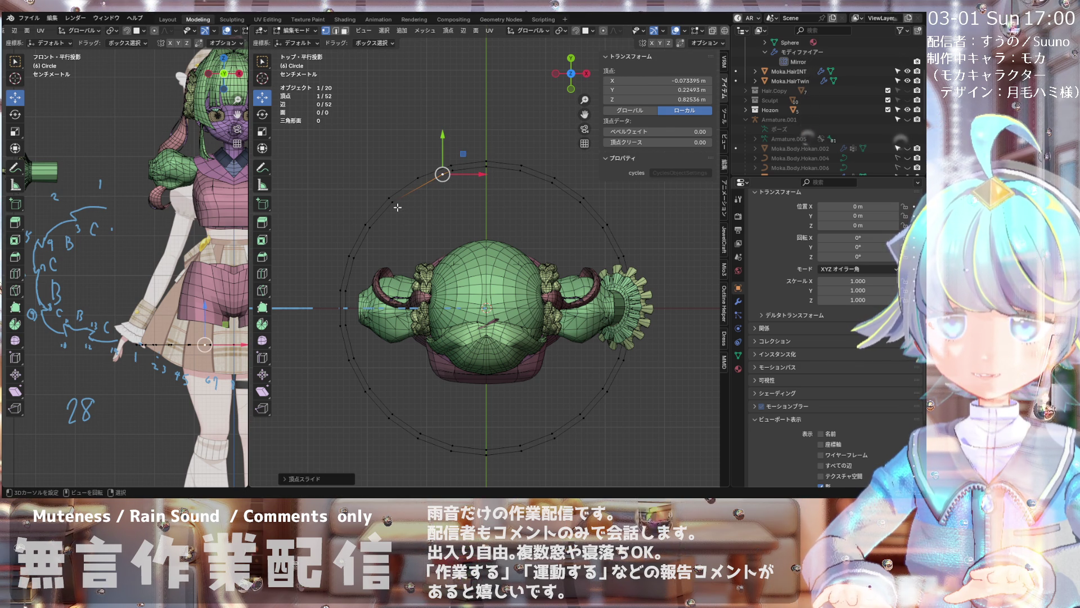
pyautogui.scroll(-3, 398, 207)
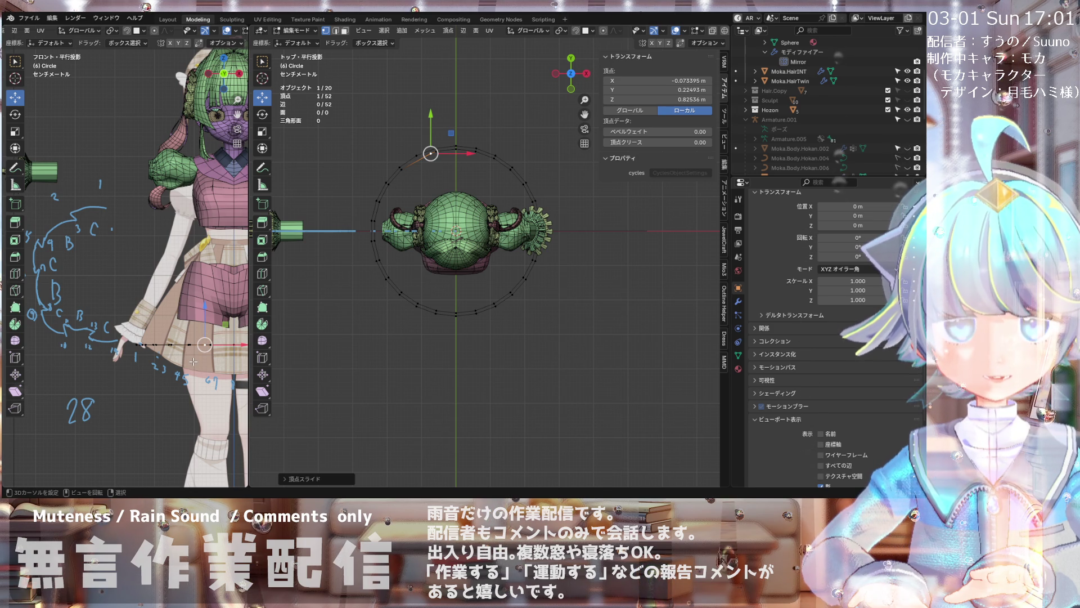
pyautogui.scroll(1, 429, 294)
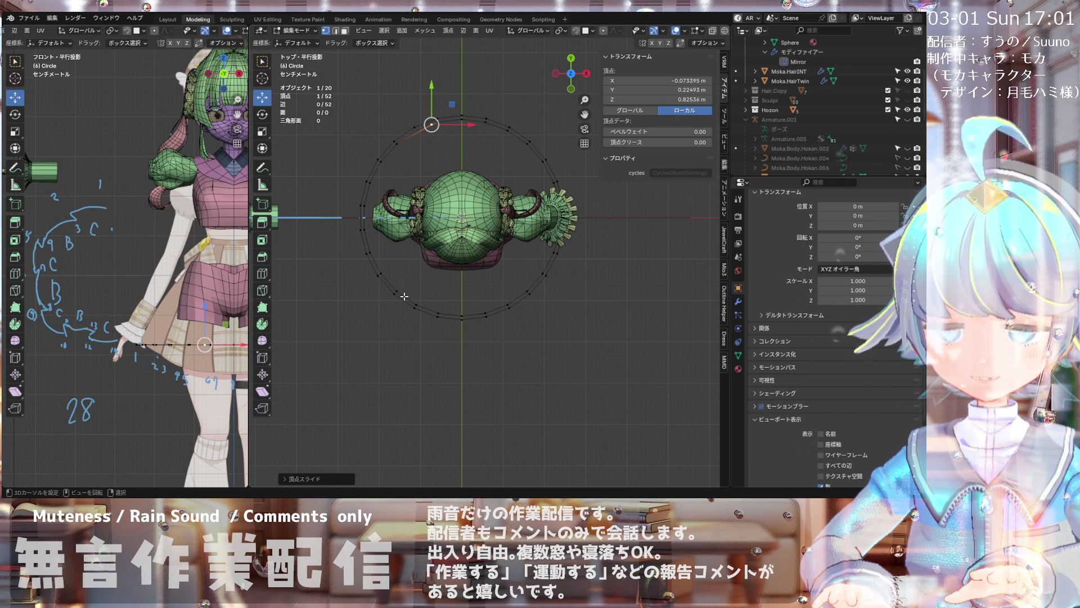
pyautogui.scroll(1, 404, 296)
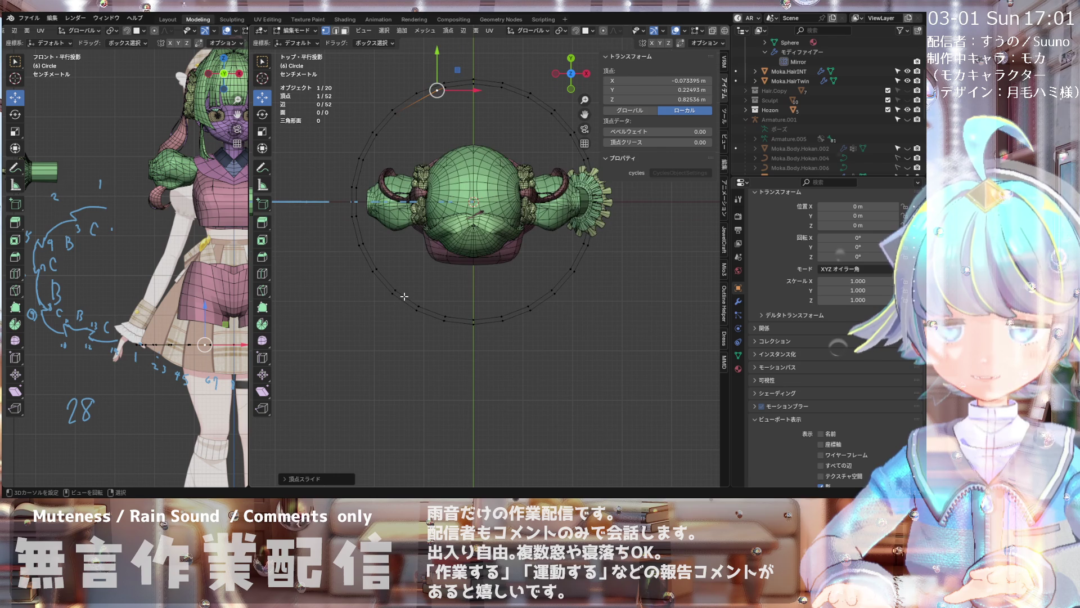
pyautogui.scroll(-1, 403, 253)
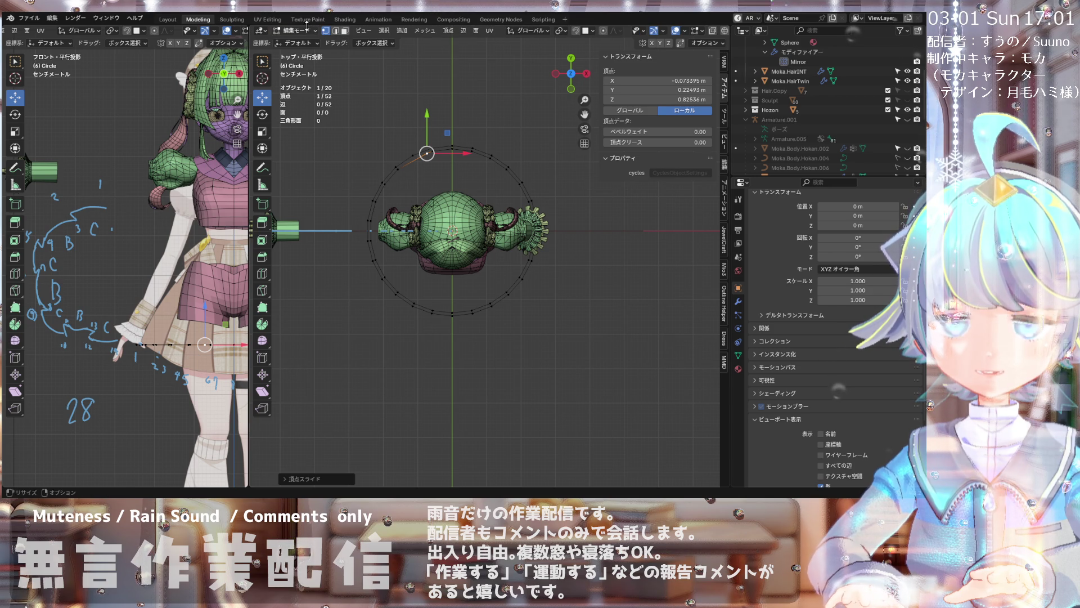
# - Draw two blue annotation arcs outside the lower-left of the waist rings, then nudge a vertex
pyautogui.click(262, 167)
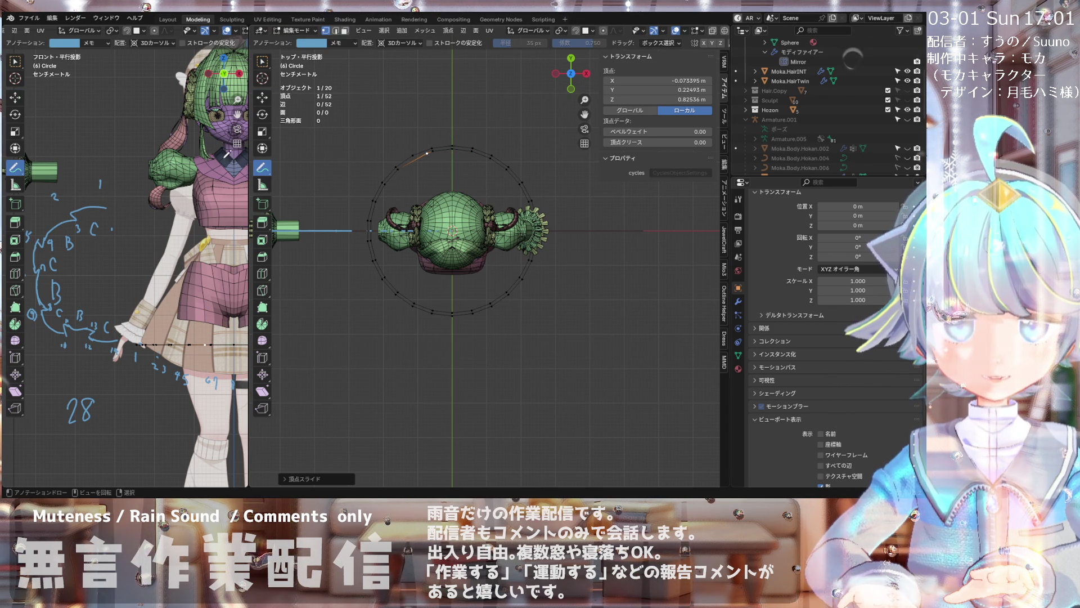
pyautogui.scroll(-3, 195, 191)
pyautogui.scroll(2, 194, 191)
pyautogui.scroll(2, 195, 191)
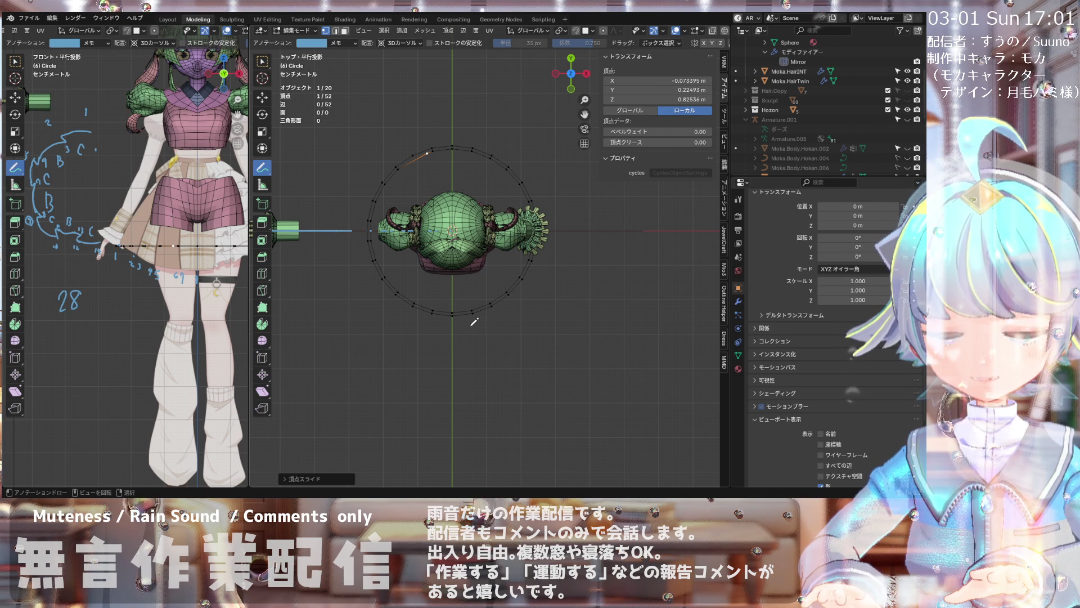
pyautogui.moveTo(470, 322); pyautogui.dragTo(434, 321)
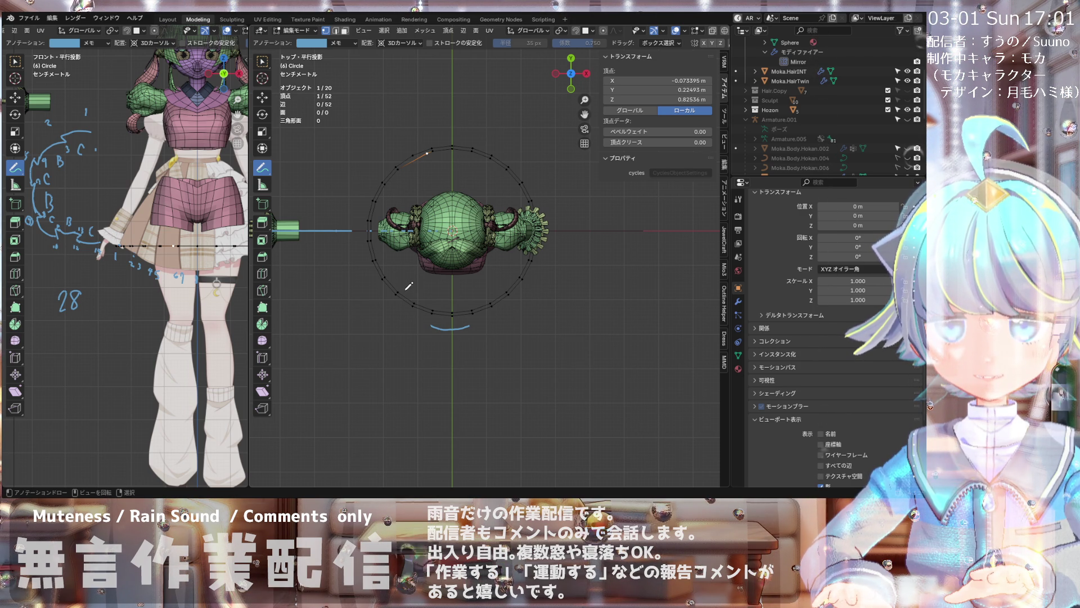
pyautogui.moveTo(406, 293); pyautogui.dragTo(431, 296)
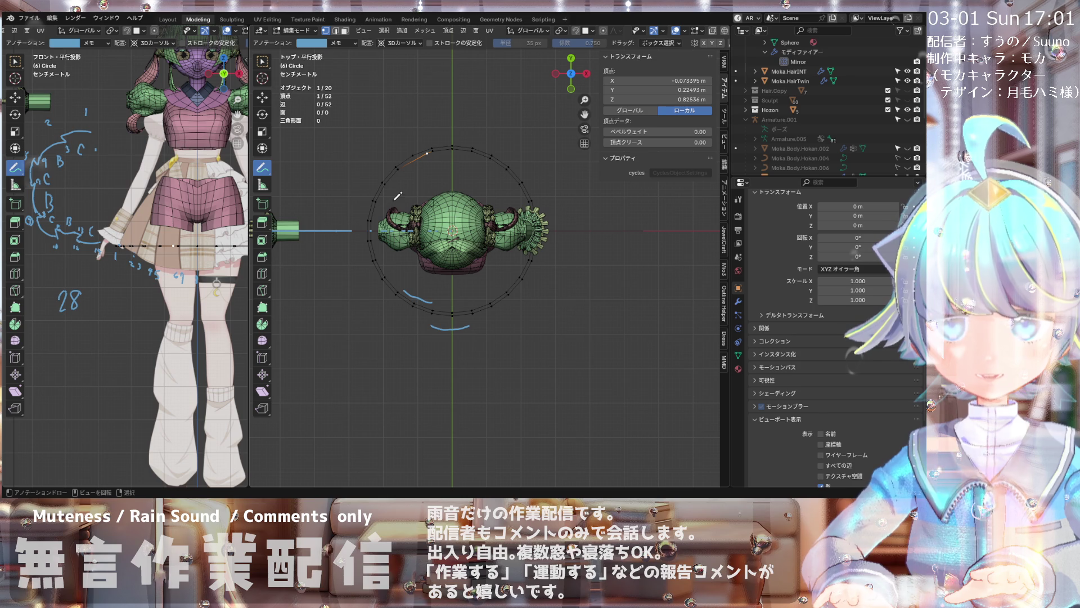
pyautogui.press('g')
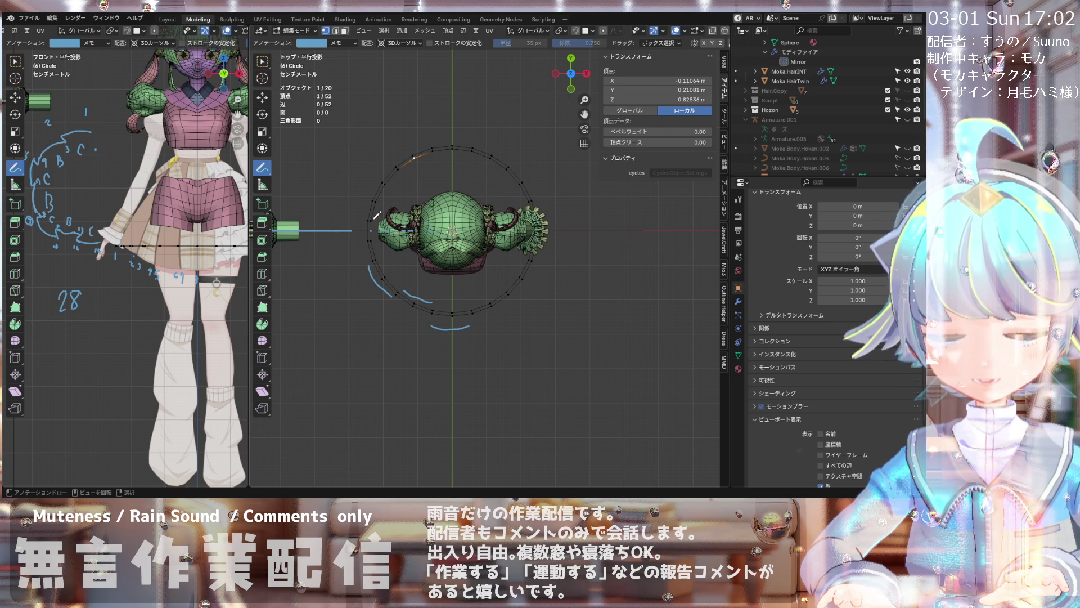
pyautogui.scroll(1, 377, 209)
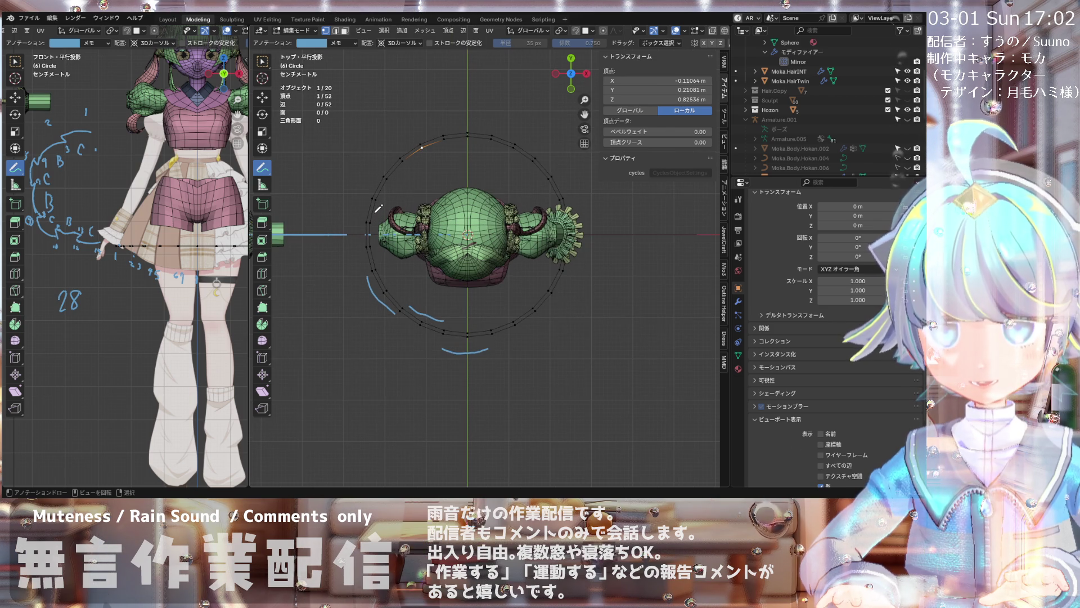
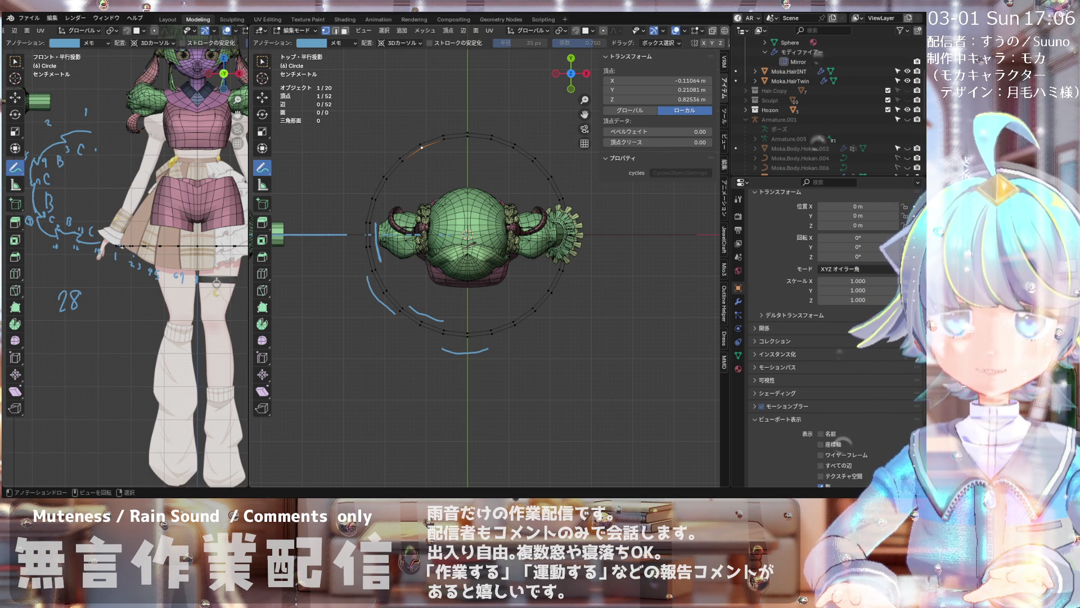
pyautogui.scroll(1, 422, 148)
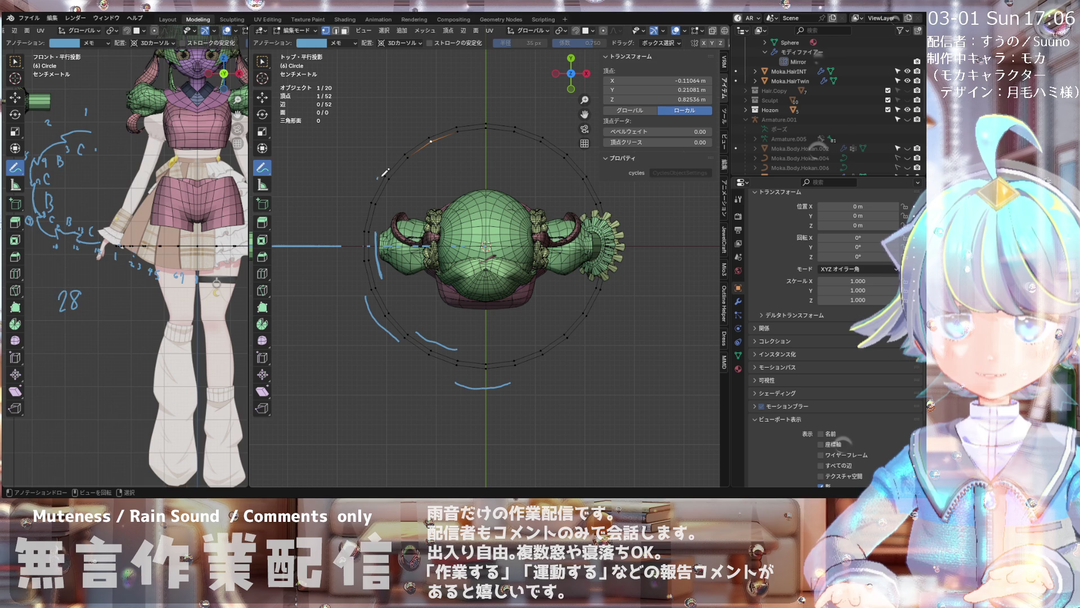
# - Draw two blue annotation guide strokes around the upper part of the head in top view
pyautogui.moveTo(382, 176)
pyautogui.mouseDown()
pyautogui.moveTo(366, 201)
pyautogui.moveTo(428, 146)
pyautogui.mouseUp()
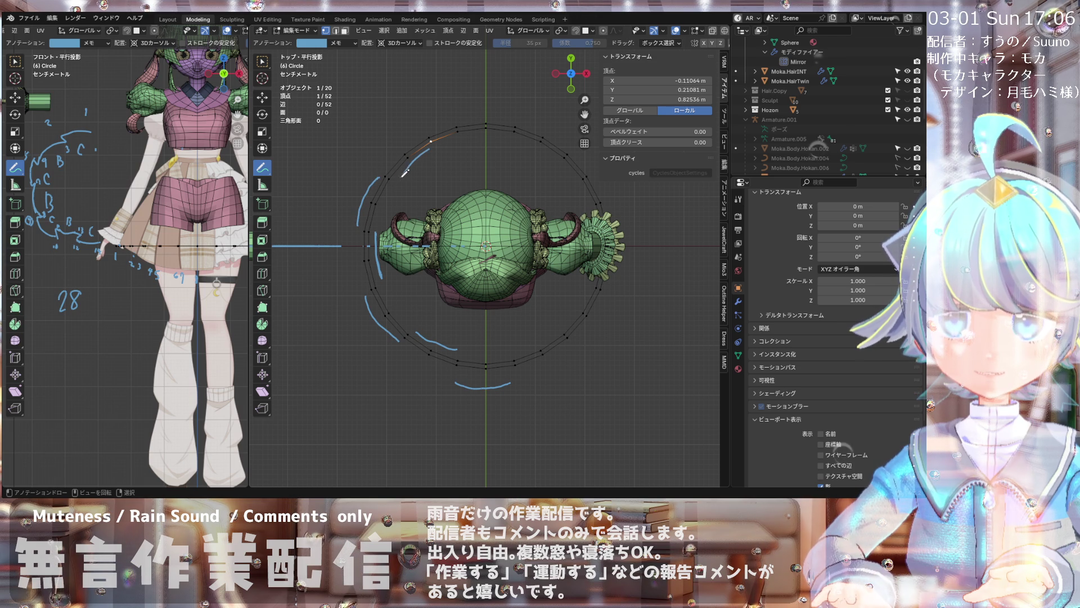
pyautogui.moveTo(485, 121); pyautogui.dragTo(448, 127)
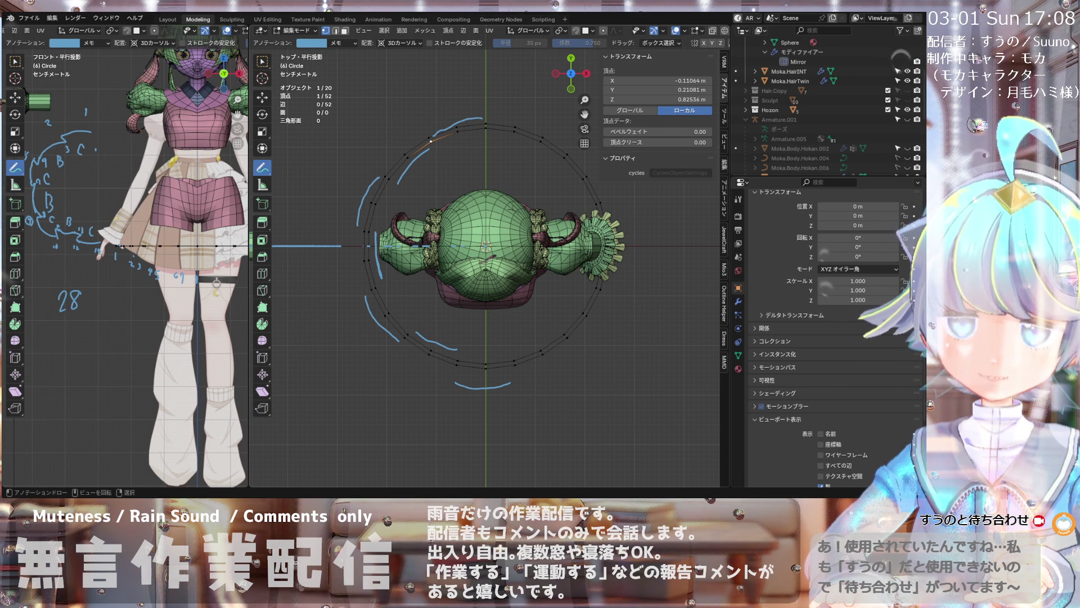
pyautogui.scroll(1, 473, 227)
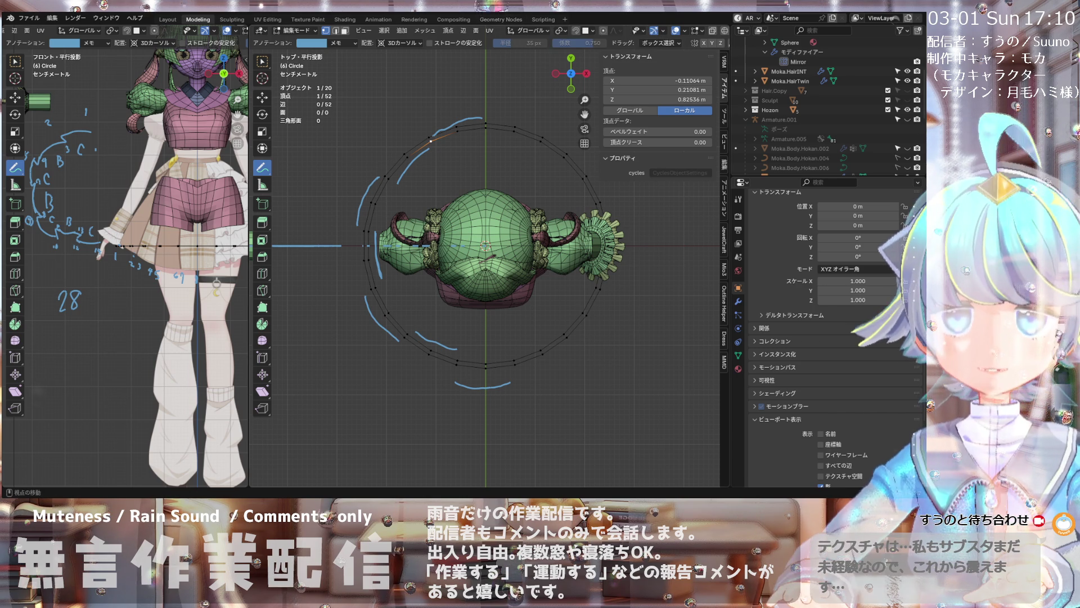
pyautogui.scroll(-2, 485, 254)
pyautogui.scroll(2, 485, 237)
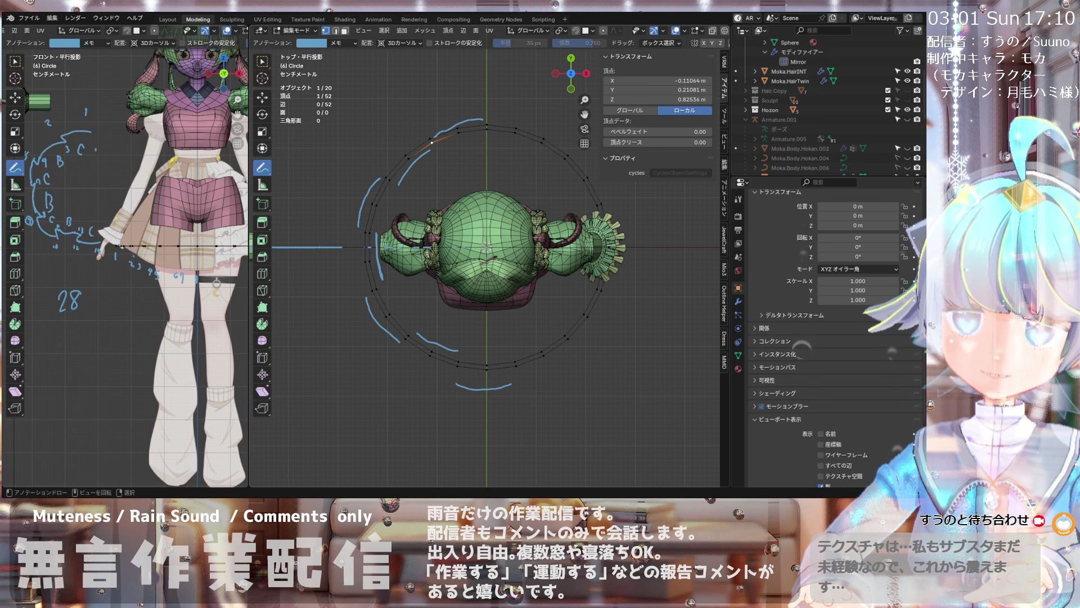
pyautogui.scroll(1, 485, 254)
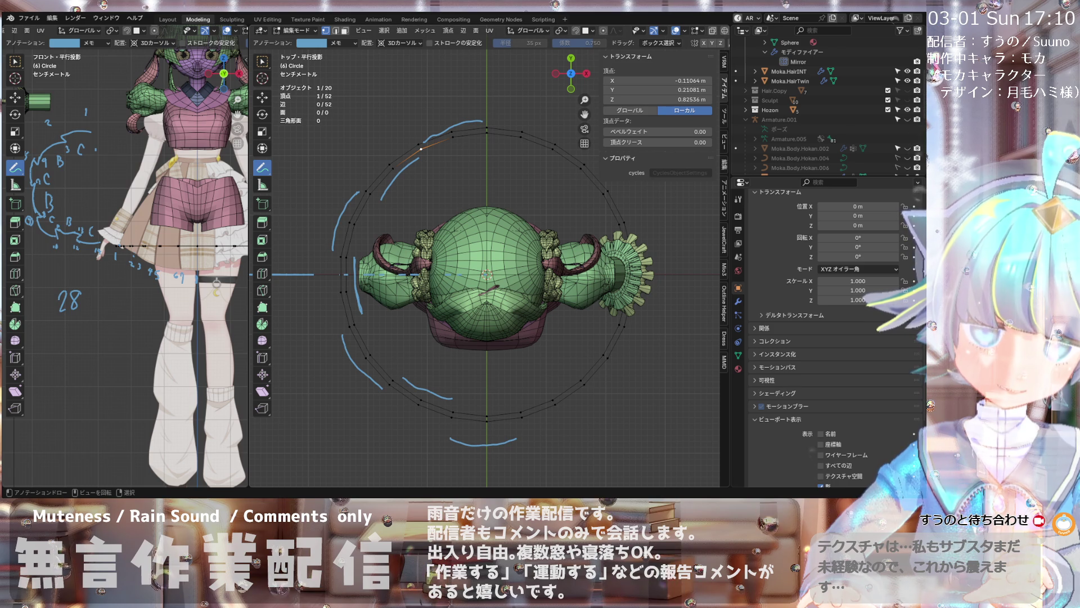
pyautogui.press('g')
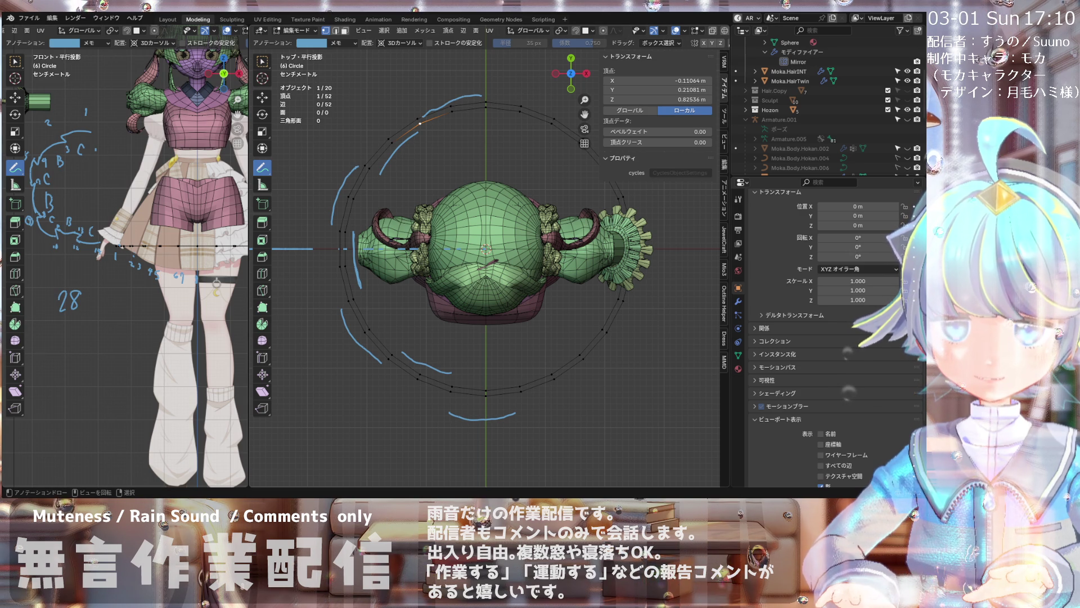
pyautogui.scroll(-3, 474, 254)
pyautogui.scroll(2, 473, 253)
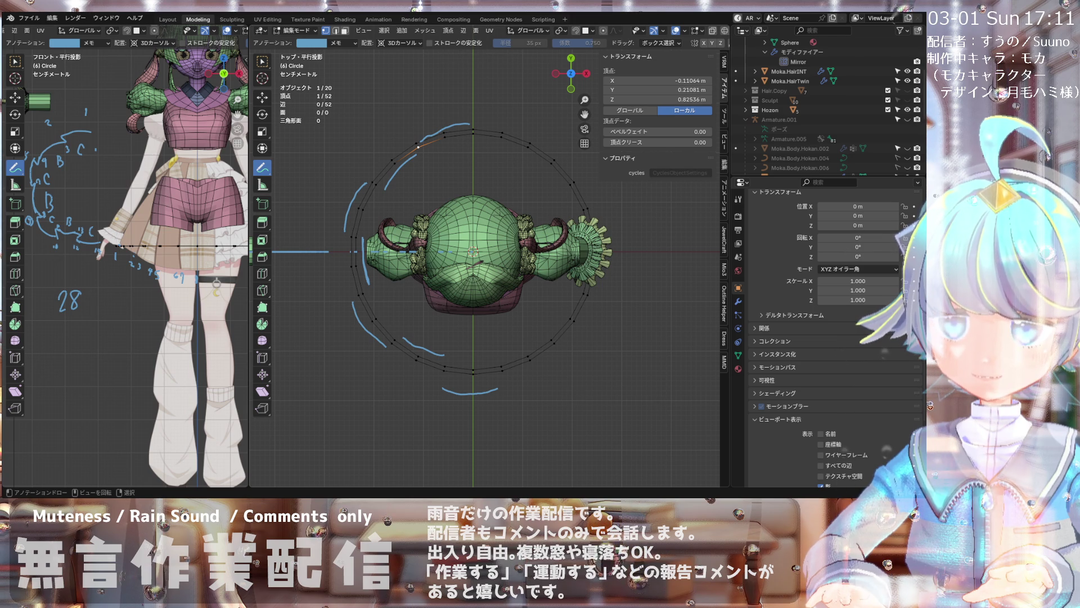
pyautogui.scroll(-2, 481, 246)
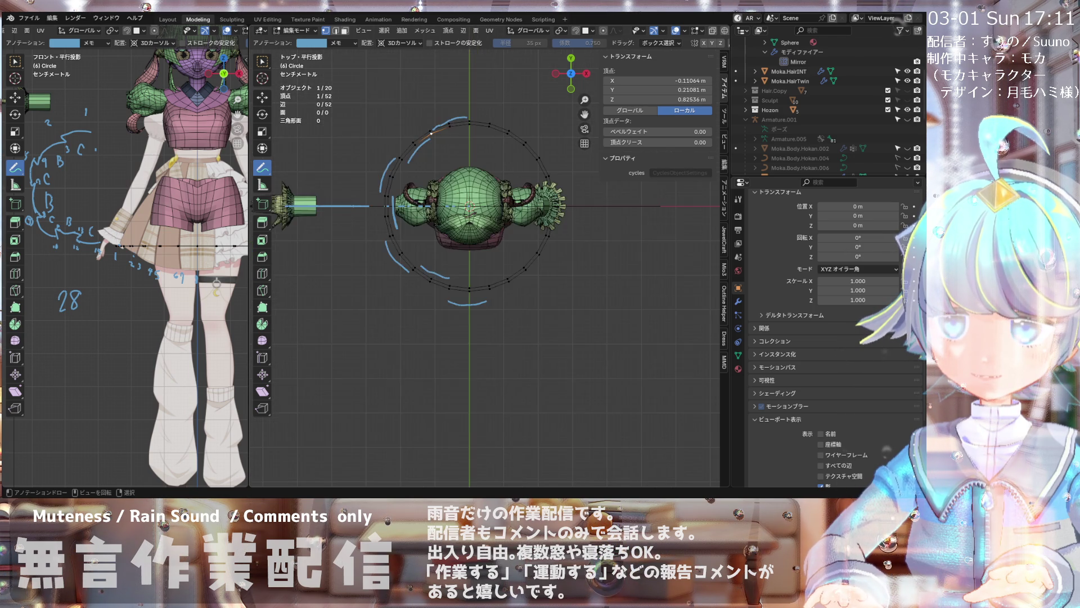
pyautogui.scroll(3, 481, 245)
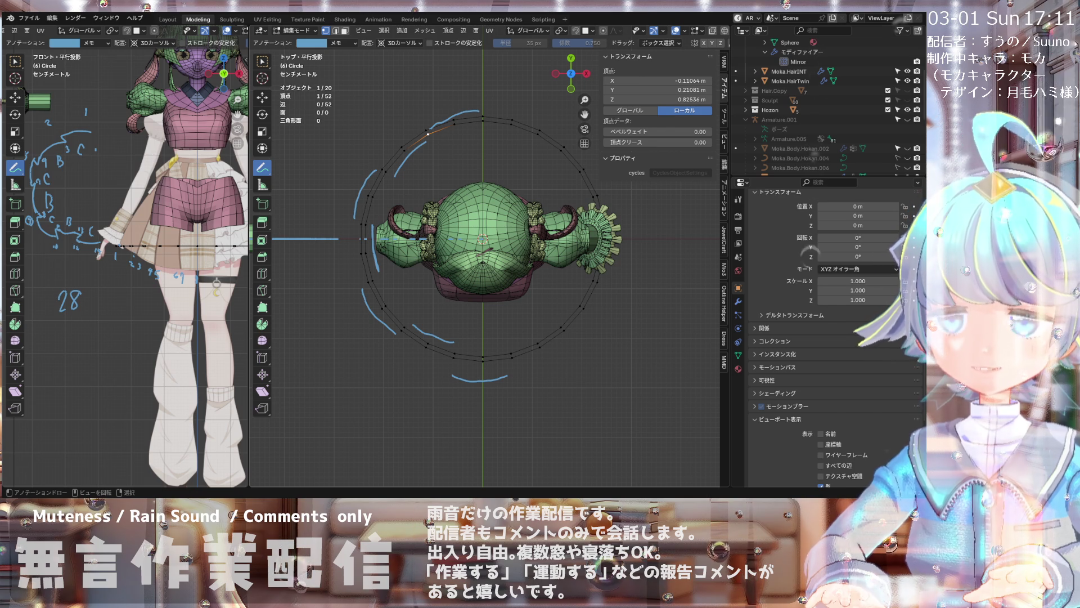
pyautogui.scroll(-1, 481, 228)
pyautogui.scroll(1, 481, 227)
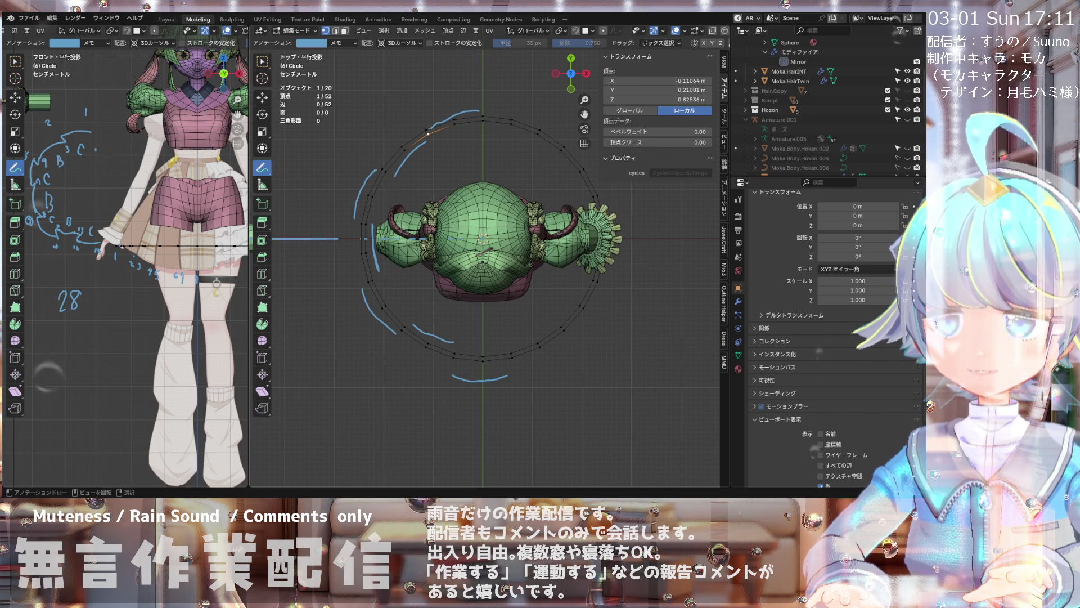
pyautogui.scroll(-1, 482, 228)
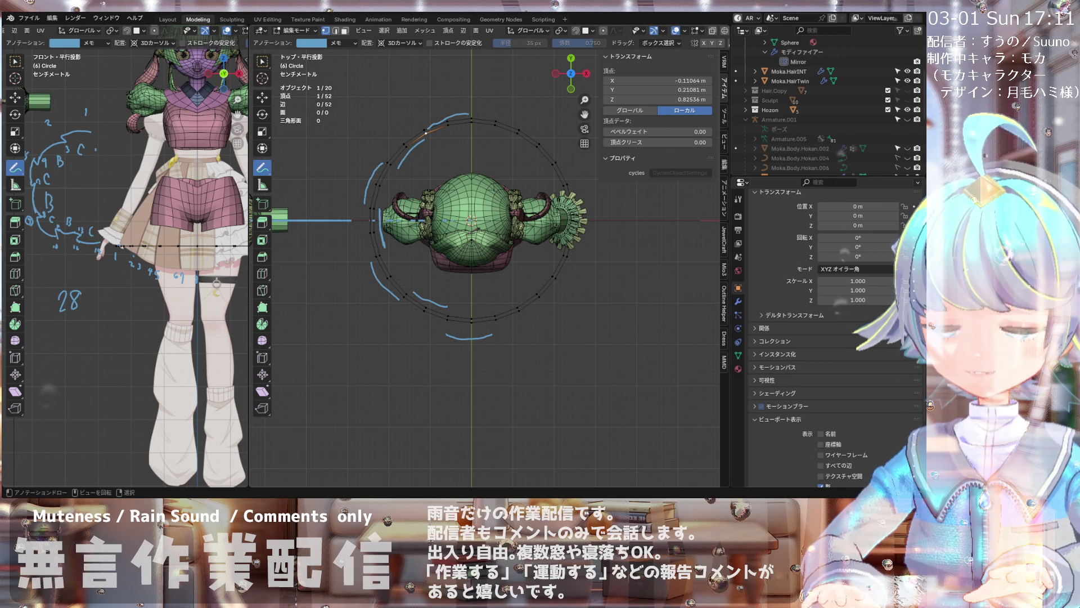
pyautogui.scroll(1, 464, 228)
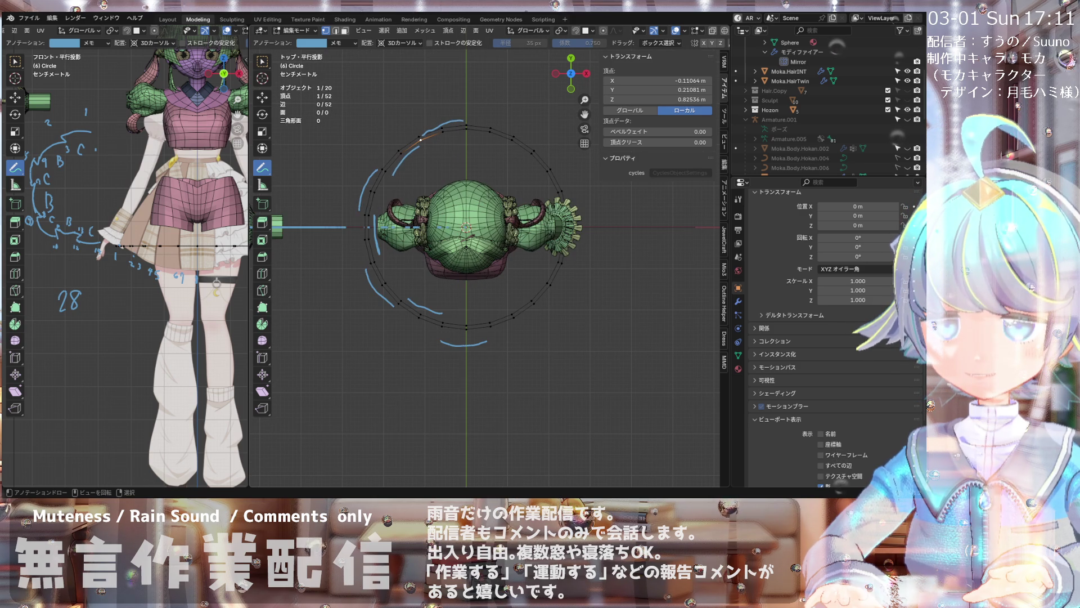
# - Switch to Object Mode and add a new circle mesh around the head via Shift+A
pyautogui.click(299, 29)
pyautogui.click(308, 51)
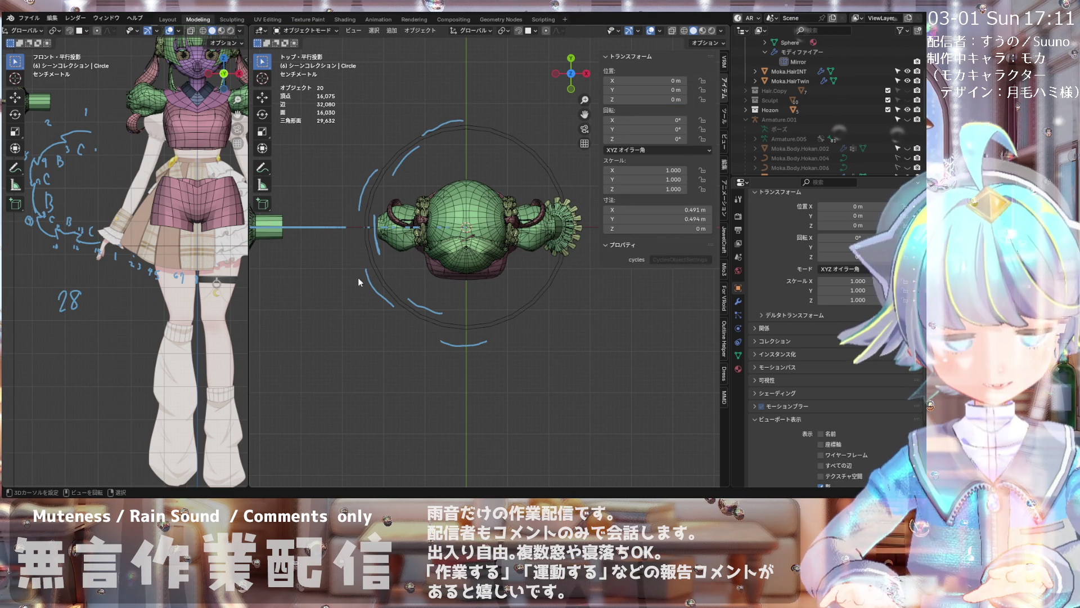
pyautogui.scroll(-1, 358, 278)
pyautogui.hotkey('shift', 'a')
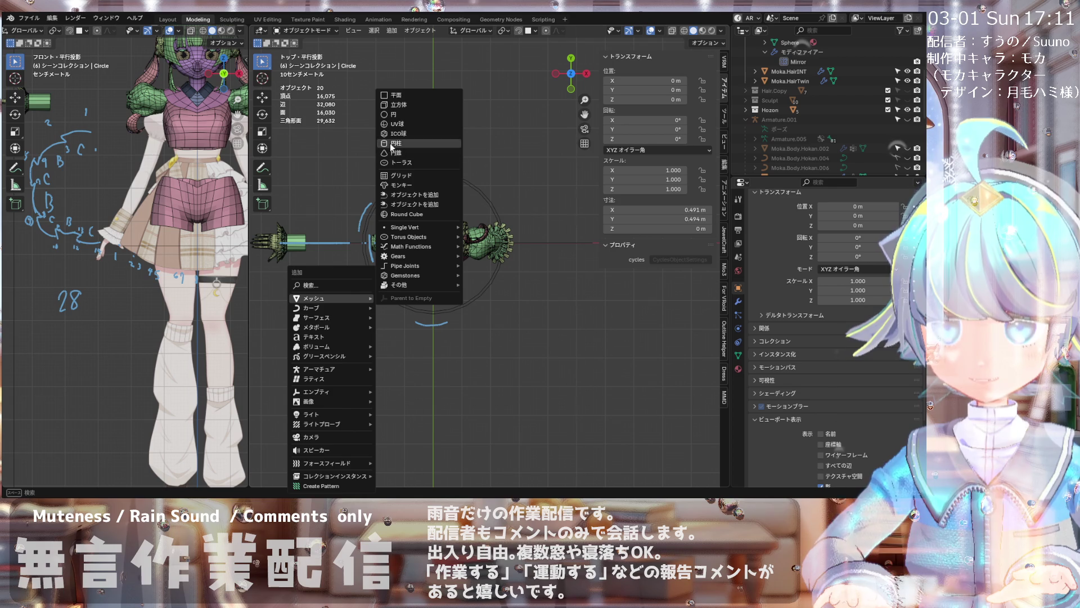
pyautogui.click(419, 126)
pyautogui.scroll(-2, 467, 157)
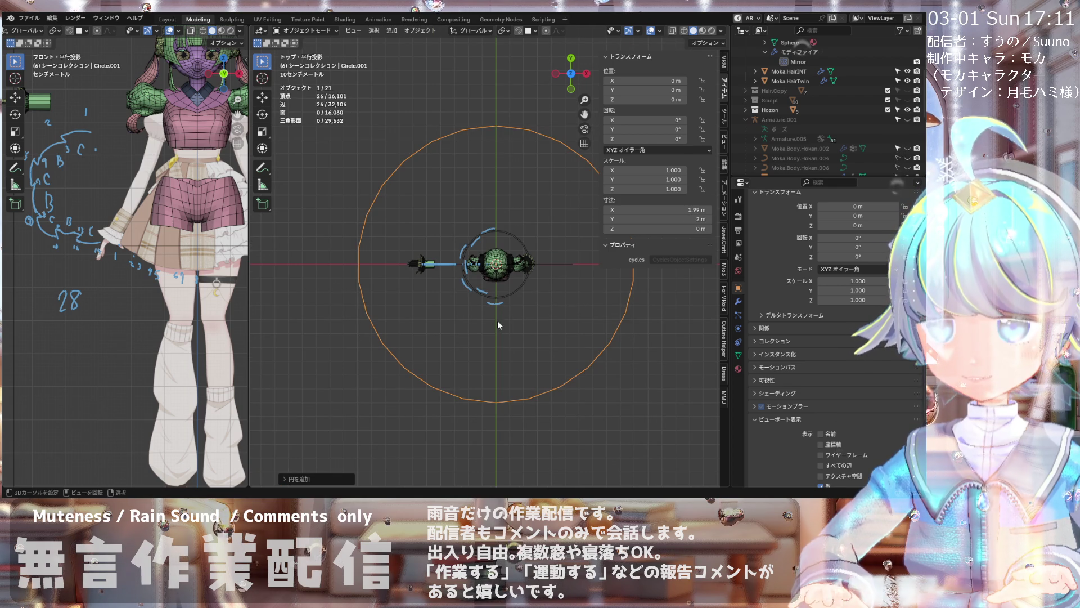
# - Set the new circle to 24 vertices (correcting from 25) and enter Edit Mode on it
pyautogui.click(295, 478)
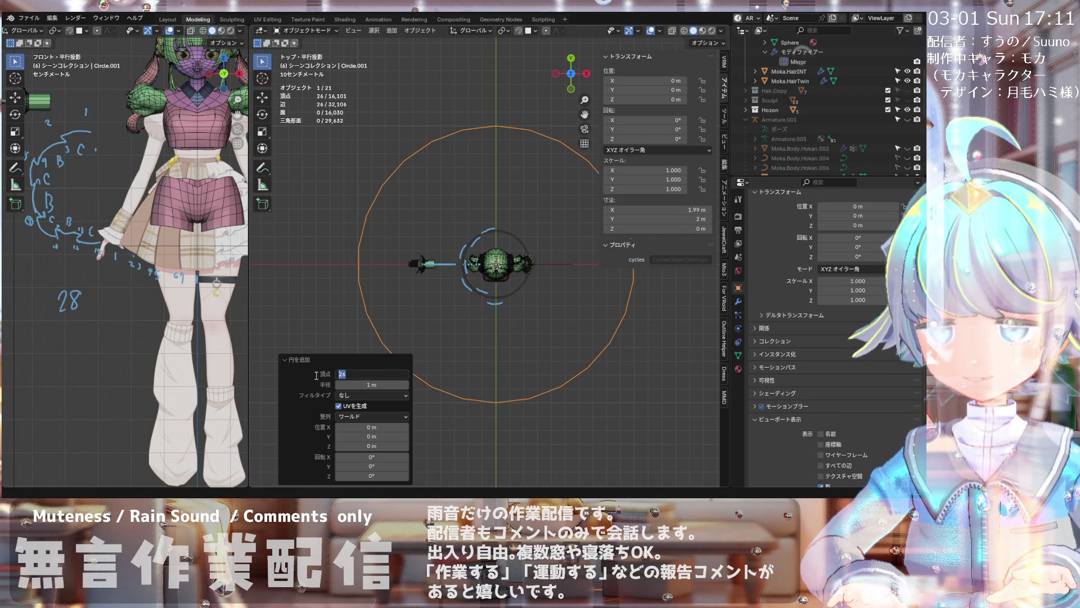
pyautogui.write('25')
pyautogui.press('Return')
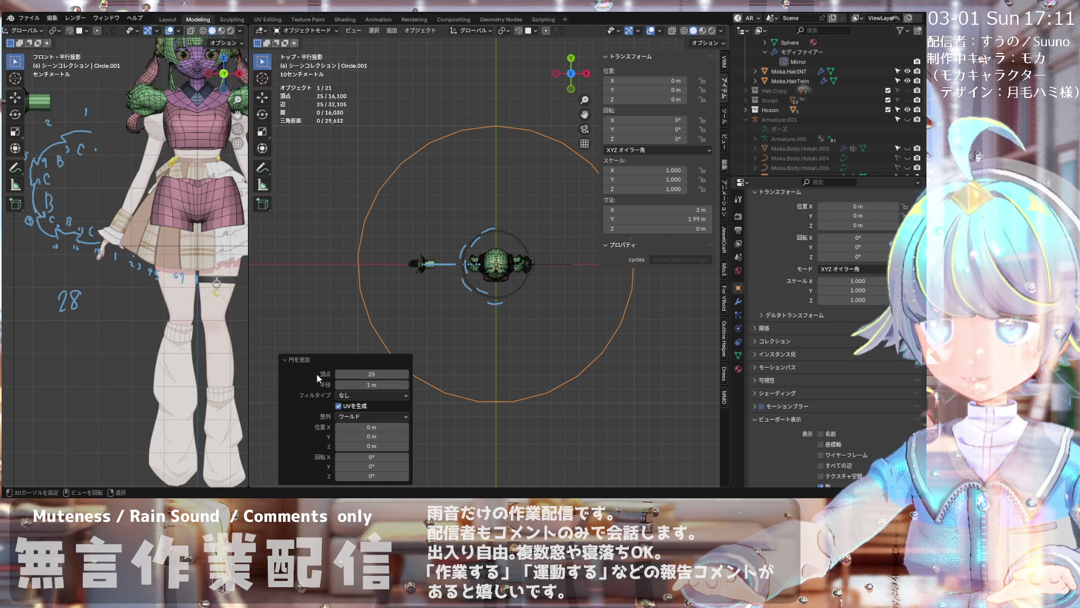
pyautogui.moveTo(371, 373)
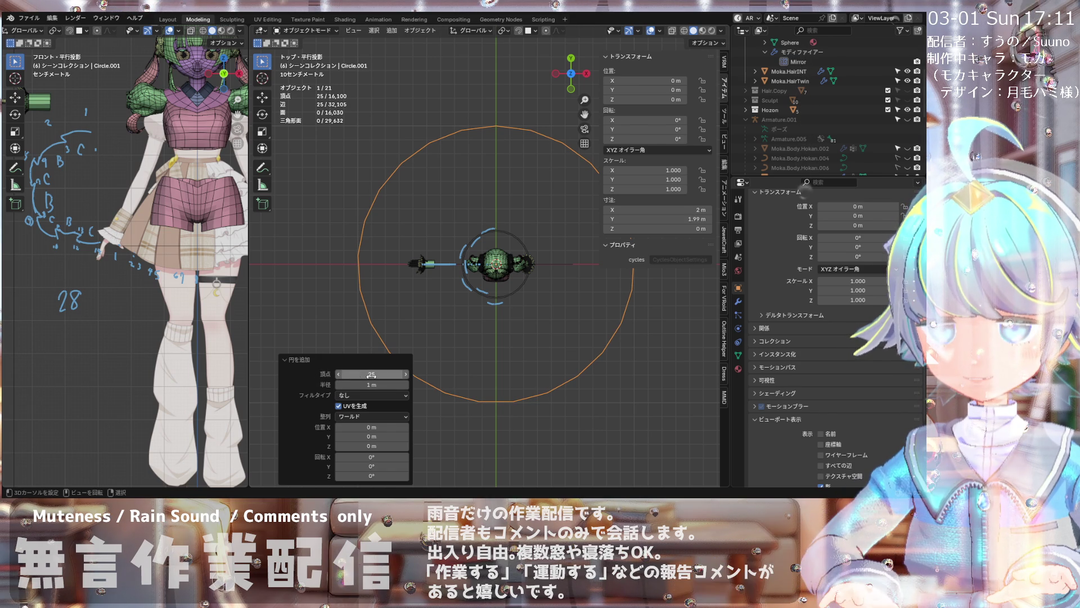
pyautogui.write('24')
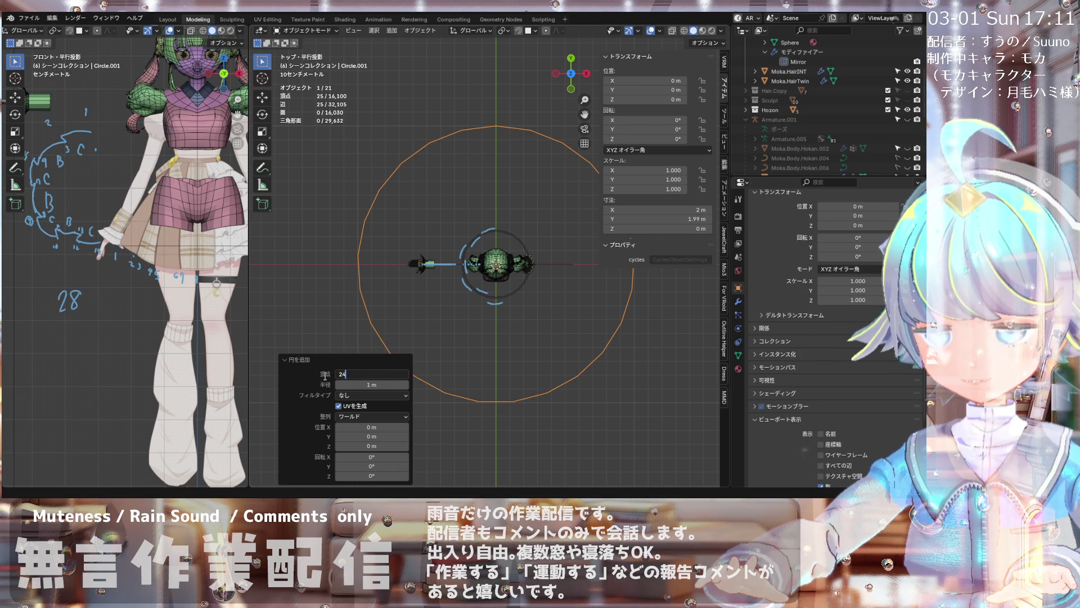
pyautogui.press('Return')
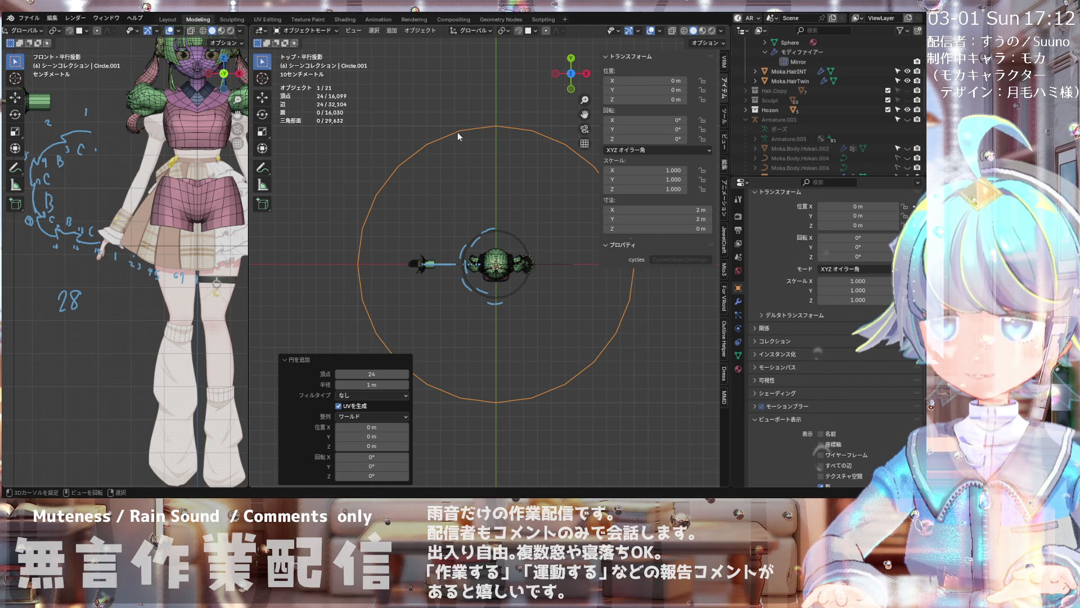
pyautogui.press('Tab')
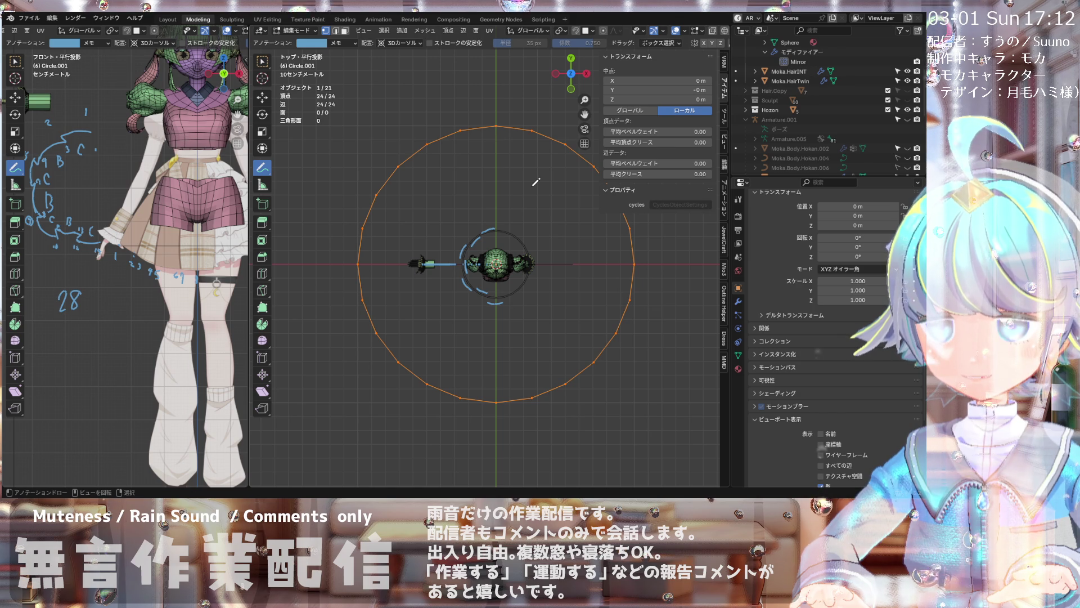
pyautogui.scroll(1, 535, 182)
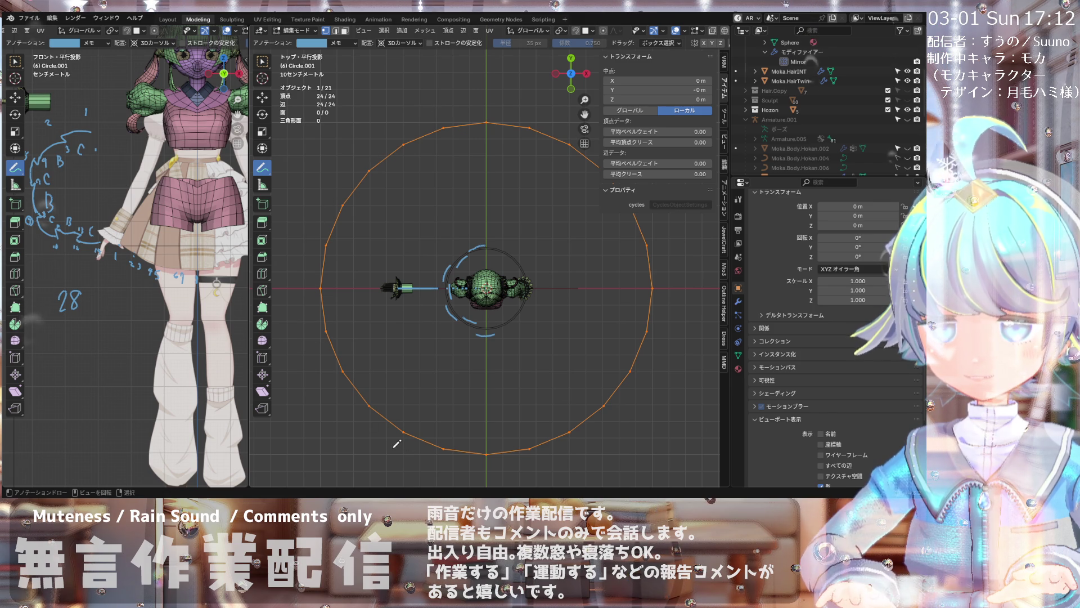
pyautogui.click(296, 30)
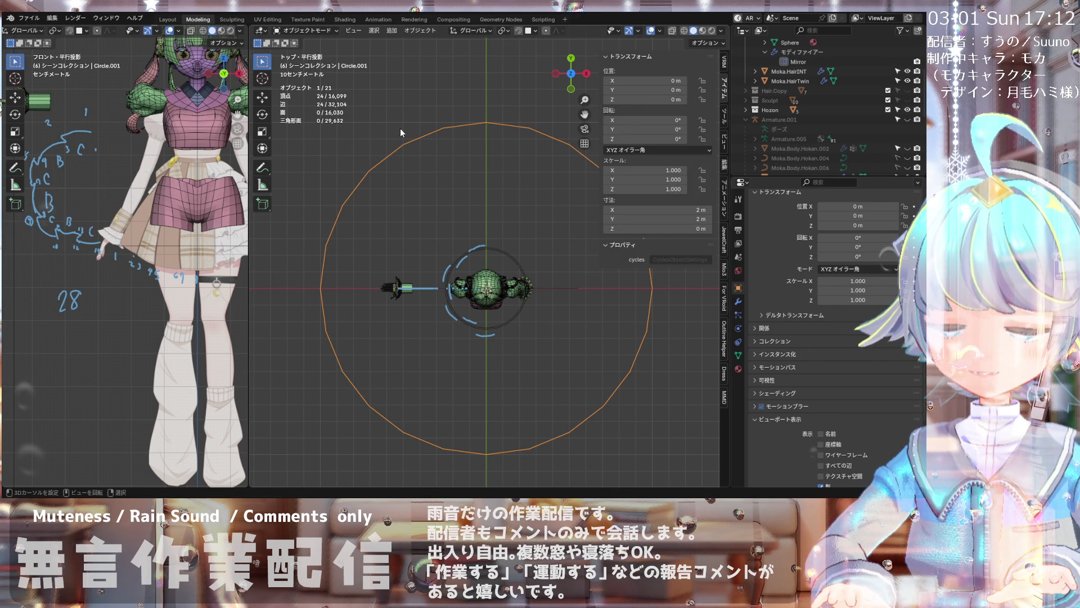
pyautogui.click(306, 31)
pyautogui.click(312, 53)
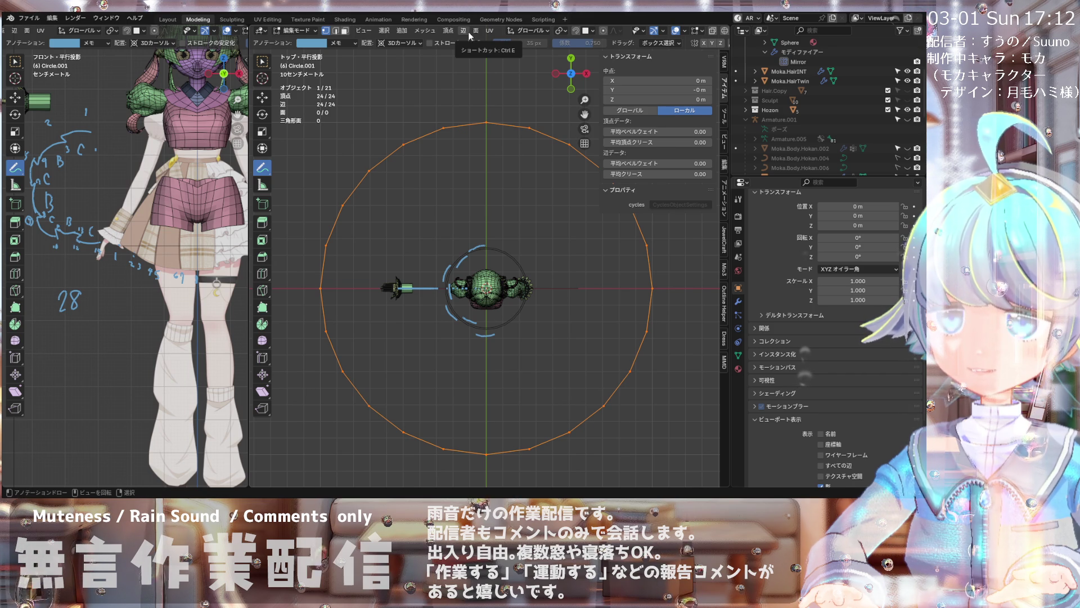
# - Scale the circle down to about 0.234 around the head, then fine-tune by 1.016
pyautogui.click(471, 36)
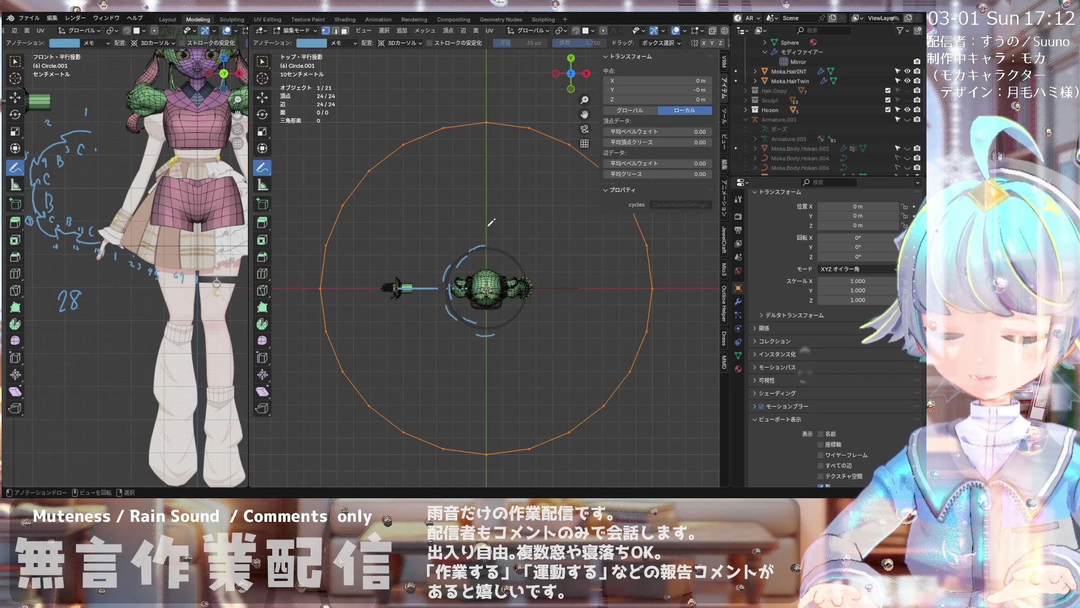
pyautogui.press('s')
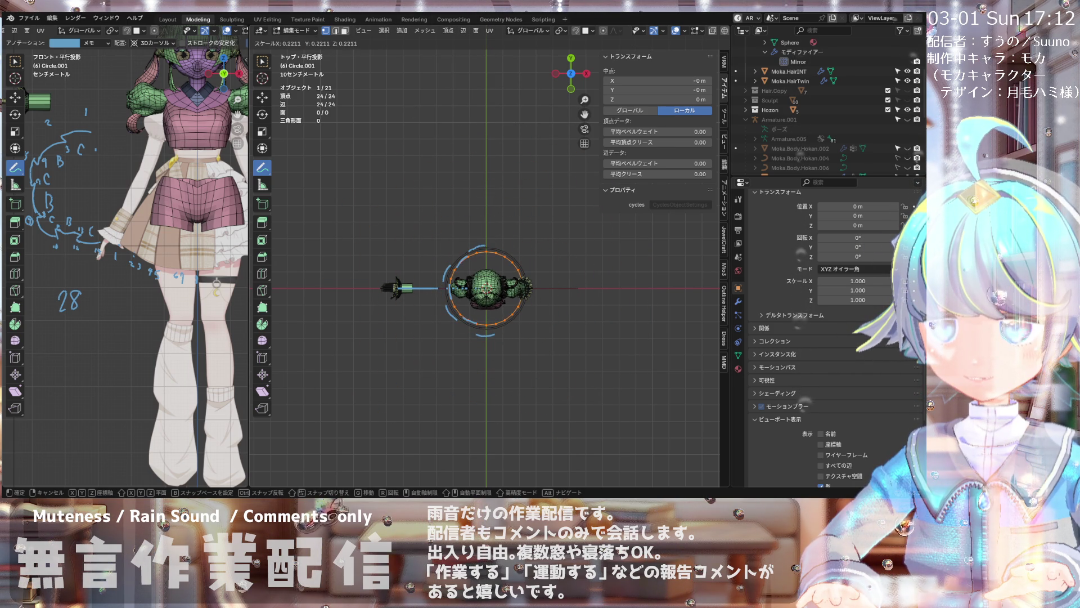
pyautogui.press('Return')
pyautogui.scroll(1, 485, 287)
pyautogui.scroll(1, 484, 287)
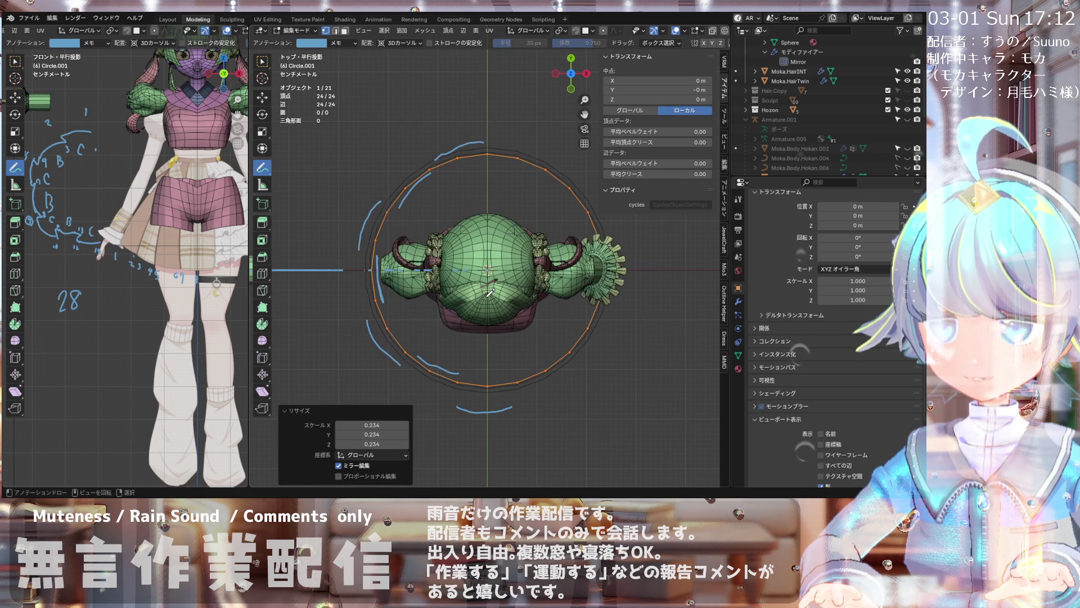
pyautogui.press('s')
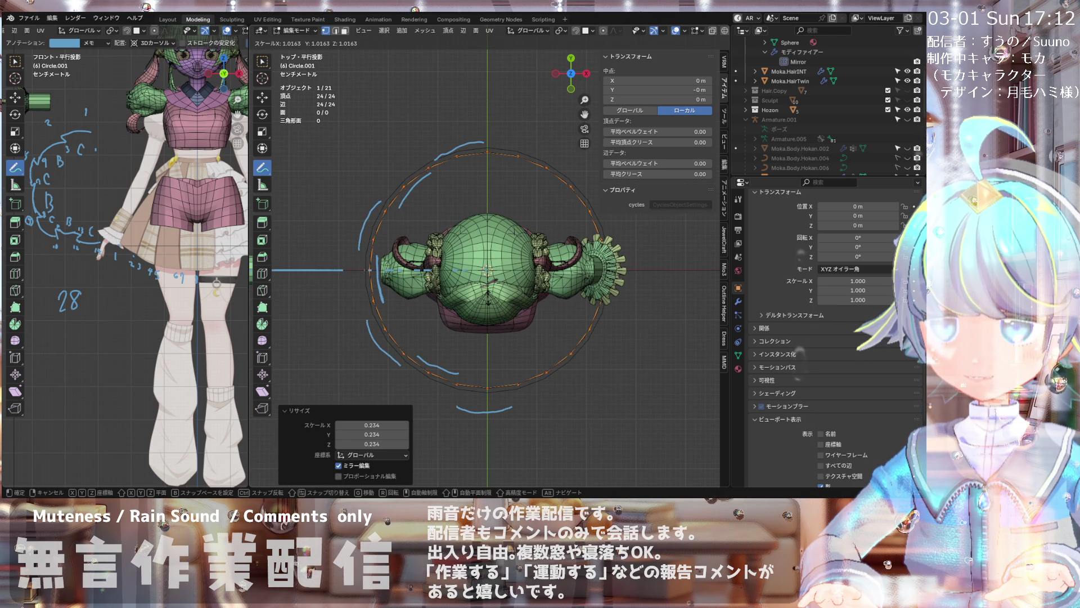
pyautogui.press('Return')
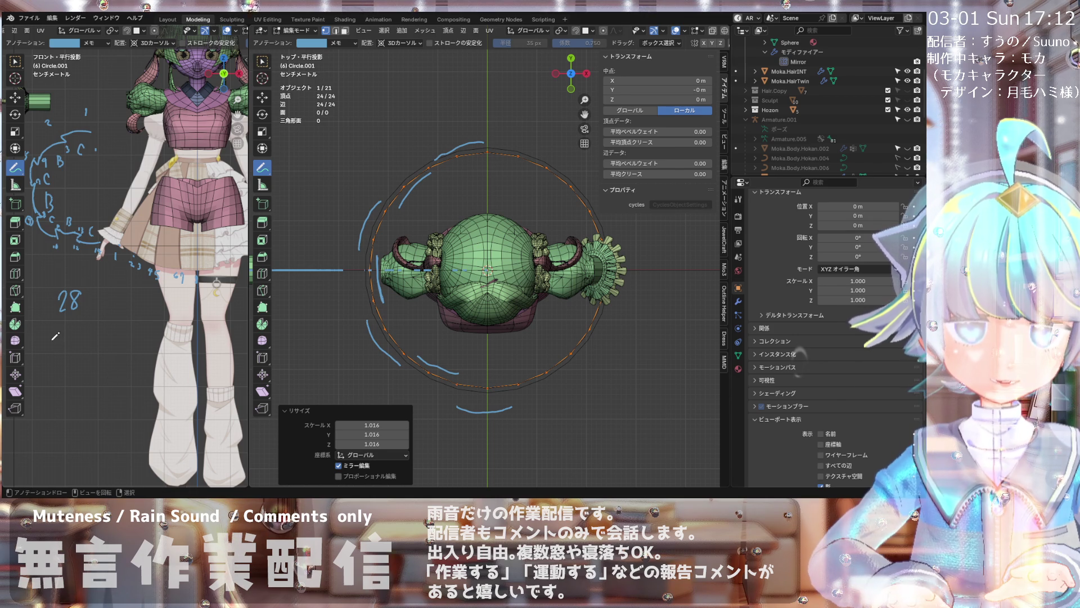
# - Write a note below the 28 and strike it through, since the count was 24
pyautogui.moveTo(56, 336)
pyautogui.mouseDown()
pyautogui.moveTo(102, 333)
pyautogui.moveTo(81, 368)
pyautogui.moveTo(150, 344)
pyautogui.mouseUp()
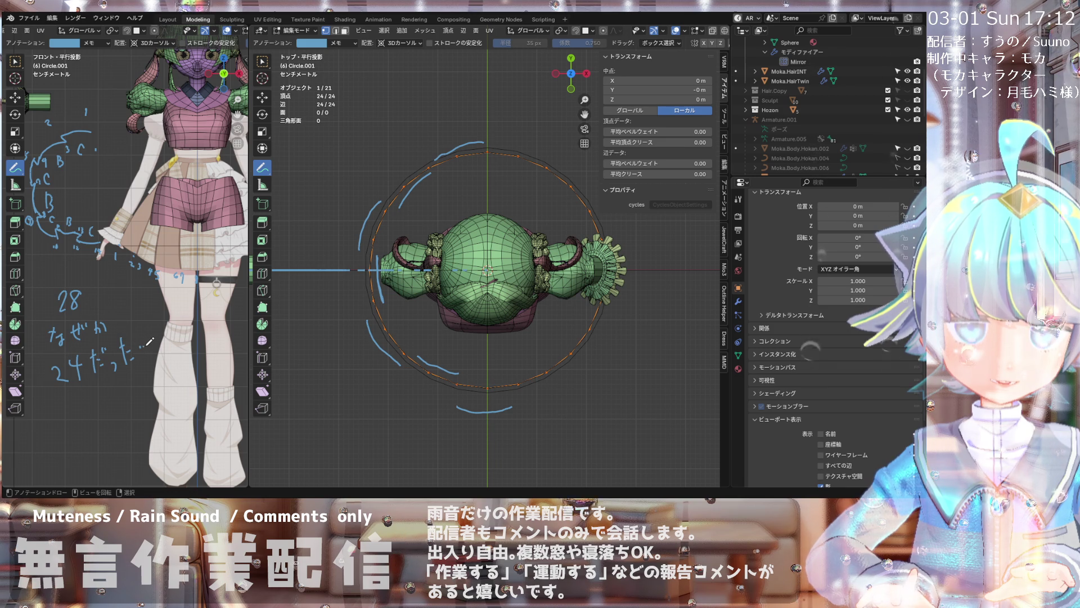
pyautogui.moveTo(49, 309); pyautogui.dragTo(94, 307)
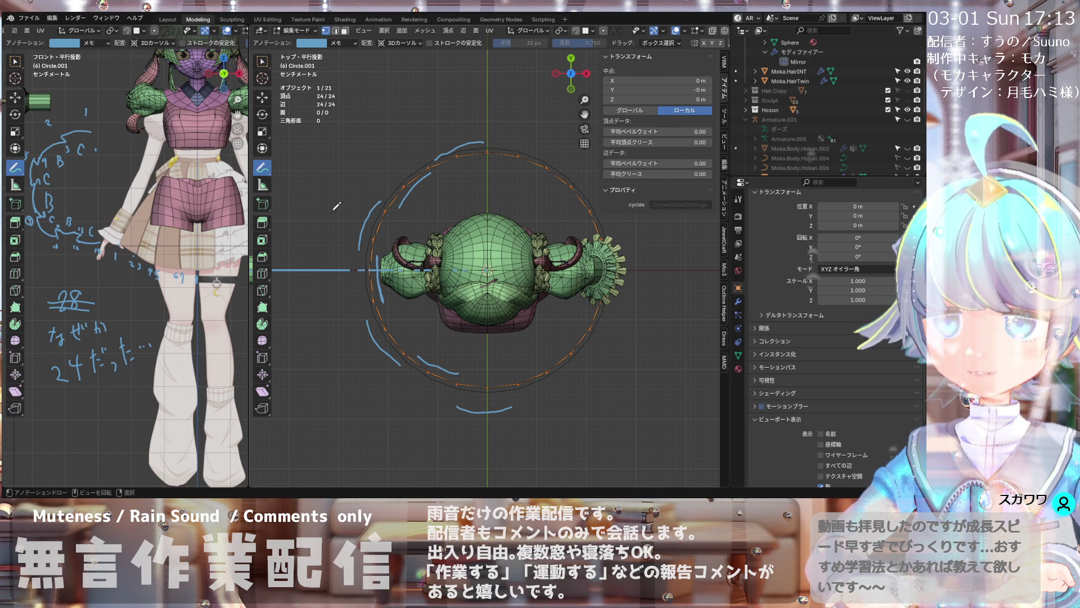
pyautogui.scroll(2, 457, 153)
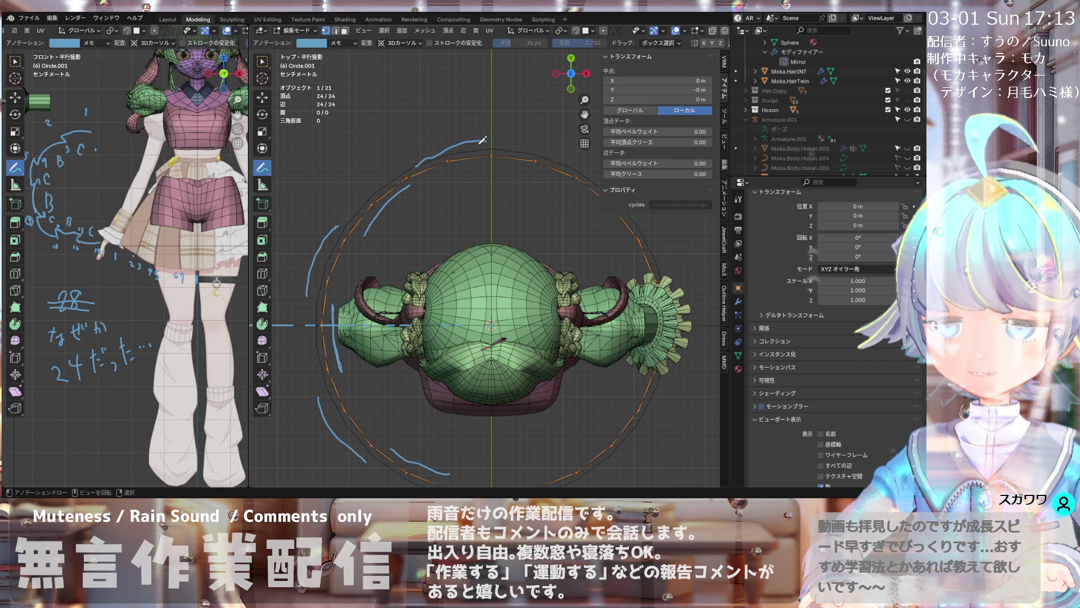
pyautogui.scroll(-2, 484, 140)
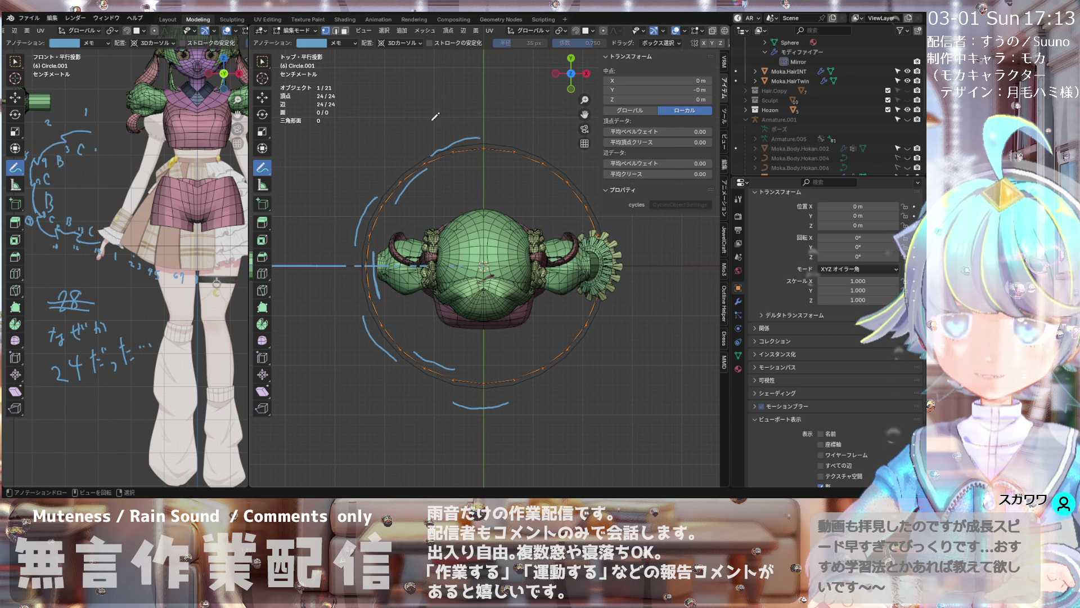
pyautogui.scroll(1, 467, 179)
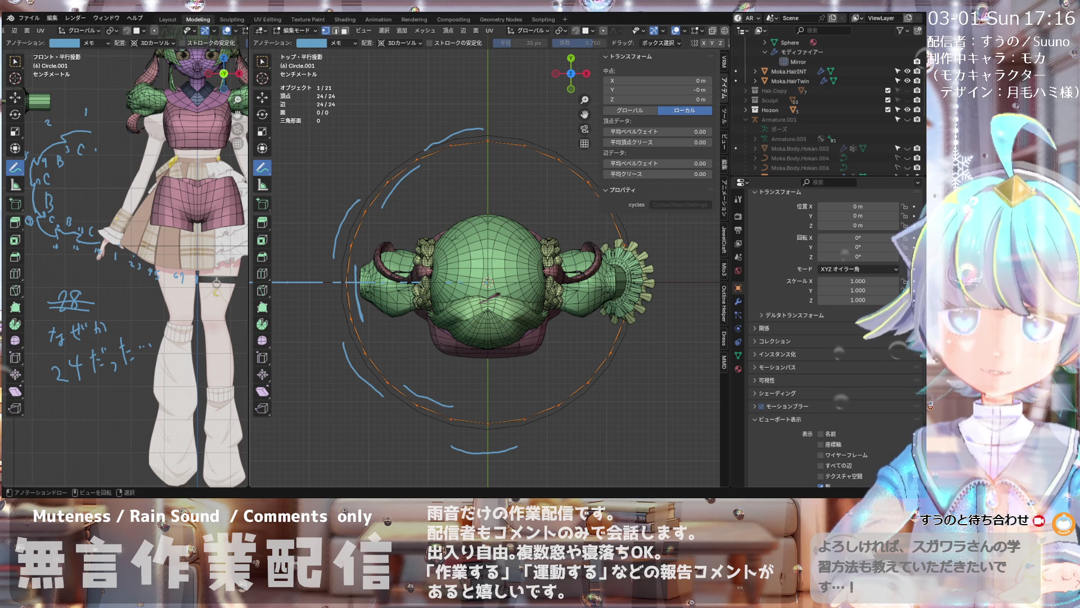
# - Delete the Note annotation layer with its strokes, return to Object Mode and select the outer circle
pyautogui.click(341, 43)
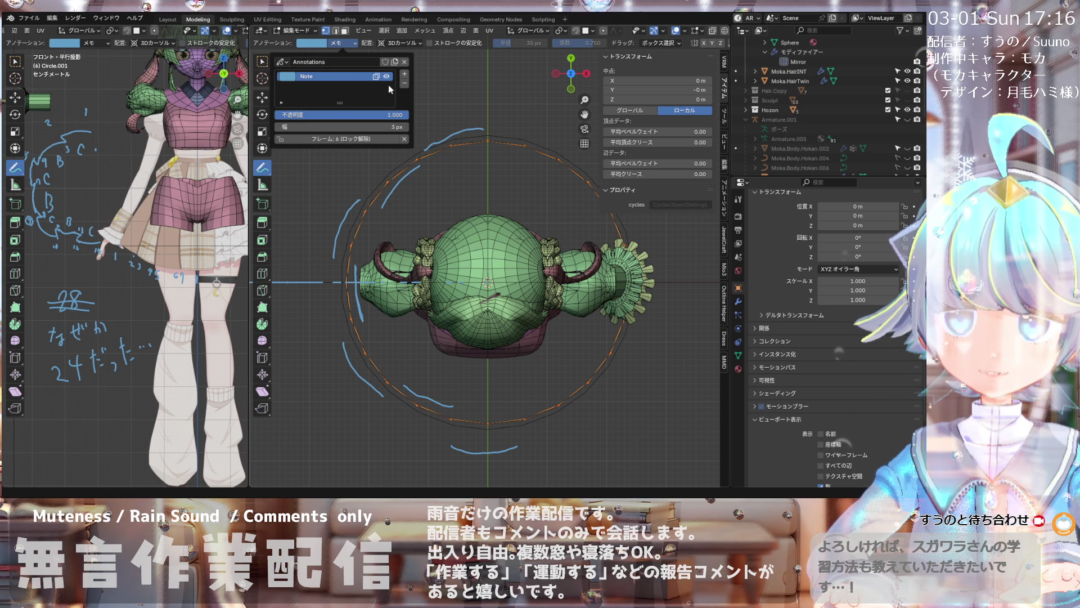
pyautogui.click(406, 85)
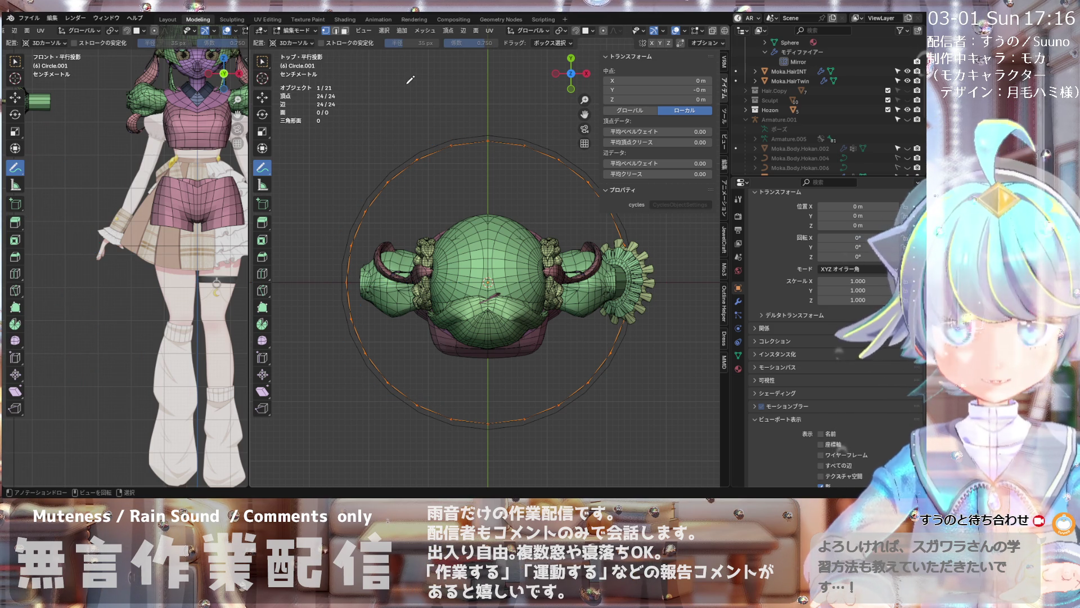
pyautogui.click(294, 31)
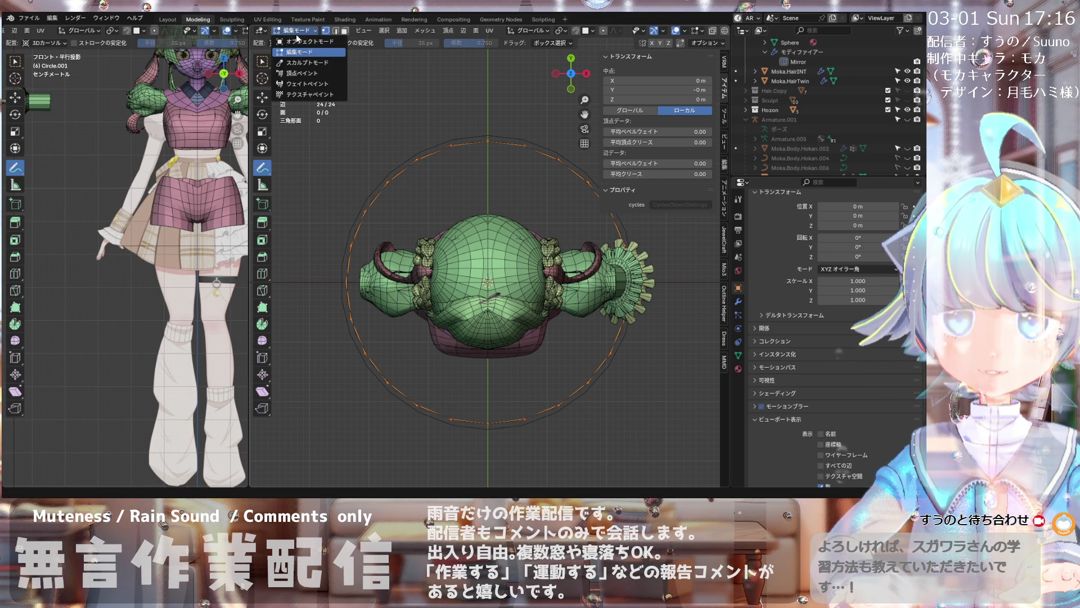
pyautogui.click(430, 149)
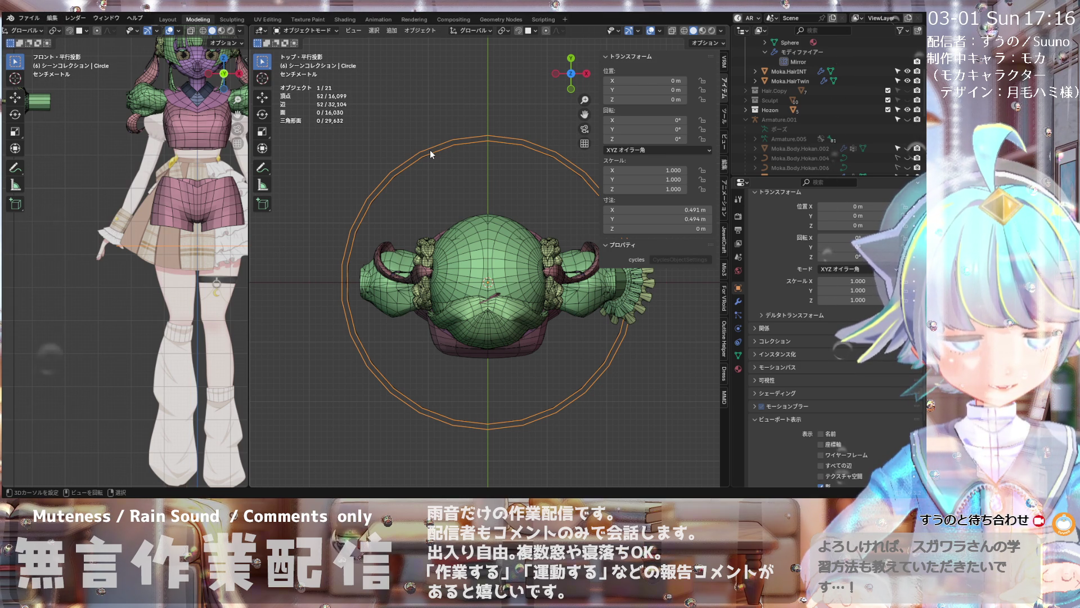
# - Delete the old outer circle and move the new circle up along Z to head height (0.8329 m)
pyautogui.press('x')
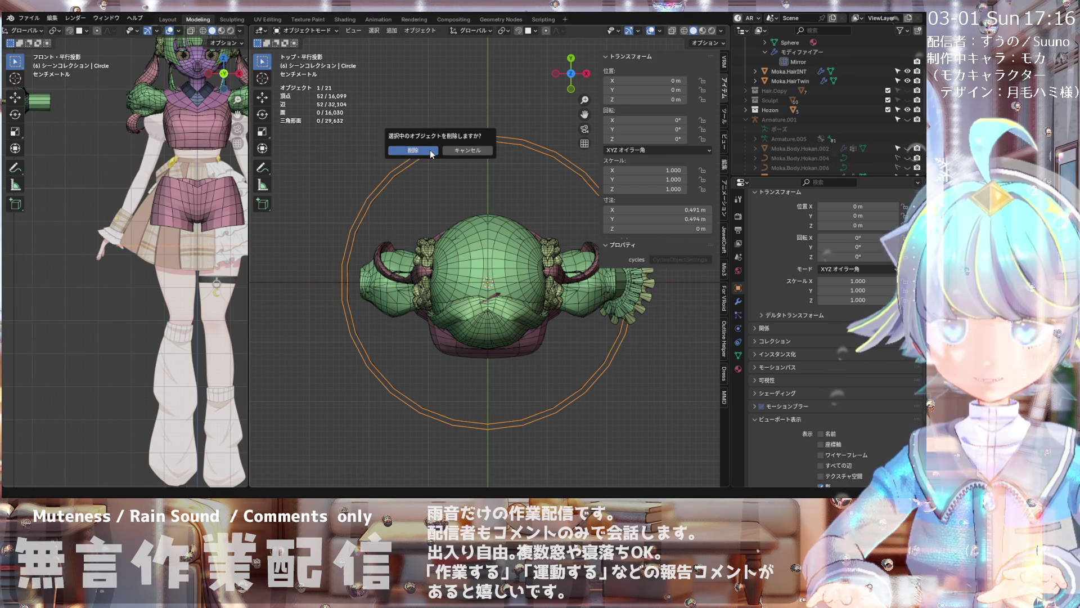
pyautogui.click(430, 150)
pyautogui.press('KP_1')
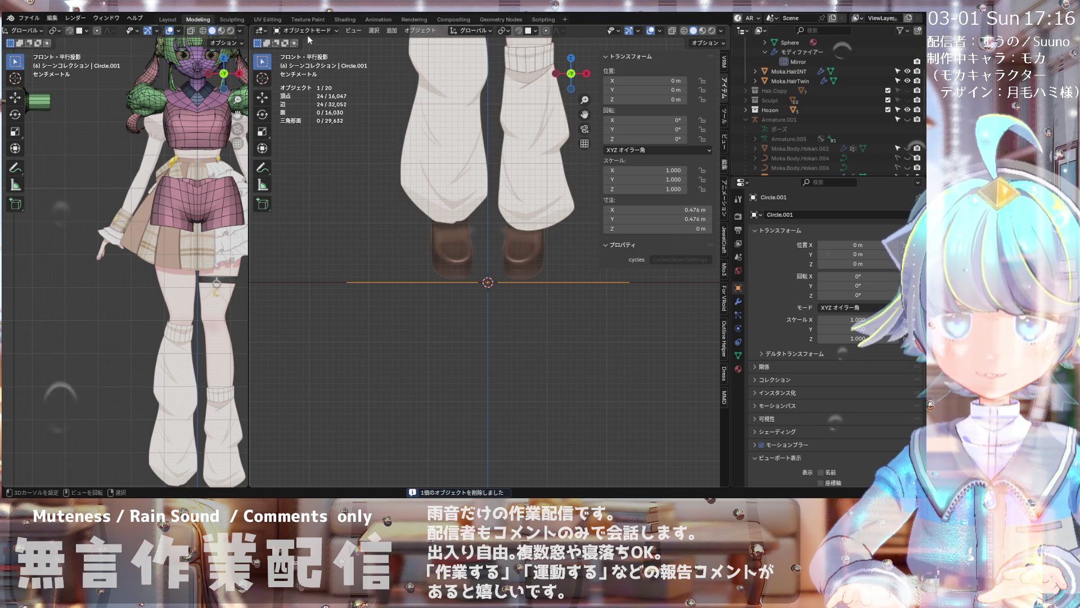
pyautogui.scroll(-3, 361, 302)
pyautogui.scroll(-4, 361, 303)
pyautogui.scroll(-1, 361, 303)
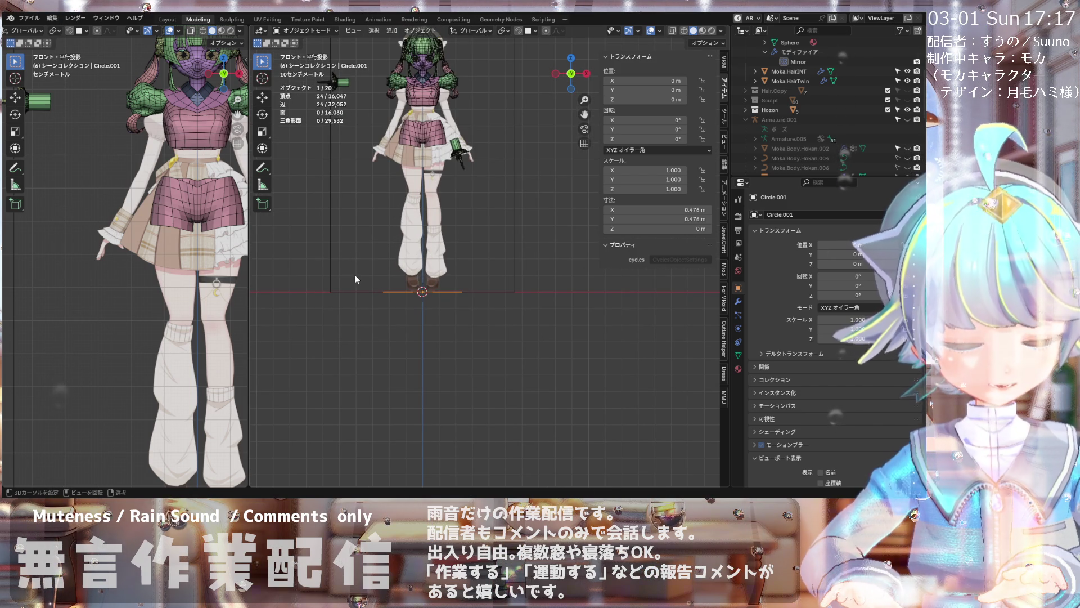
pyautogui.press('g')
pyautogui.press('z')
pyautogui.click(364, 135)
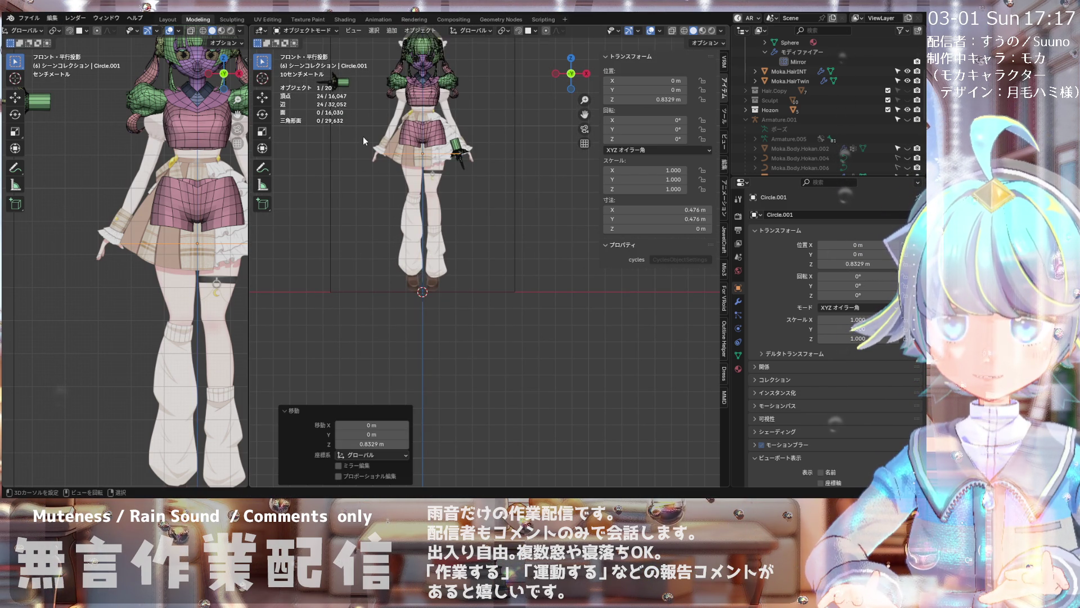
pyautogui.scroll(2, 367, 135)
pyautogui.scroll(2, 367, 134)
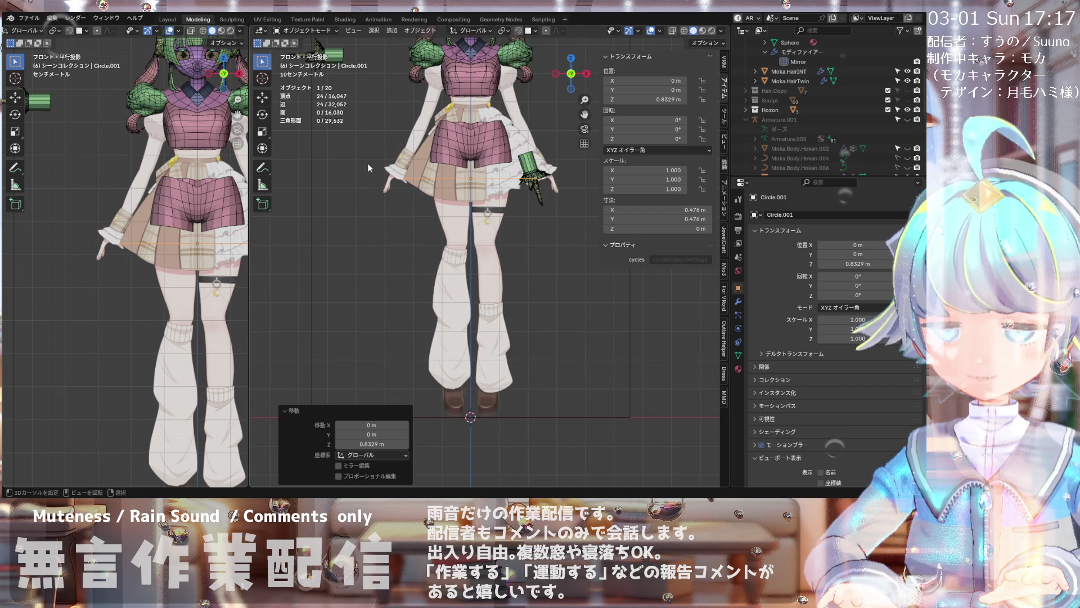
# - Return to top view and apply the circle's scale via Object > Apply
pyautogui.press('KP_7')
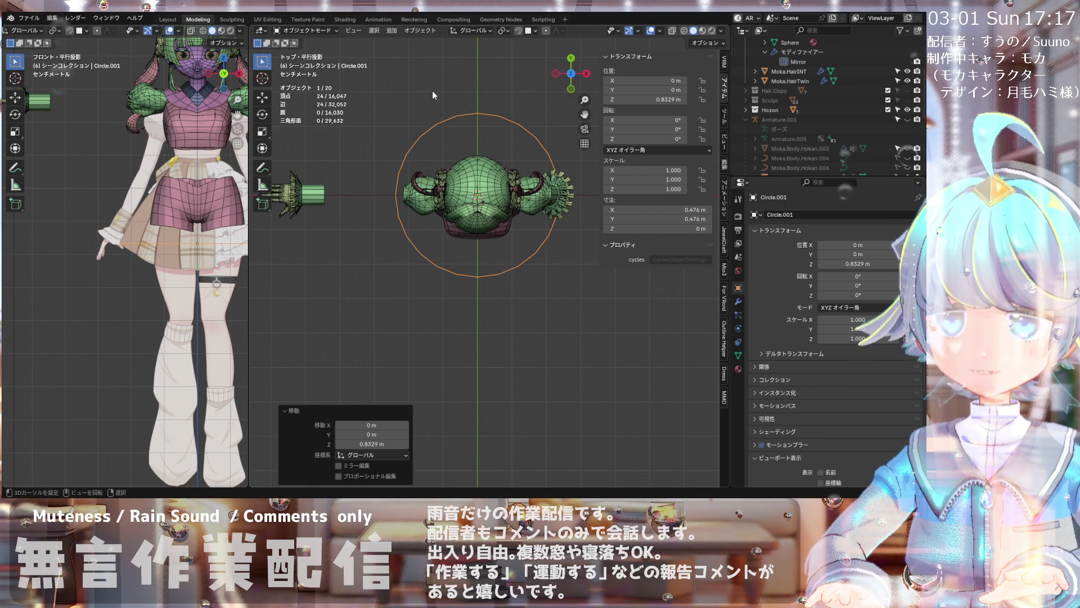
pyautogui.click(420, 31)
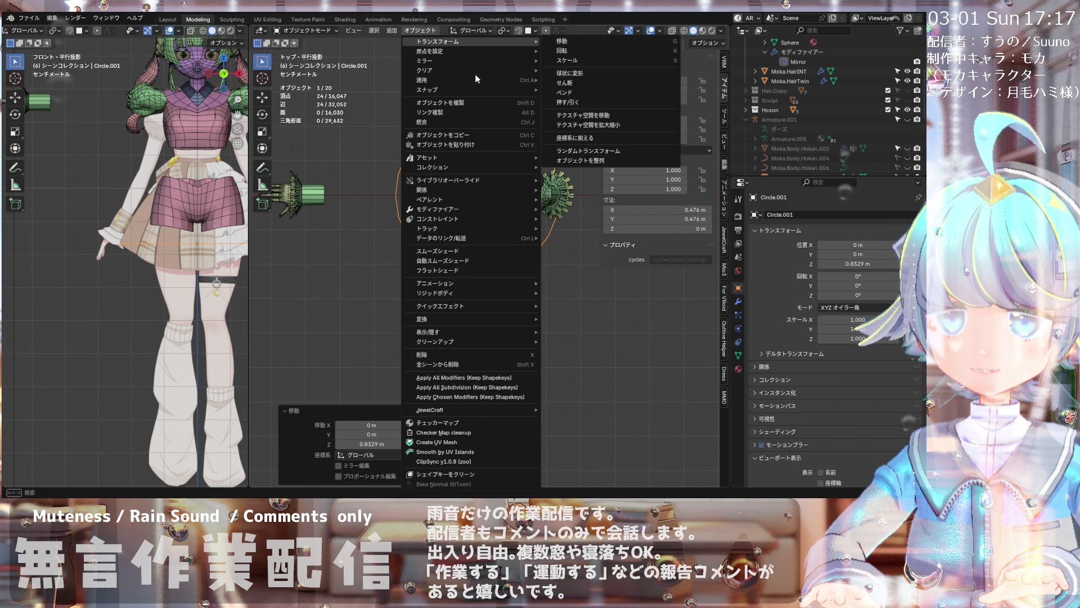
pyautogui.moveTo(456, 79)
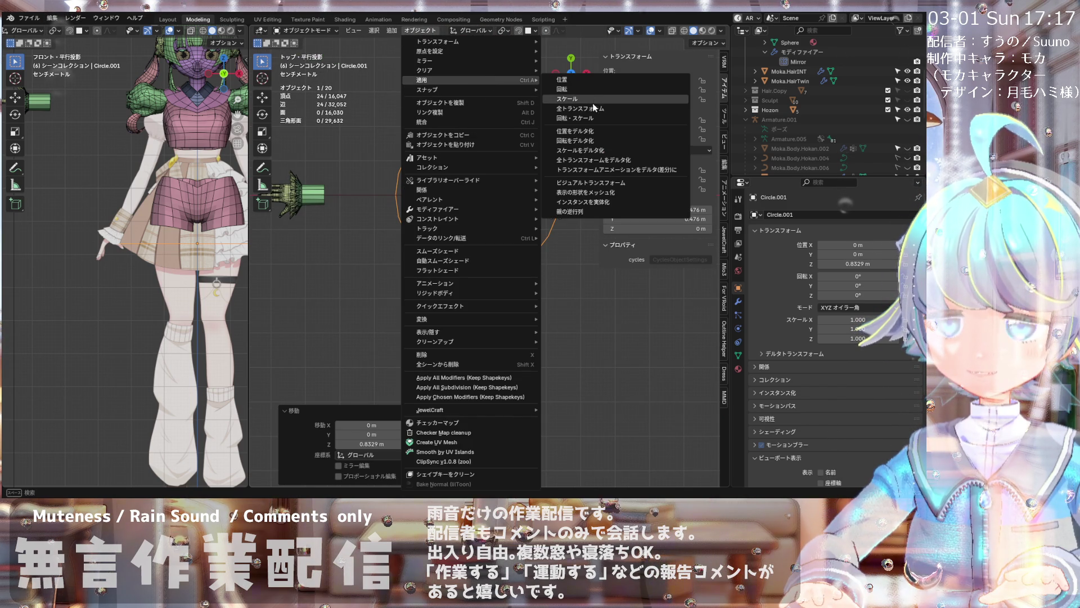
pyautogui.click(592, 104)
pyautogui.click(308, 31)
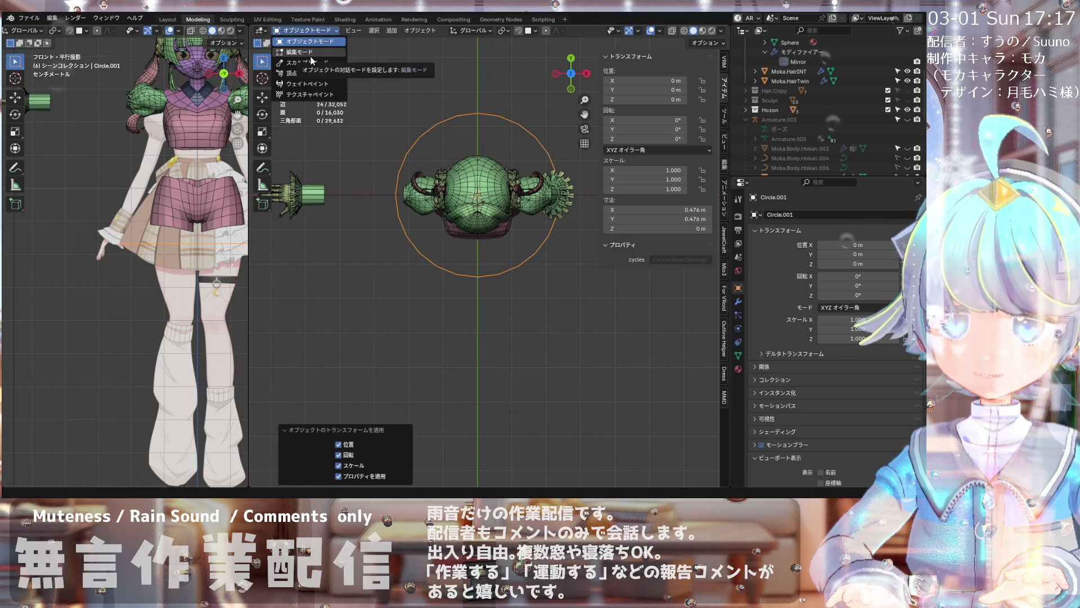
# - Enter Edit Mode on the circle with its 24 vertices at head height
pyautogui.click(300, 52)
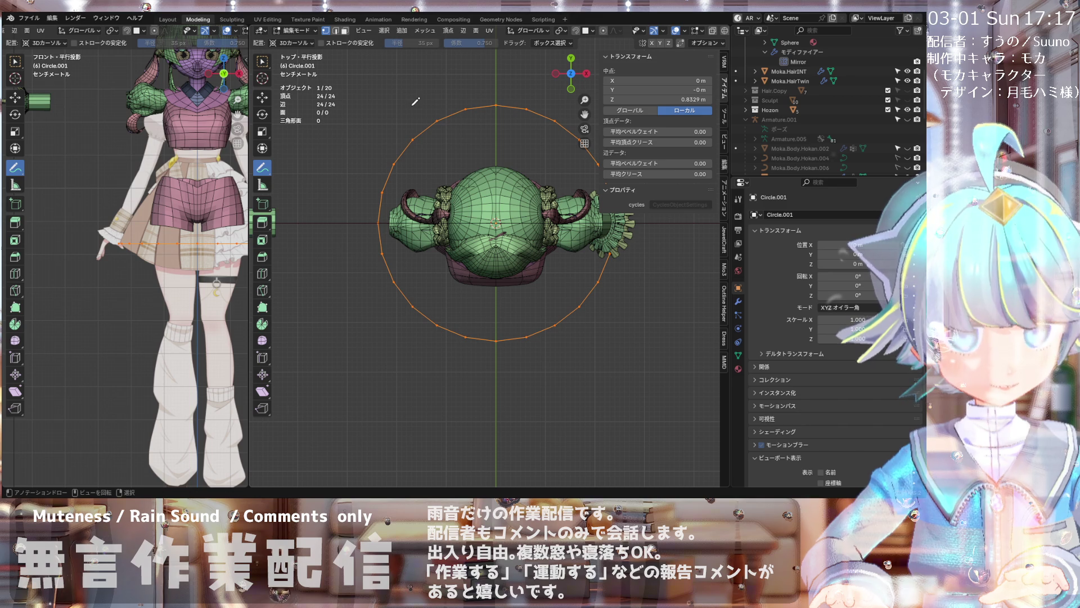
pyautogui.scroll(-2, 151, 227)
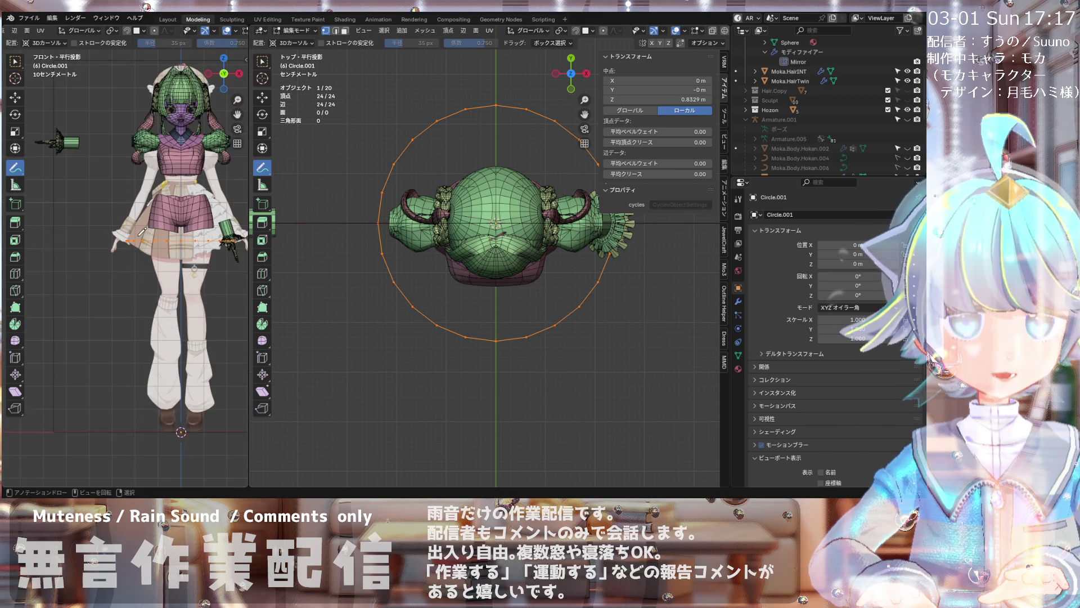
pyautogui.scroll(-2, 154, 202)
pyautogui.scroll(1, 160, 173)
pyautogui.scroll(2, 156, 161)
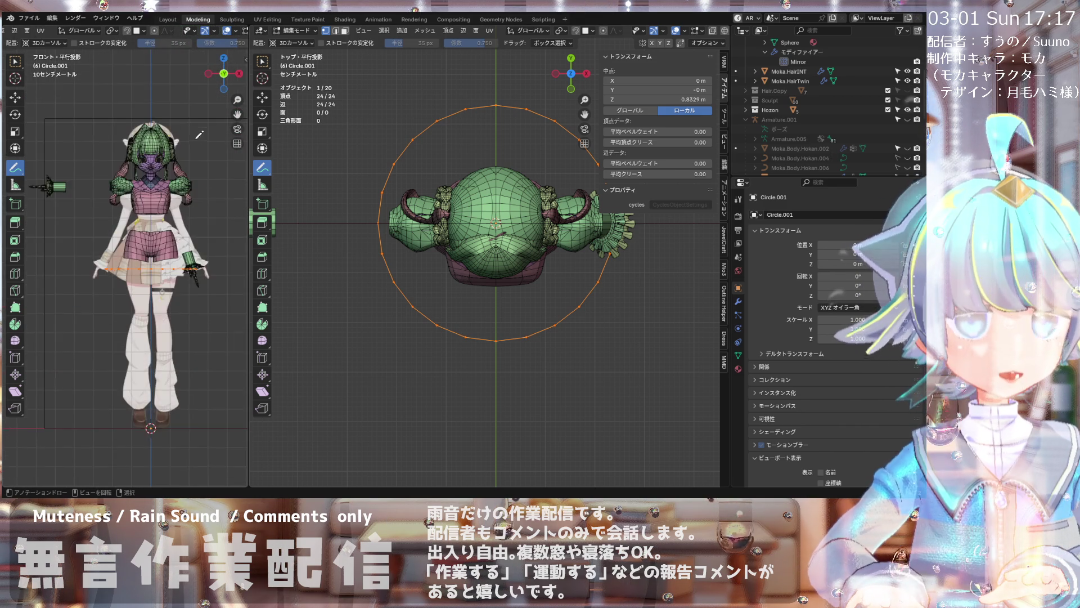
pyautogui.scroll(1, 152, 152)
pyautogui.scroll(2, 144, 136)
pyautogui.scroll(-1, 135, 114)
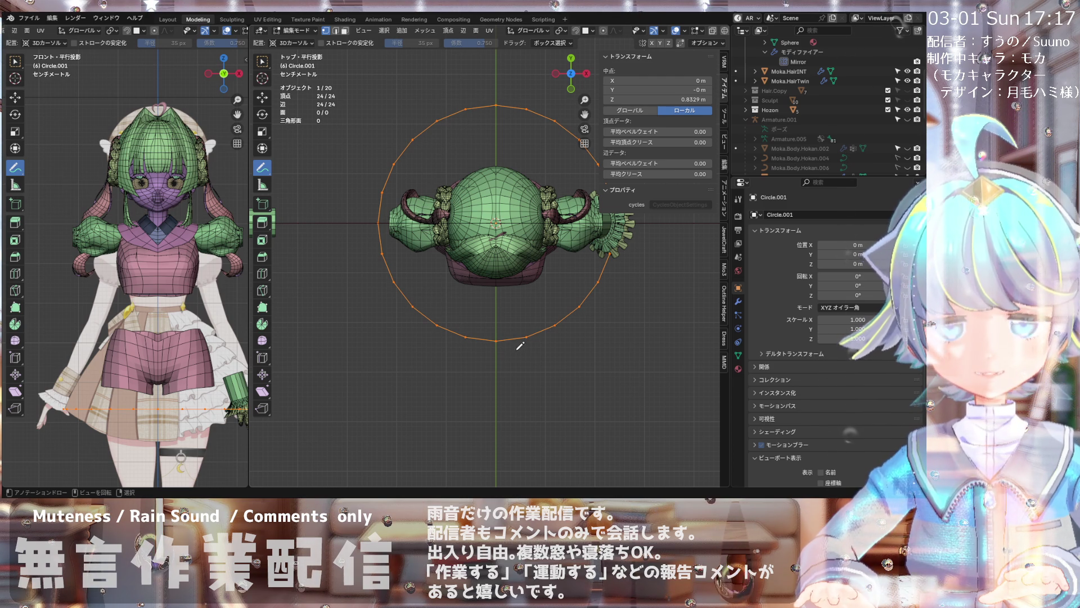
# - Draw a blue guide stroke outside the circle with the Annotate tool (D)
pyautogui.press('d')
pyautogui.moveTo(520, 346)
pyautogui.mouseDown()
pyautogui.moveTo(470, 345)
pyautogui.moveTo(416, 304)
pyautogui.mouseUp()
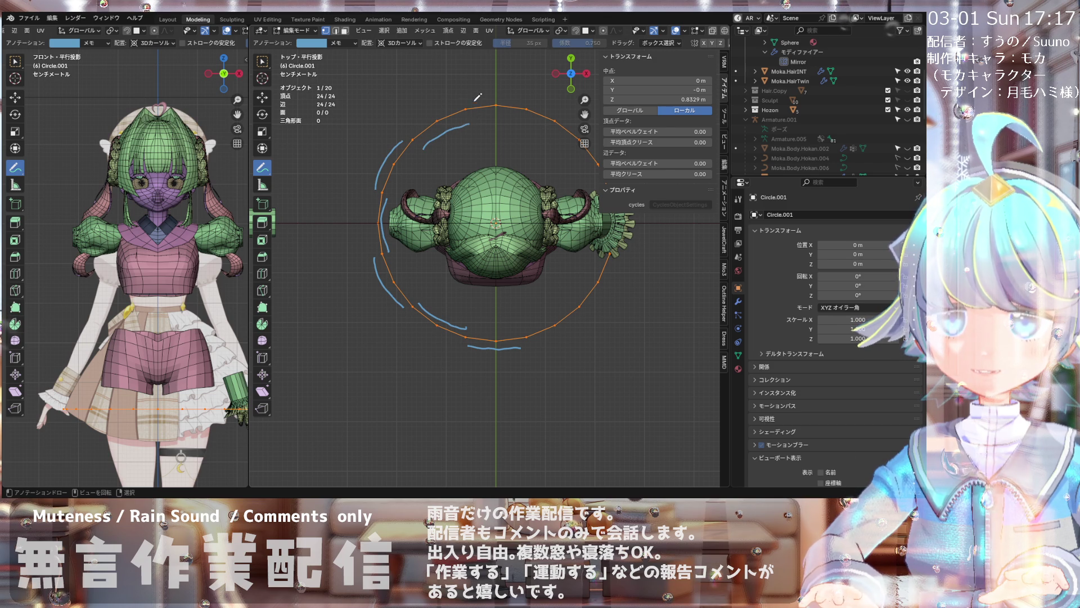
pyautogui.scroll(-1, 372, 194)
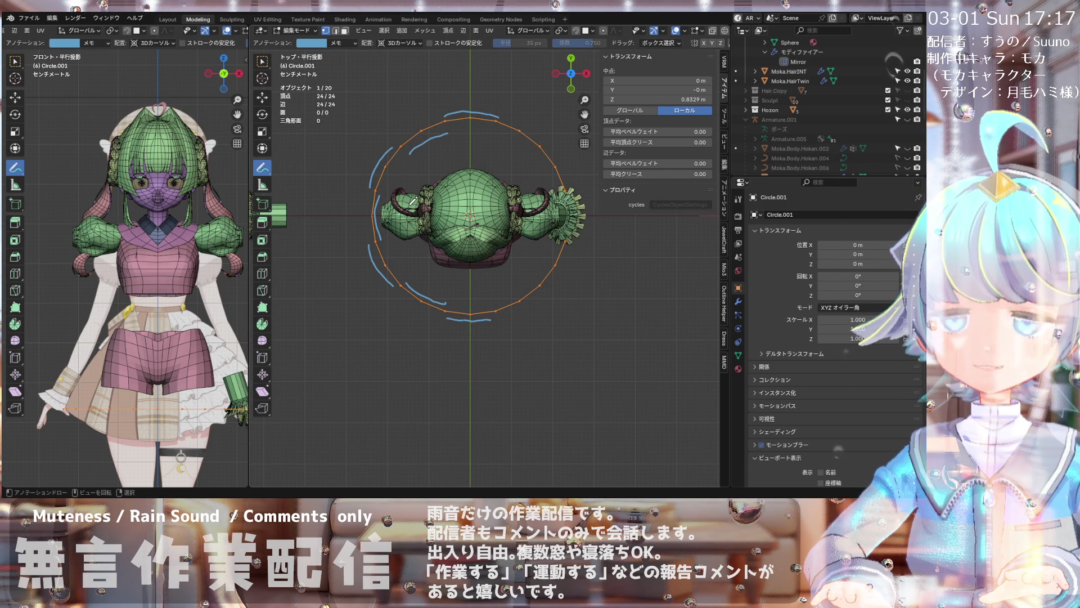
pyautogui.keyDown('shift'); pyautogui.moveTo(417, 100); pyautogui.dragTo(377, 84, button='middle'); pyautogui.keyUp('shift')
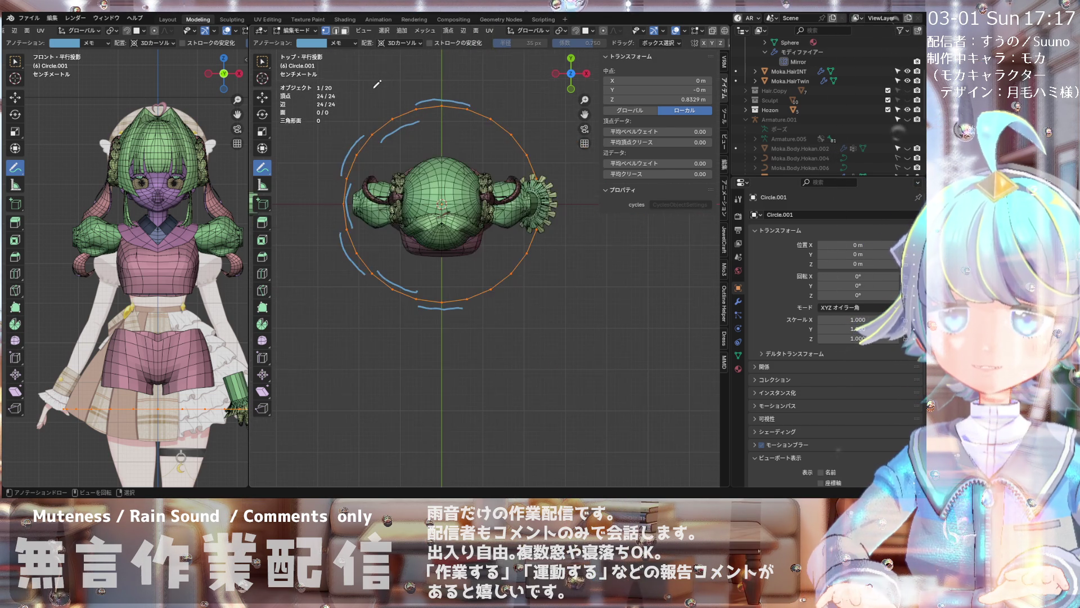
pyautogui.scroll(1, 384, 86)
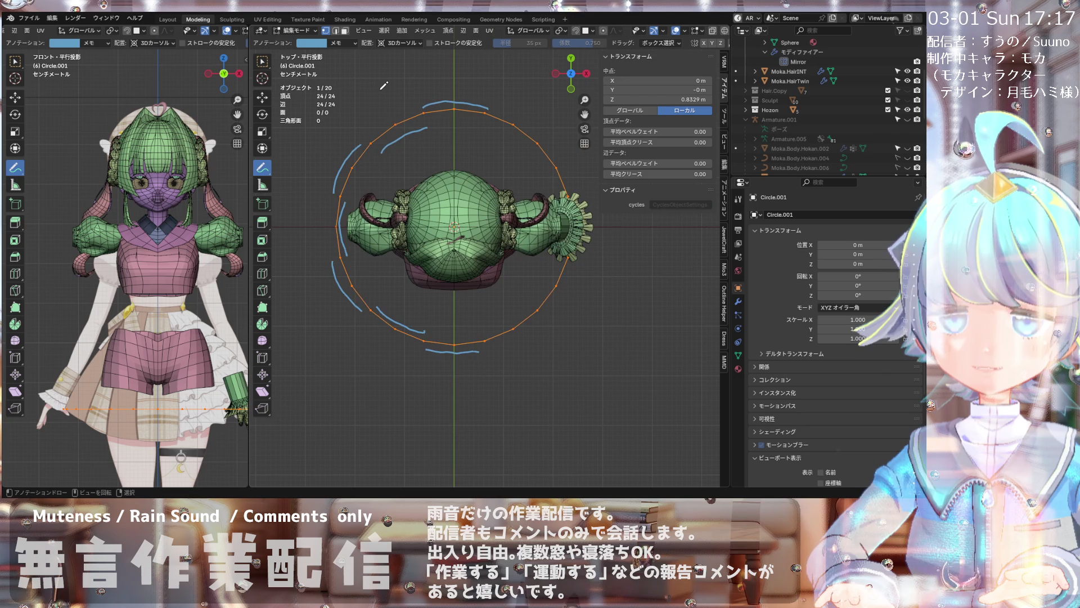
# - Toggle through Object Mode back into Edit Mode and switch to box selection (W)
pyautogui.click(300, 31)
pyautogui.click(311, 41)
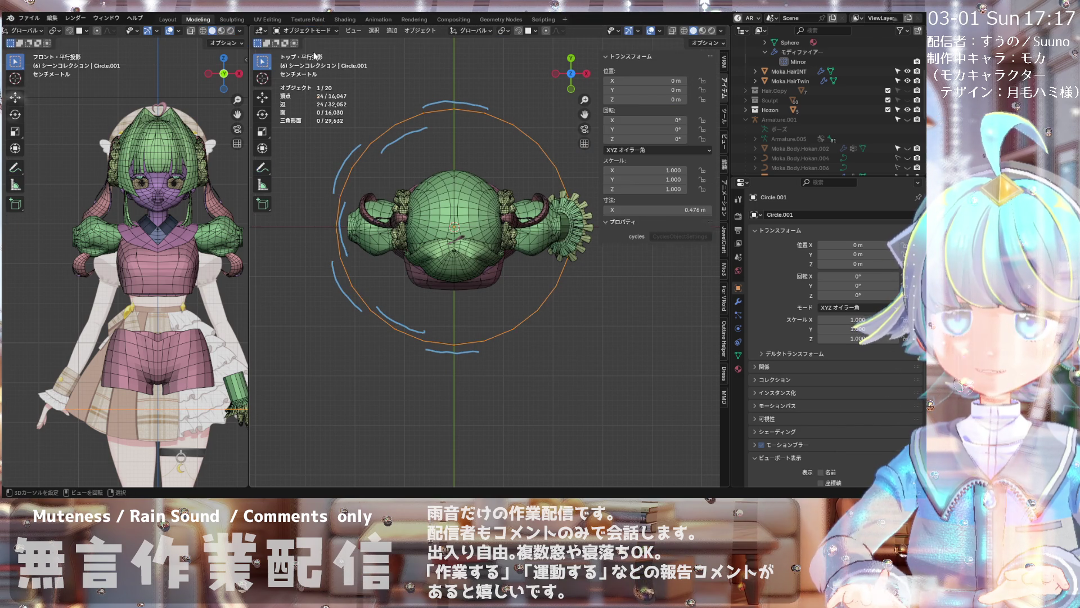
pyautogui.scroll(1, 387, 127)
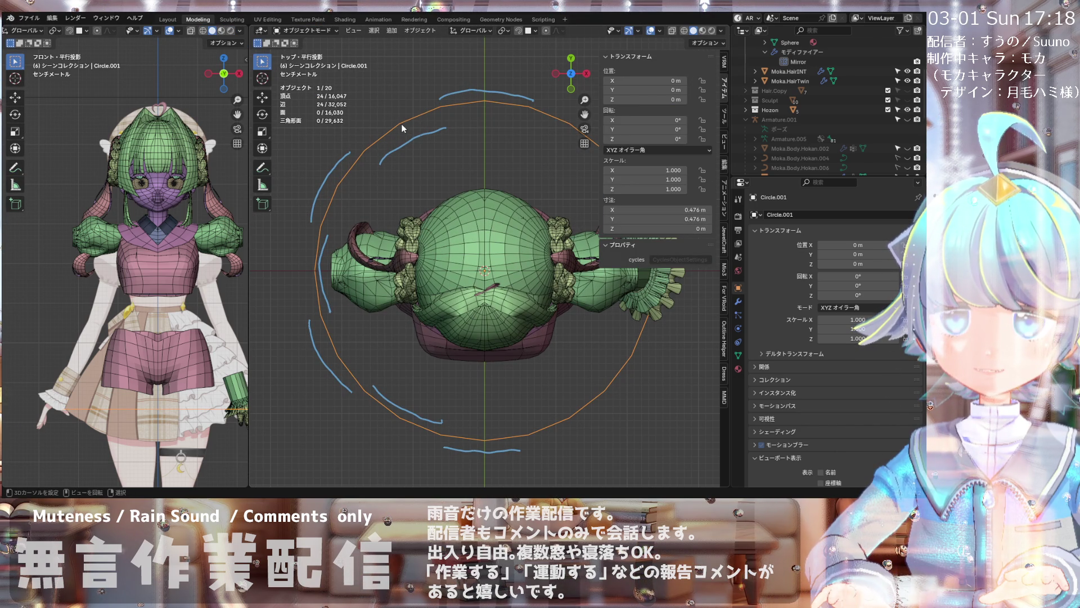
pyautogui.press('Tab')
pyautogui.scroll(1, 397, 122)
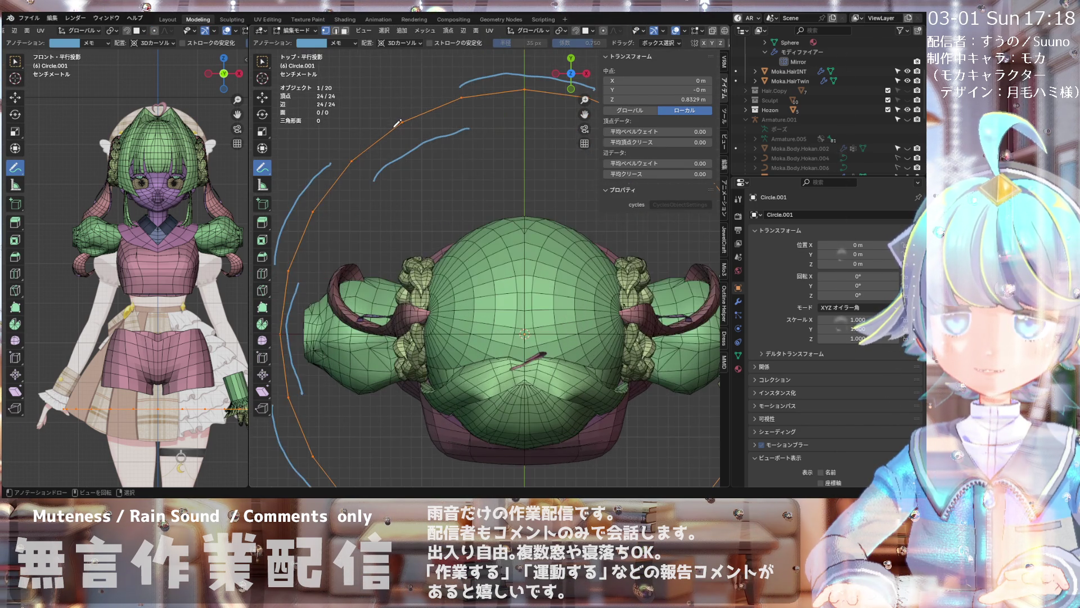
pyautogui.scroll(-3, 397, 123)
pyautogui.scroll(1, 419, 145)
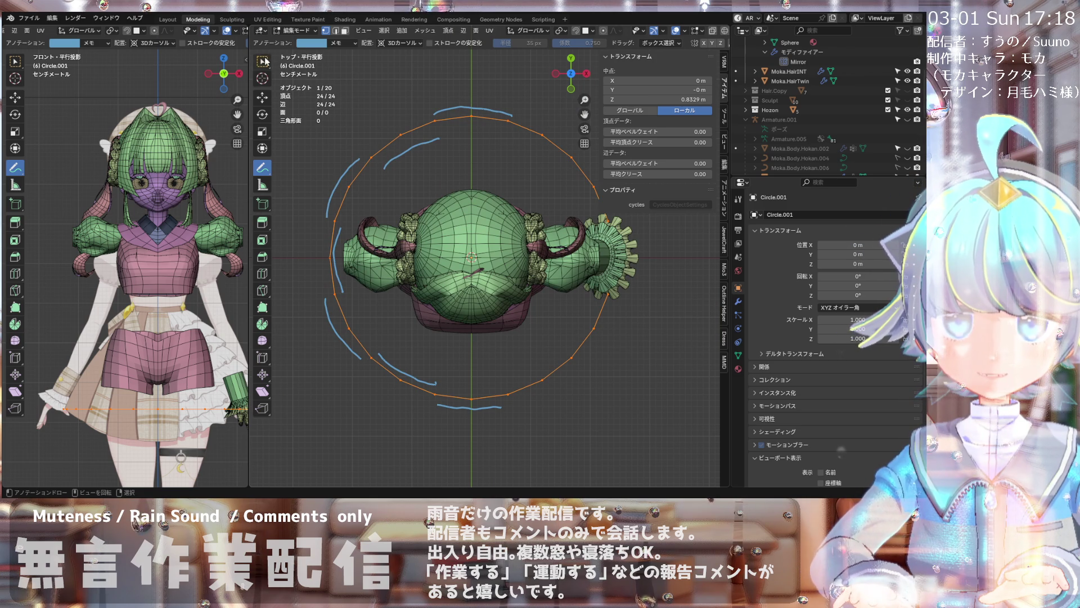
pyautogui.press('w')
# - Extrude the circle in place, undo it, and re-enter Edit Mode to start over
pyautogui.press('e')
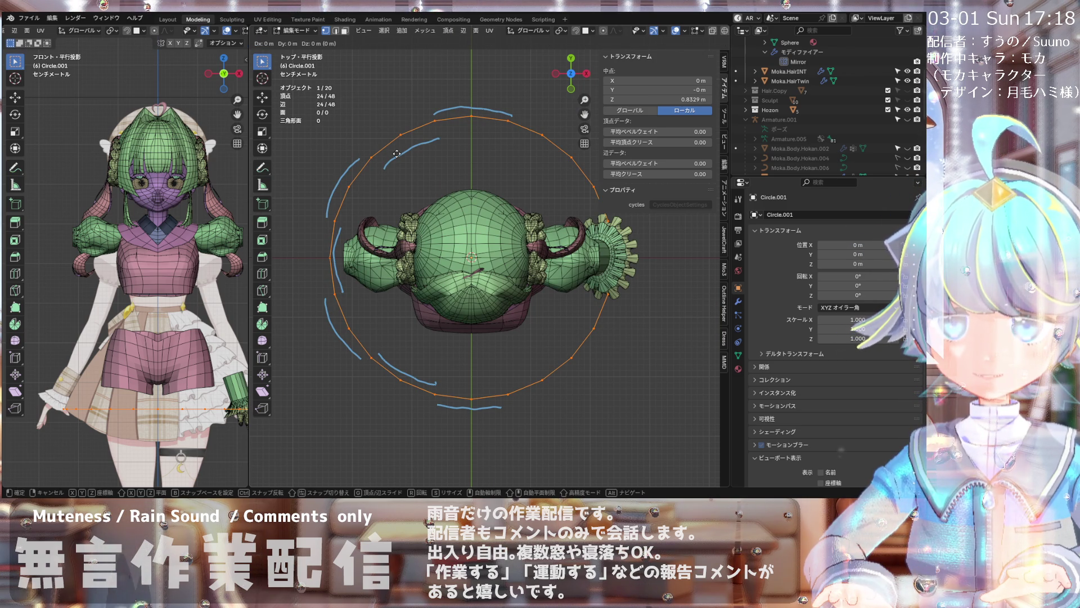
pyautogui.click(397, 154)
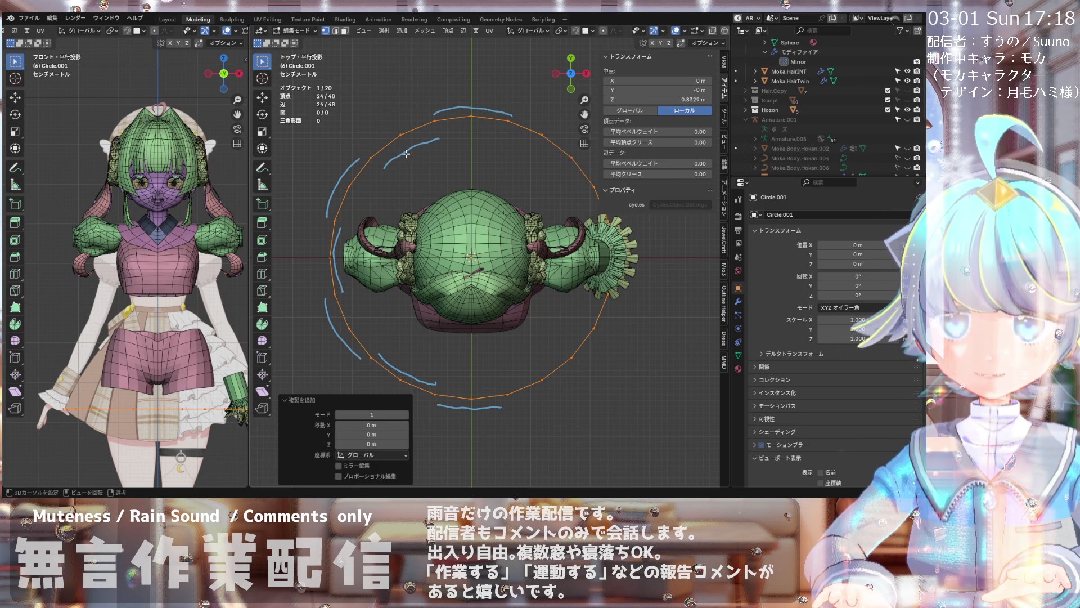
pyautogui.hotkey('ctrl', 'z')
pyautogui.click(405, 134)
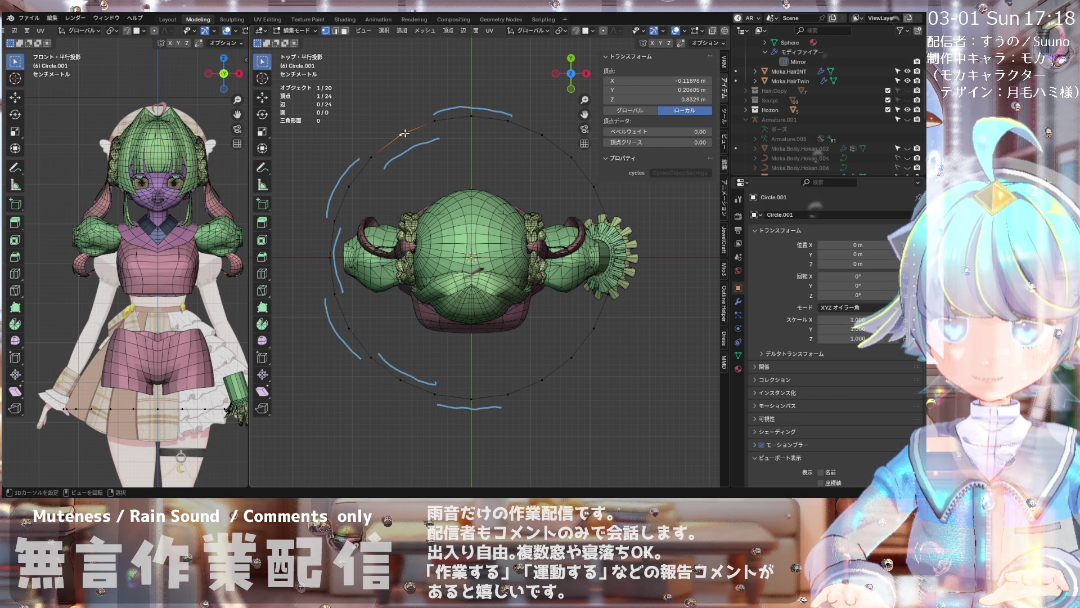
pyautogui.press('a')
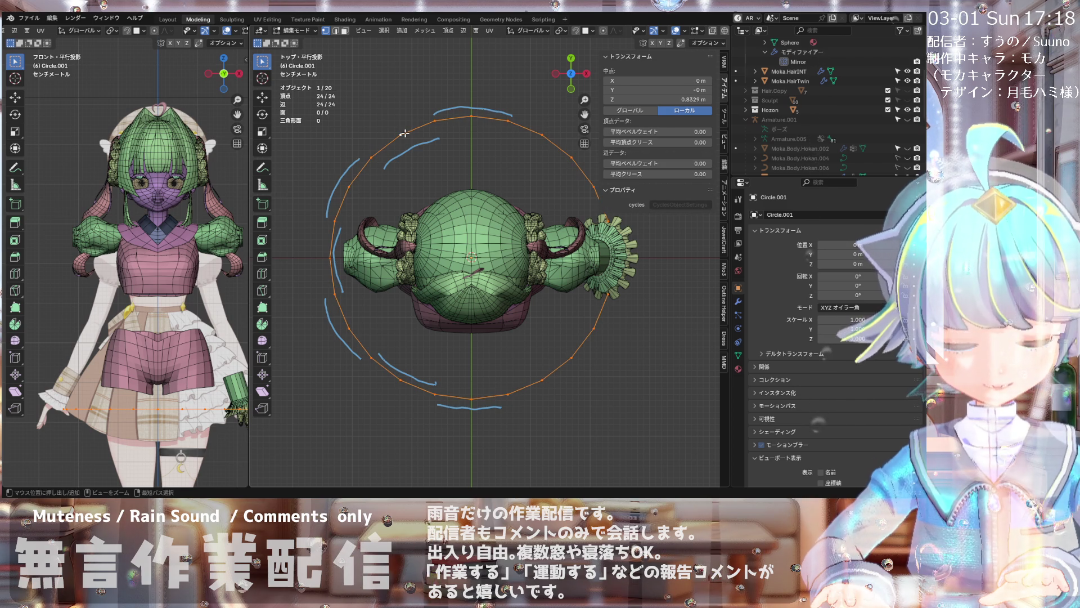
pyautogui.press('Tab')
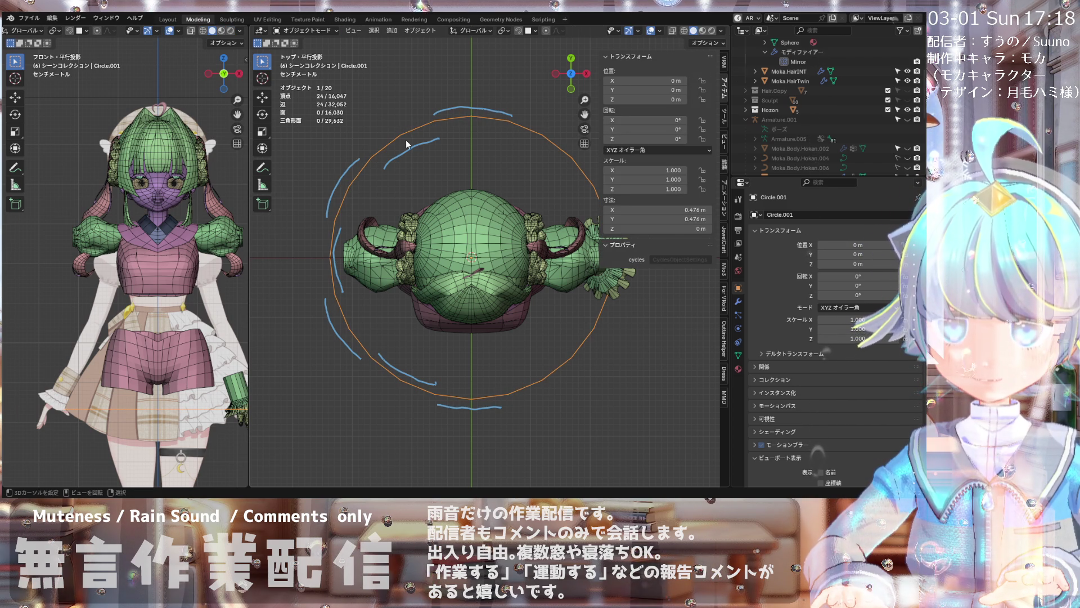
pyautogui.click(311, 30)
pyautogui.click(304, 50)
# - Select all vertices, extrude a second ring and scale it inward to 0.976
pyautogui.click(397, 138)
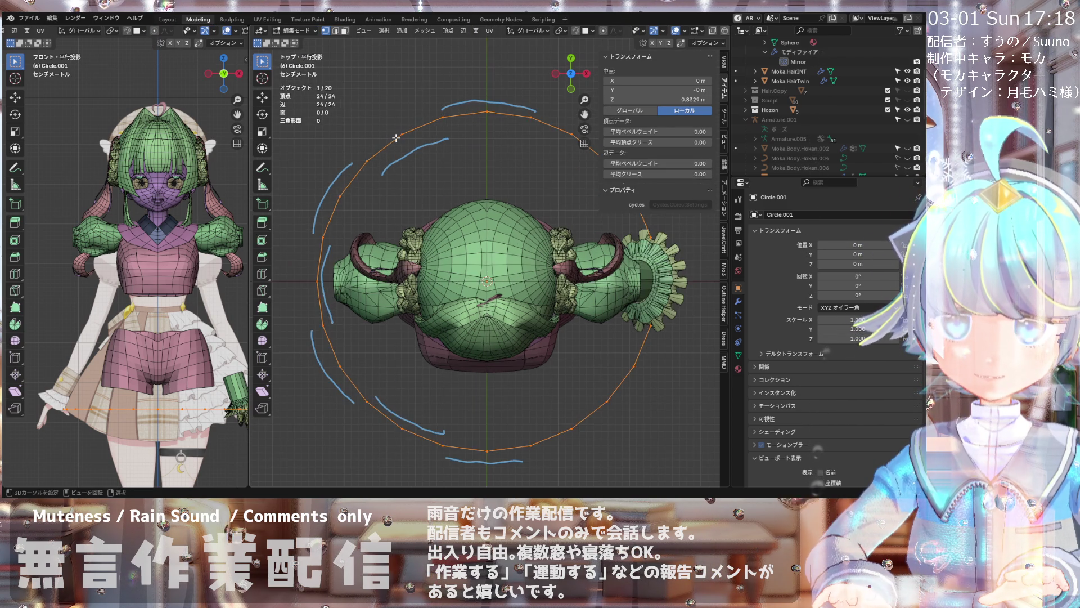
pyautogui.press('a')
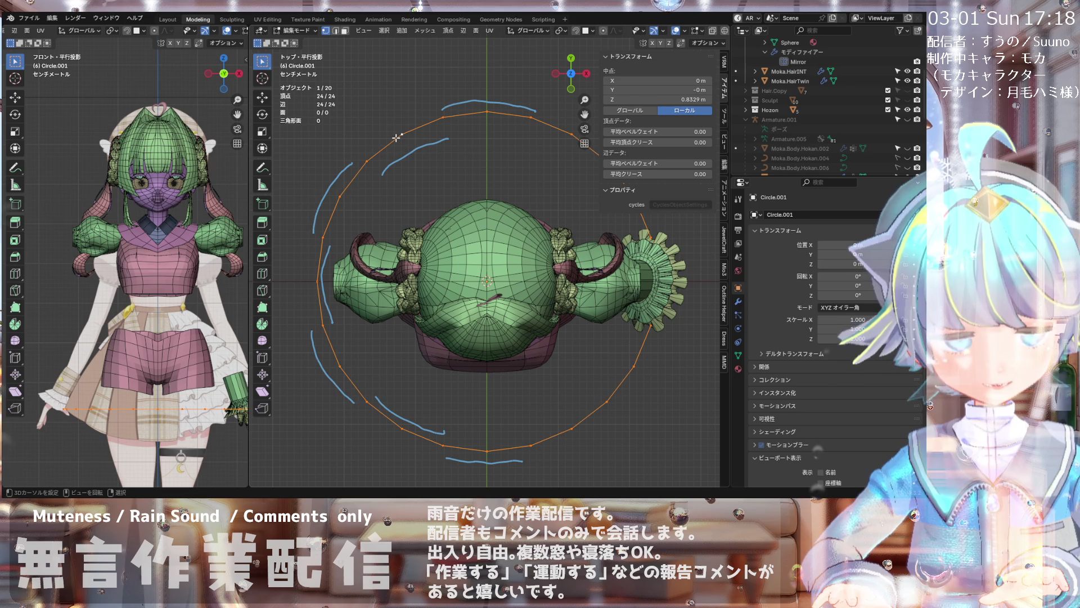
pyautogui.hotkey('shift', 'd')
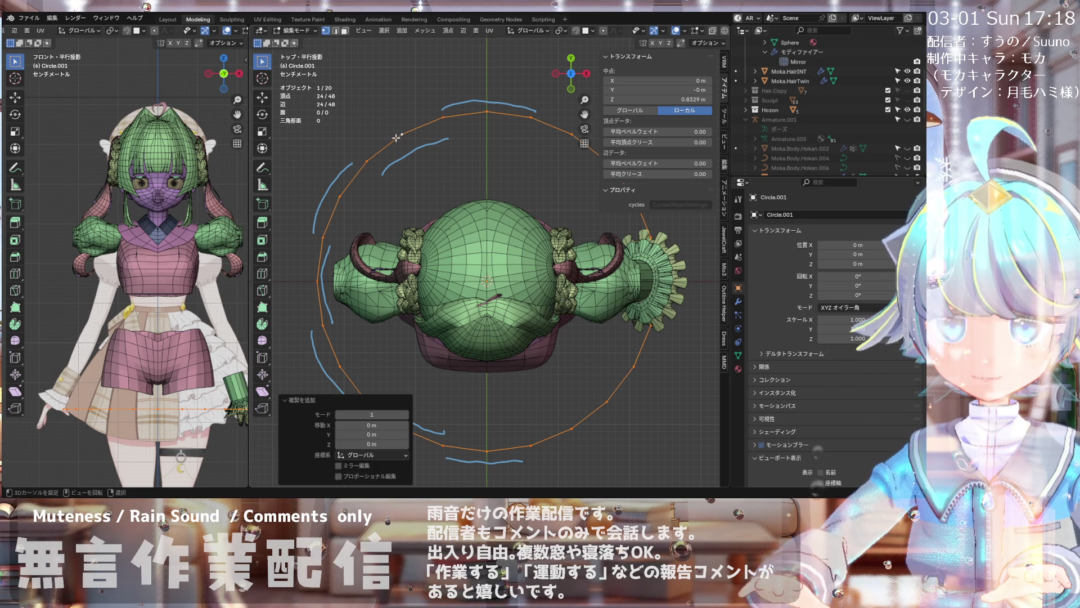
pyautogui.press('s')
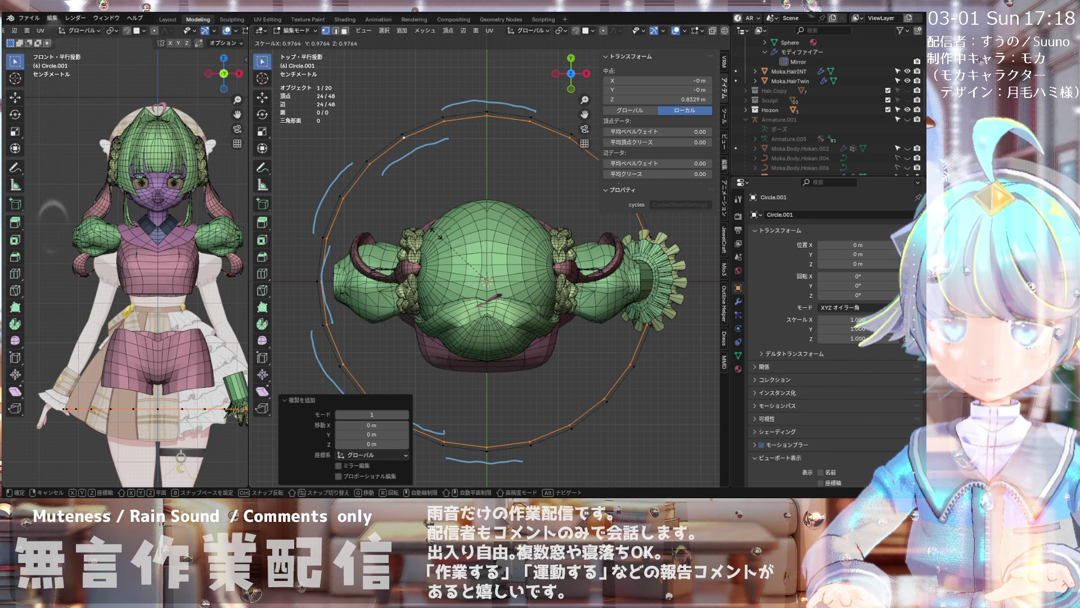
pyautogui.click(436, 228)
pyautogui.scroll(2, 422, 212)
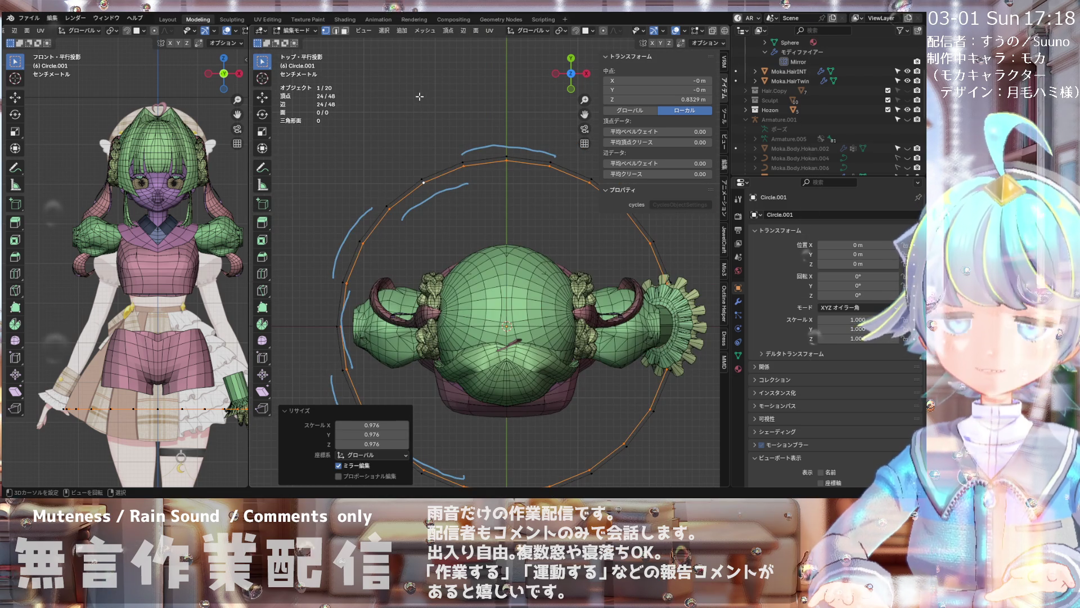
pyautogui.scroll(1, 413, 126)
pyautogui.scroll(1, 411, 84)
pyautogui.scroll(1, 439, 136)
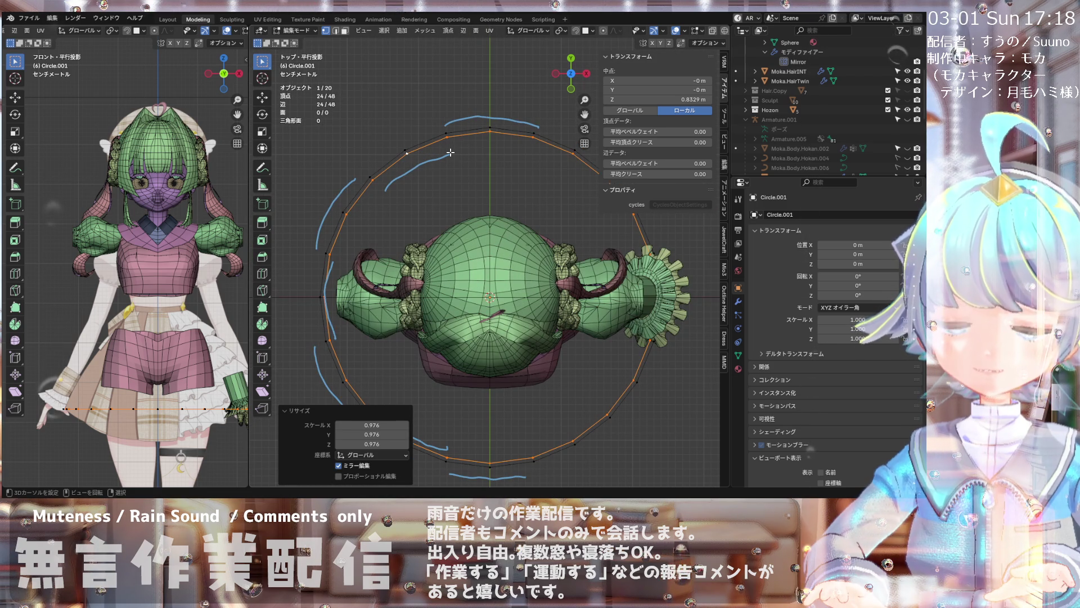
pyautogui.scroll(1, 450, 152)
pyautogui.scroll(1, 442, 132)
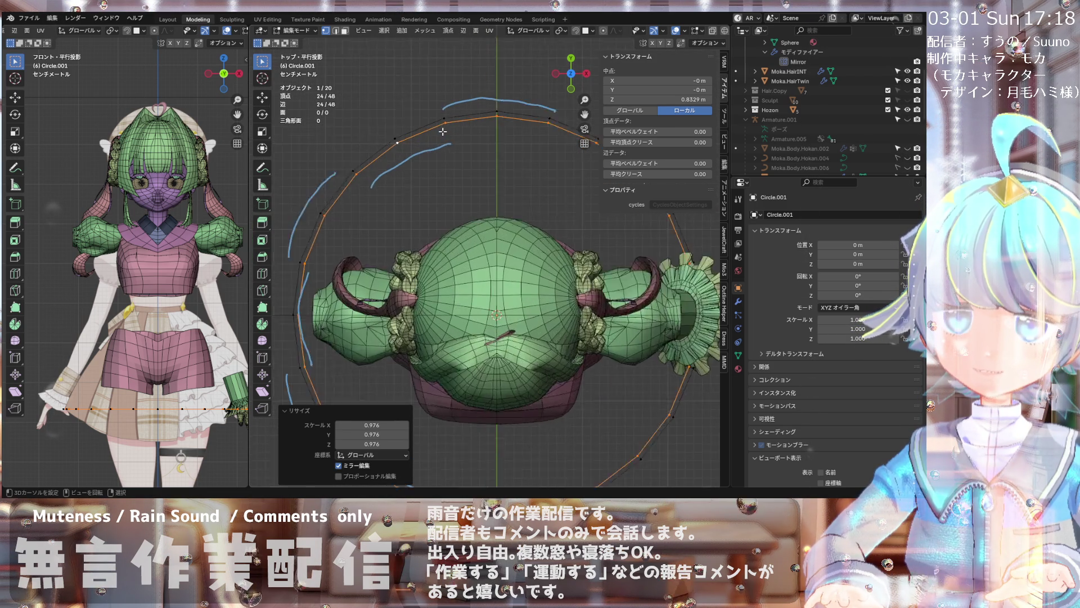
pyautogui.scroll(1, 442, 132)
pyautogui.scroll(-1, 443, 132)
pyautogui.scroll(-2, 444, 130)
pyautogui.scroll(-1, 445, 130)
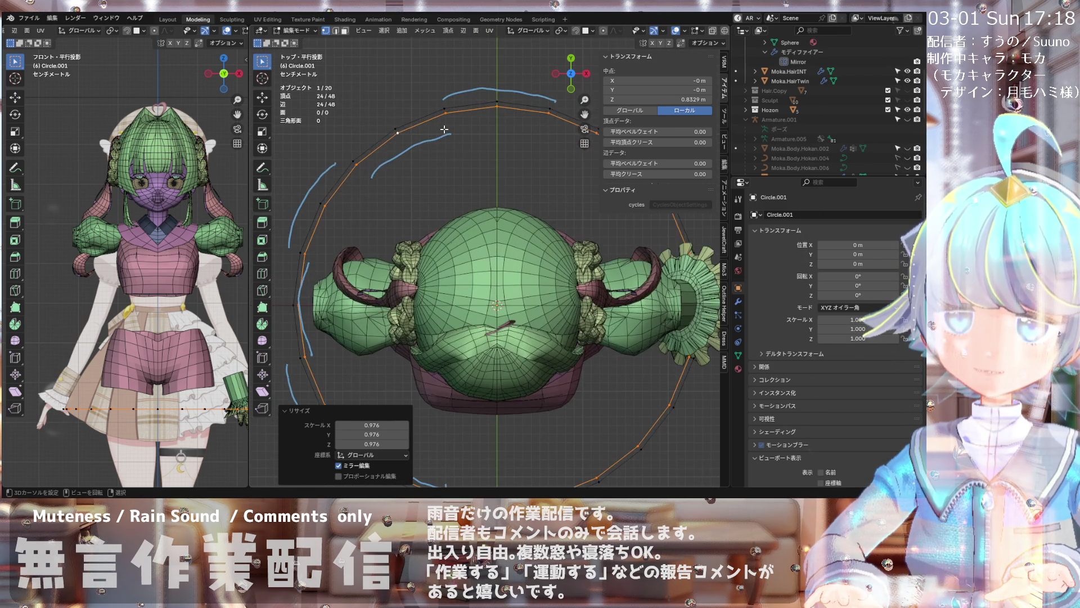
pyautogui.scroll(-1, 444, 129)
pyautogui.scroll(-1, 442, 161)
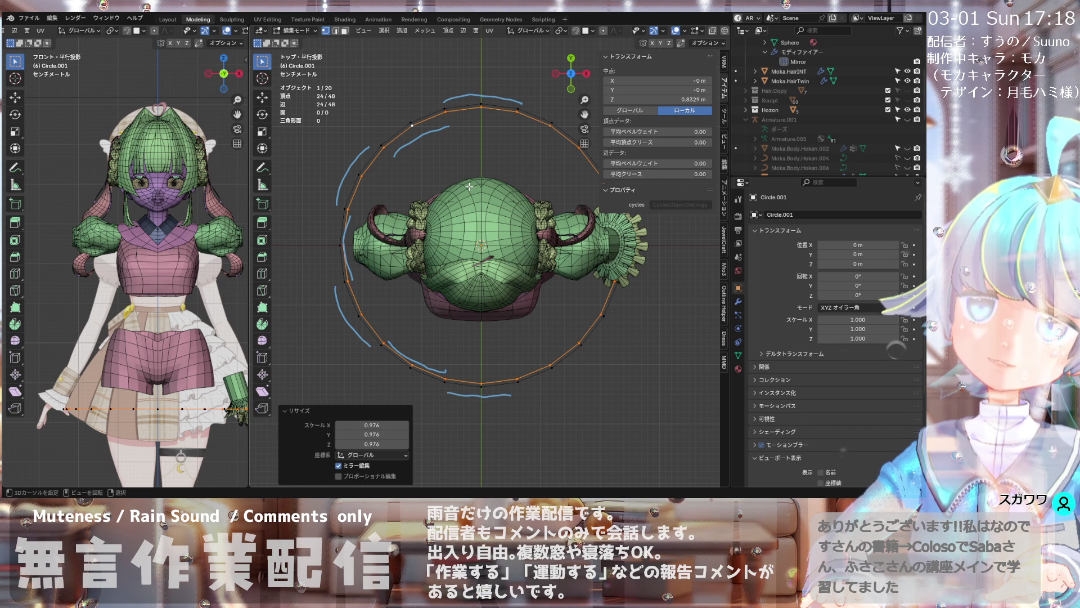
# - Shrink the extruded ring along its normals by -0.0146 m with Alt+S Shrink/Fatten
pyautogui.hotkey('alt', 's')
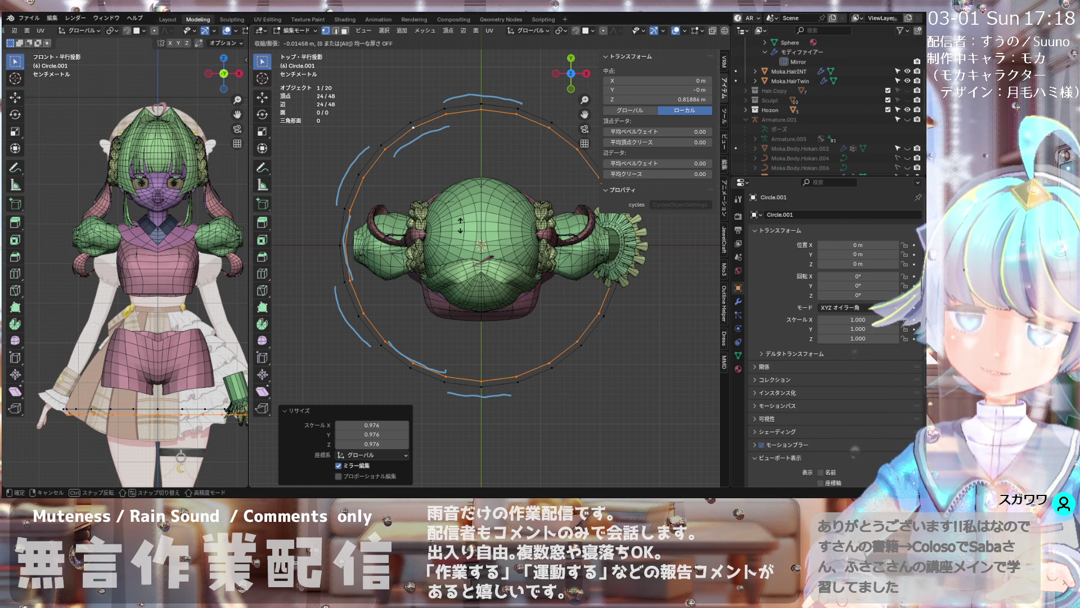
pyautogui.click(460, 224)
pyautogui.scroll(-1, 470, 110)
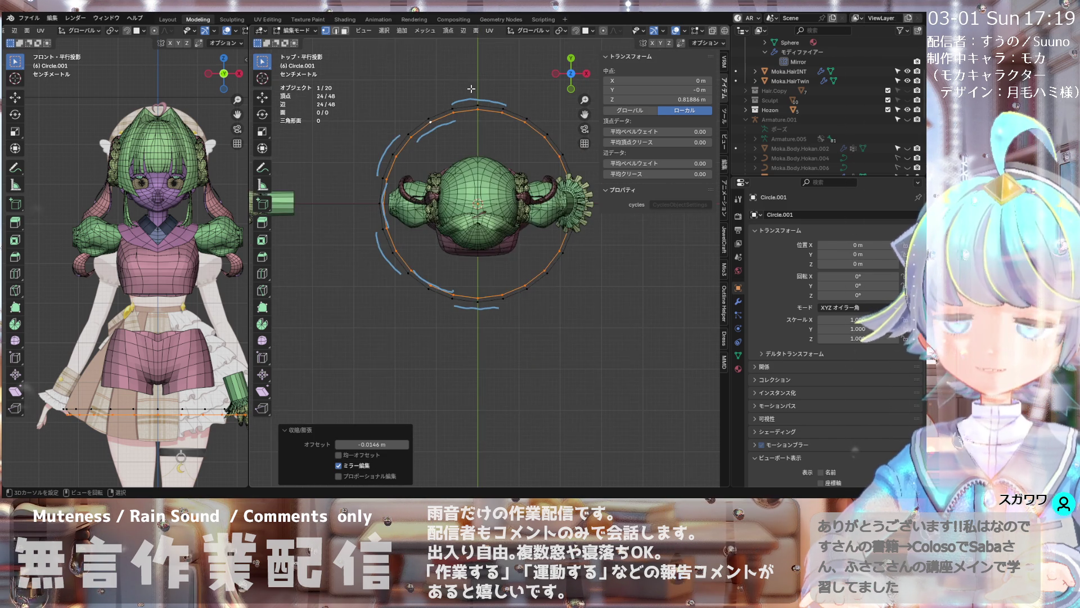